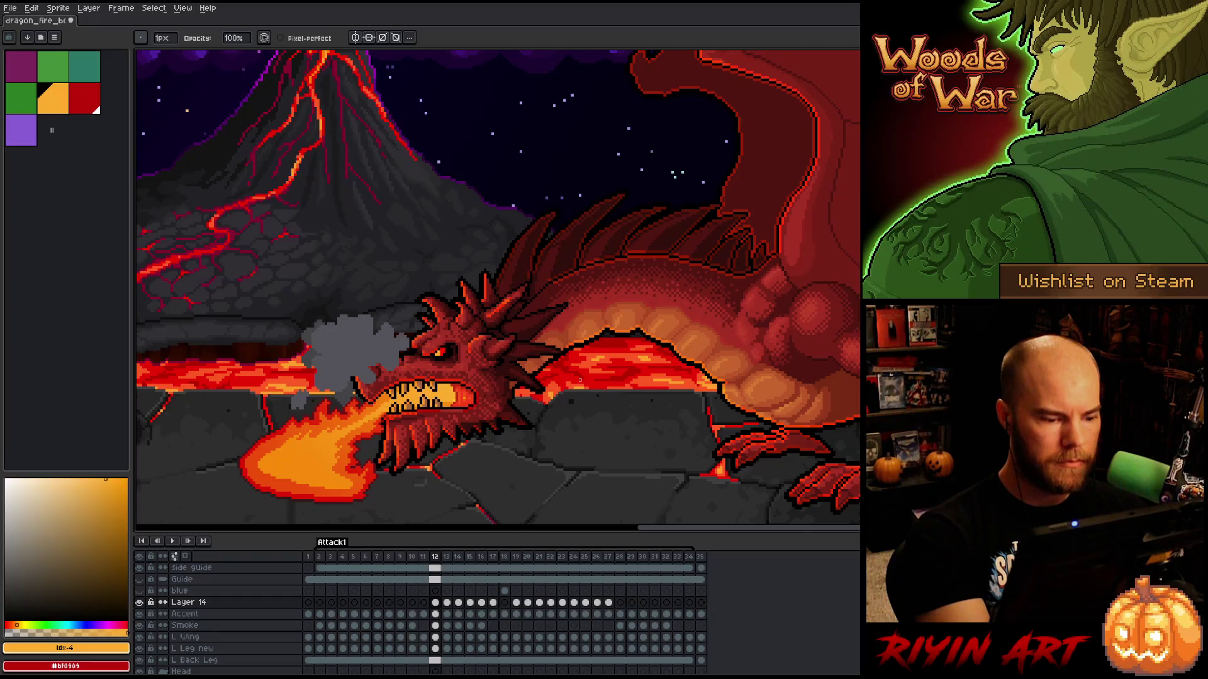
- On frame 13, set Layer 14 to Normal blending and move its yellow sketch down onto the dragon's head
key(period)
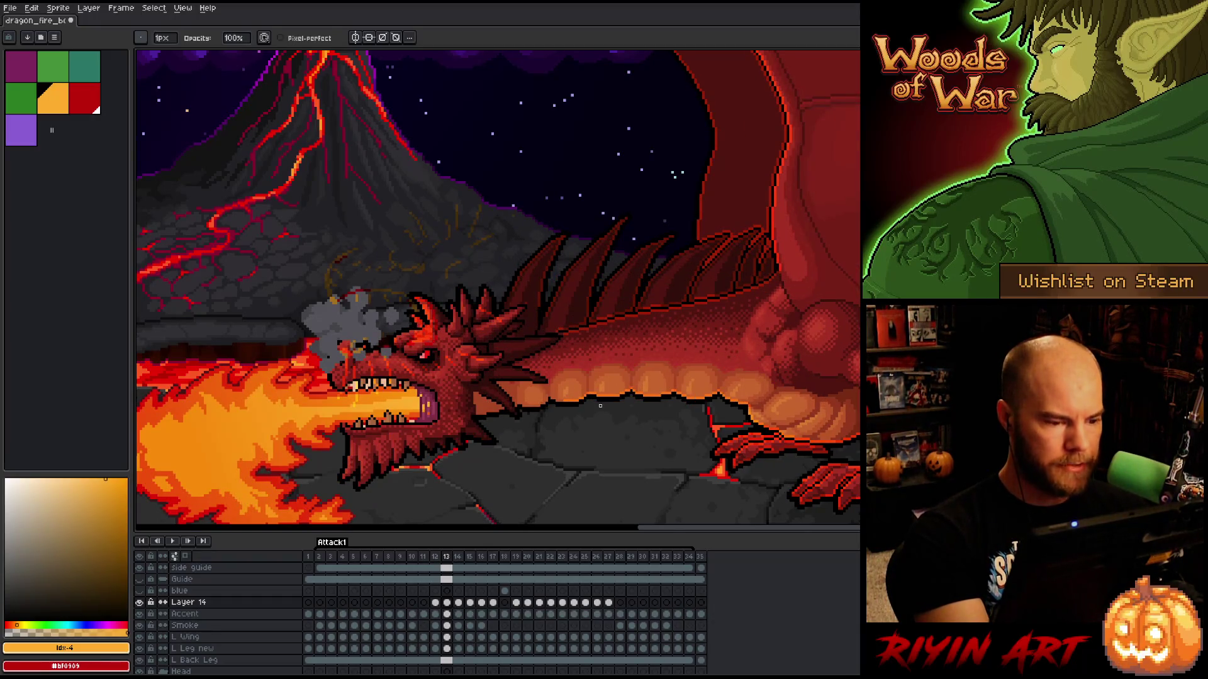
double_click(189, 603)
click(485, 163)
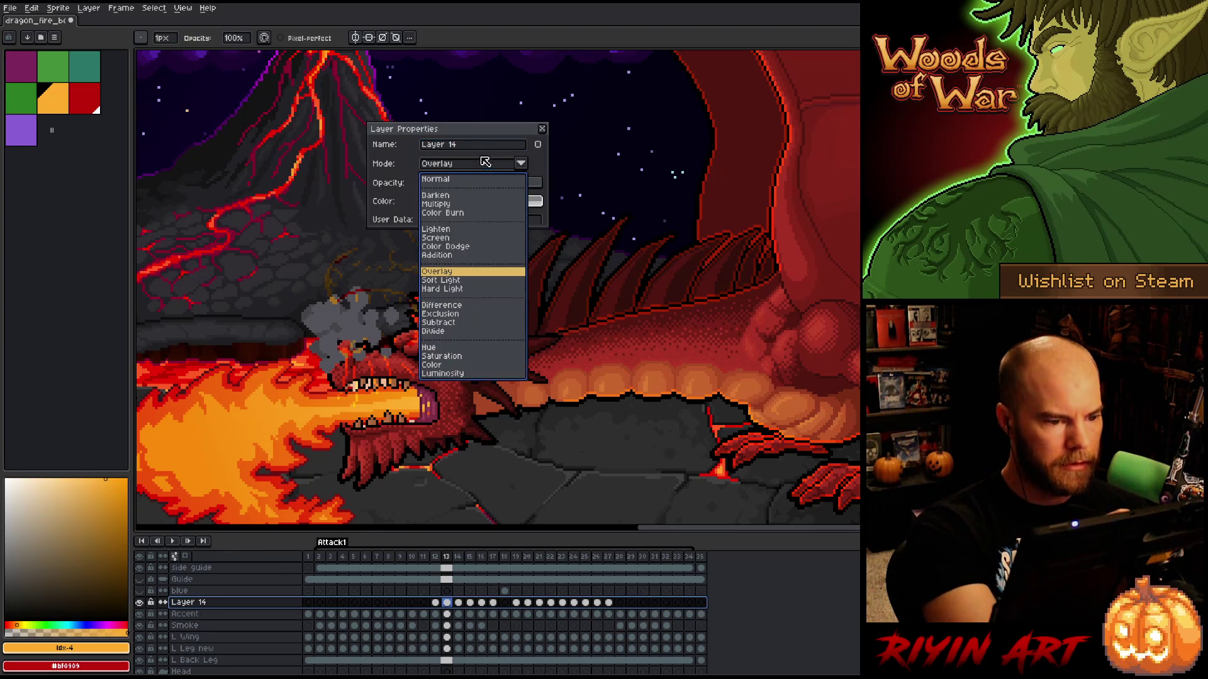
click(440, 180)
click(543, 129)
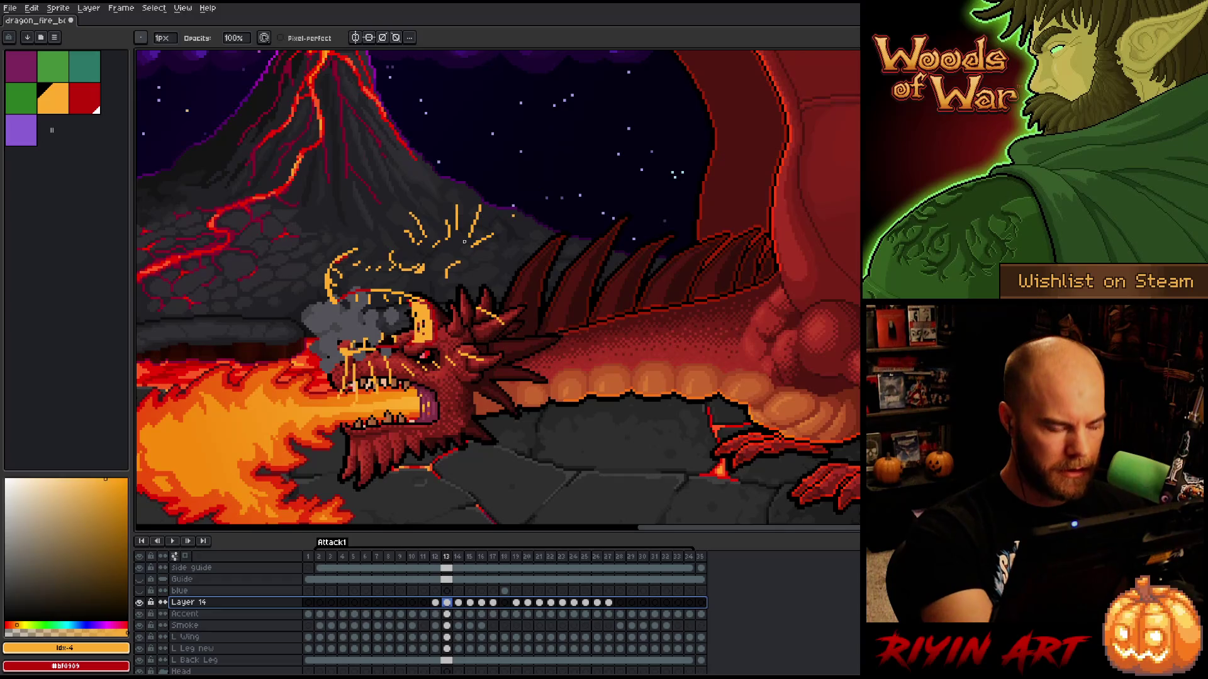
key(v)
drag(456, 283, 457, 365)
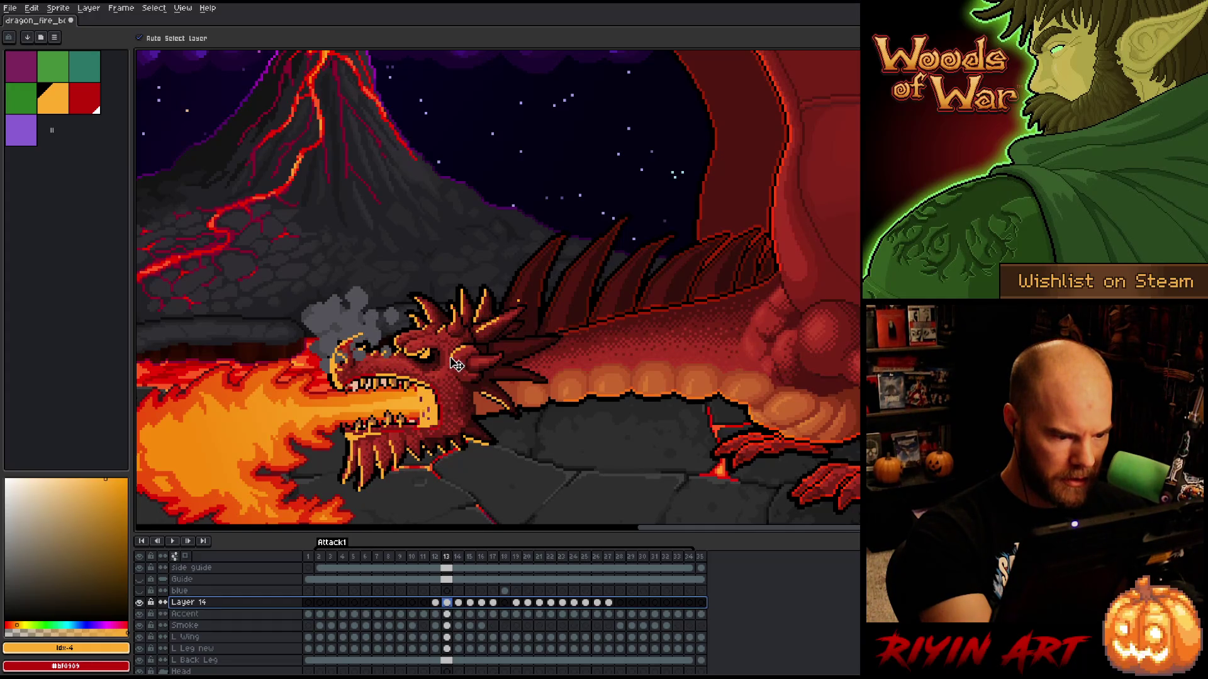
- Lasso-select the dragon's lower jaw and raise it by one pixel
key(q)
mouse_move(512, 473)
mouse_down()
mouse_move(477, 416)
mouse_move(440, 399)
mouse_move(324, 428)
mouse_move(376, 503)
mouse_up()
key(ctrl+t)
drag(413, 444, 413, 442)
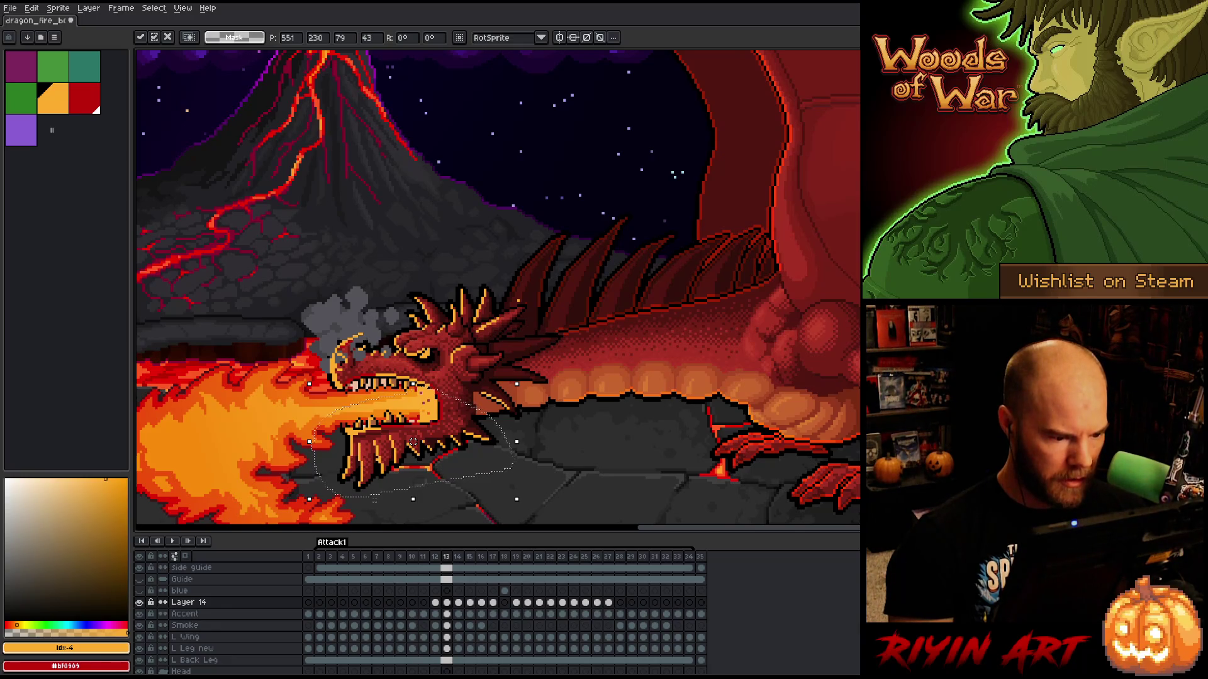
key(Return)
key(ctrl+d)
key(b)
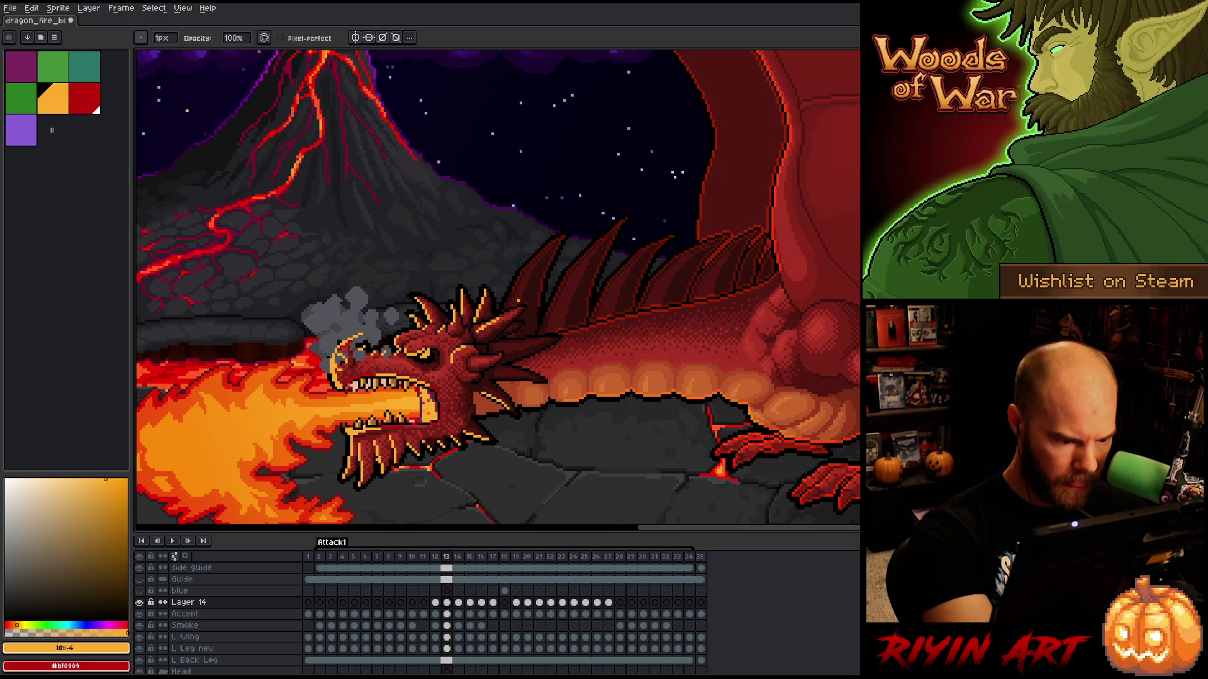
- Paint dark pixels along the lower jaw with the pencil
drag(427, 415, 432, 395)
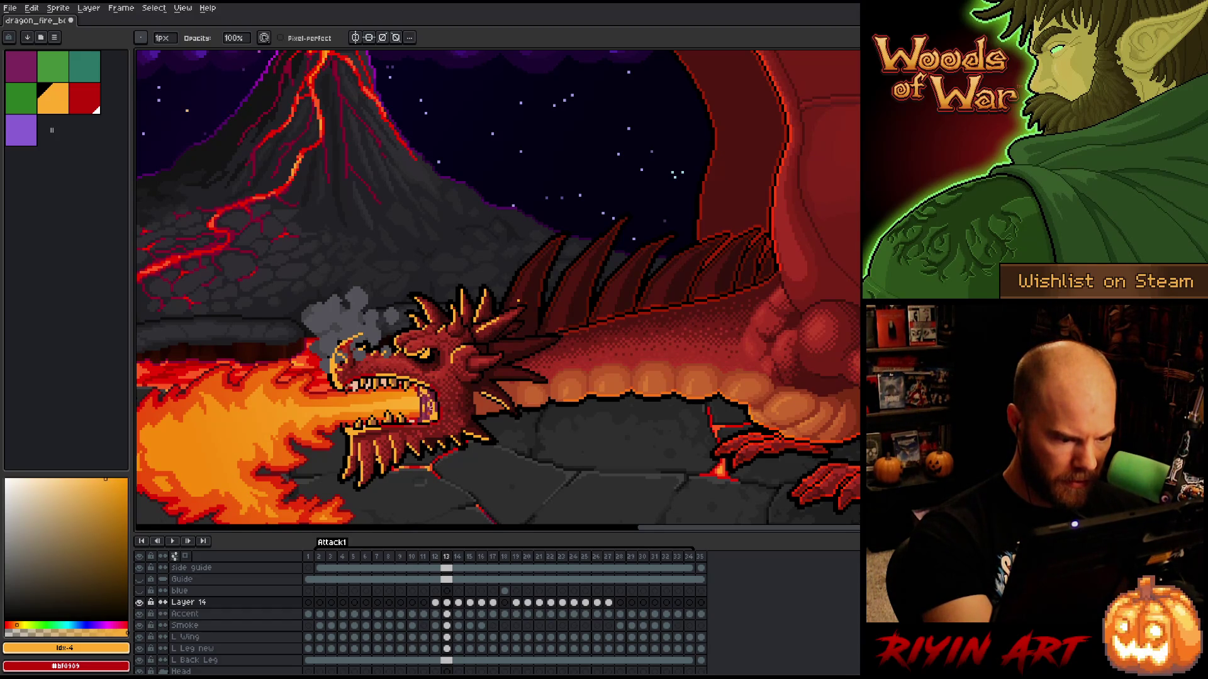
key(x)
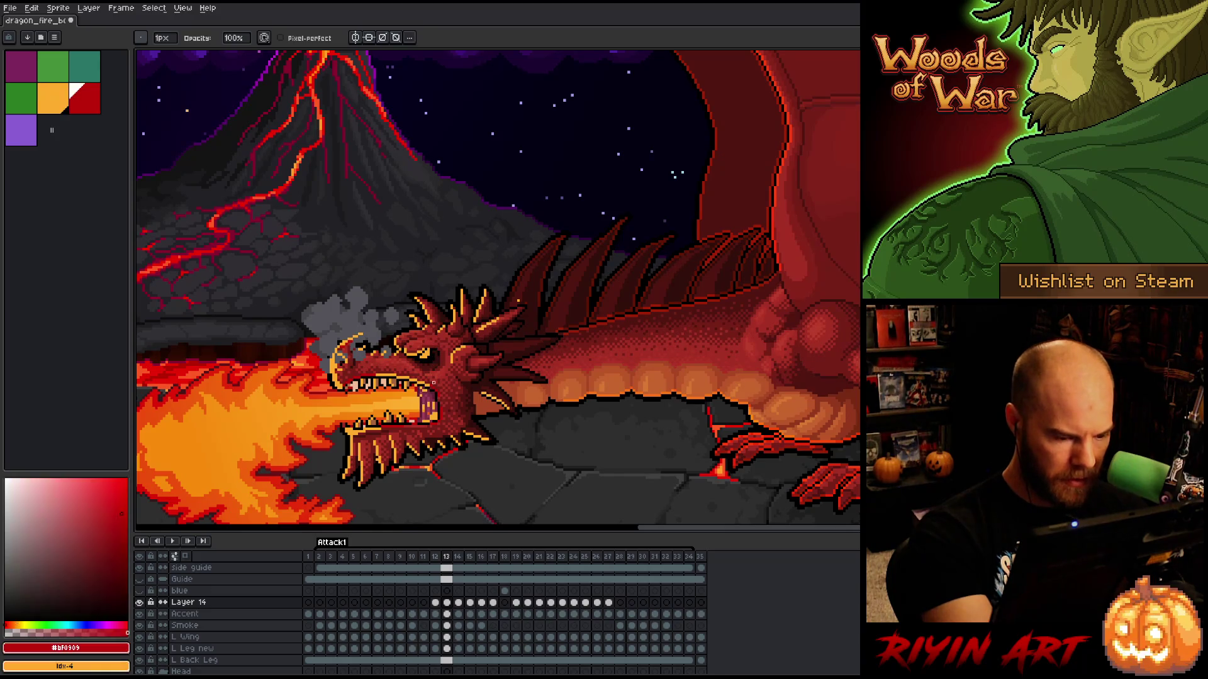
key(x)
key(e)
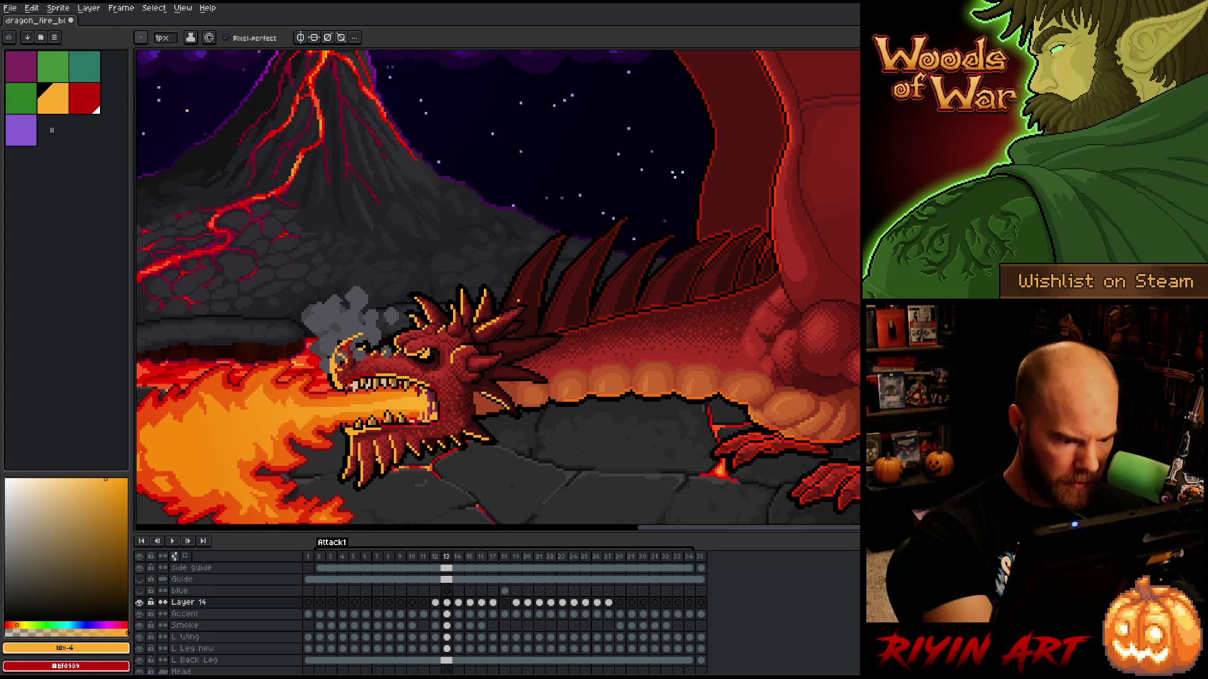
key(b)
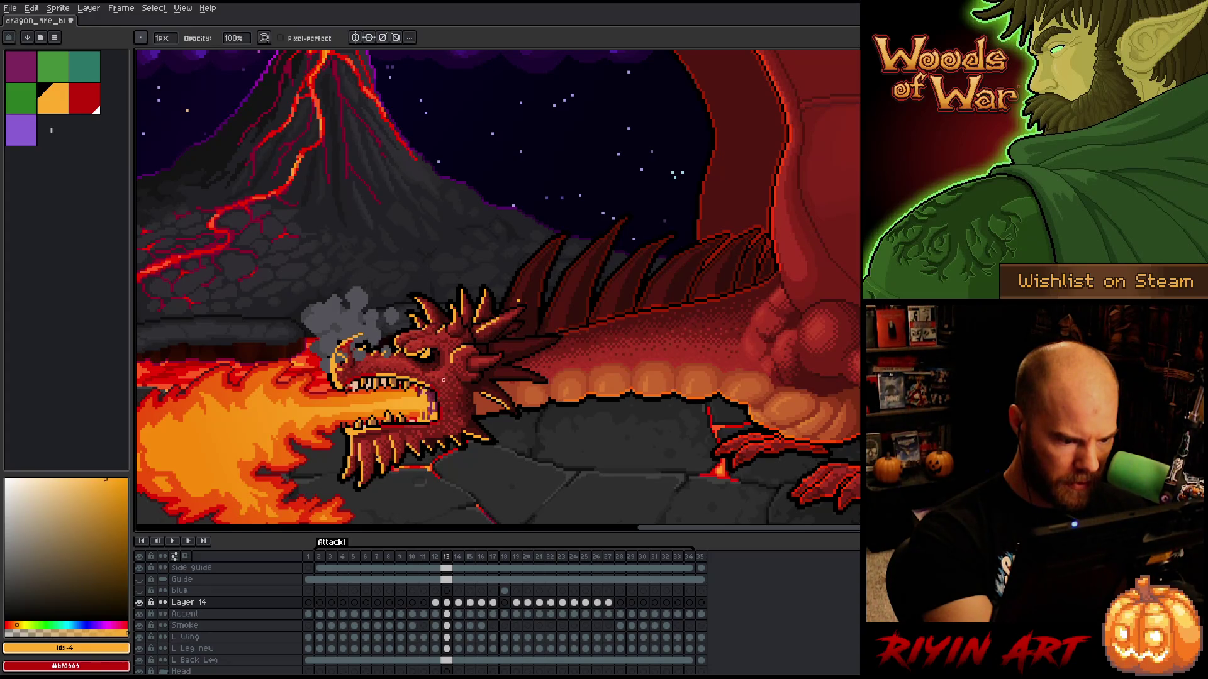
- Set Layer 14's blend mode to Overlay
double_click(207, 604)
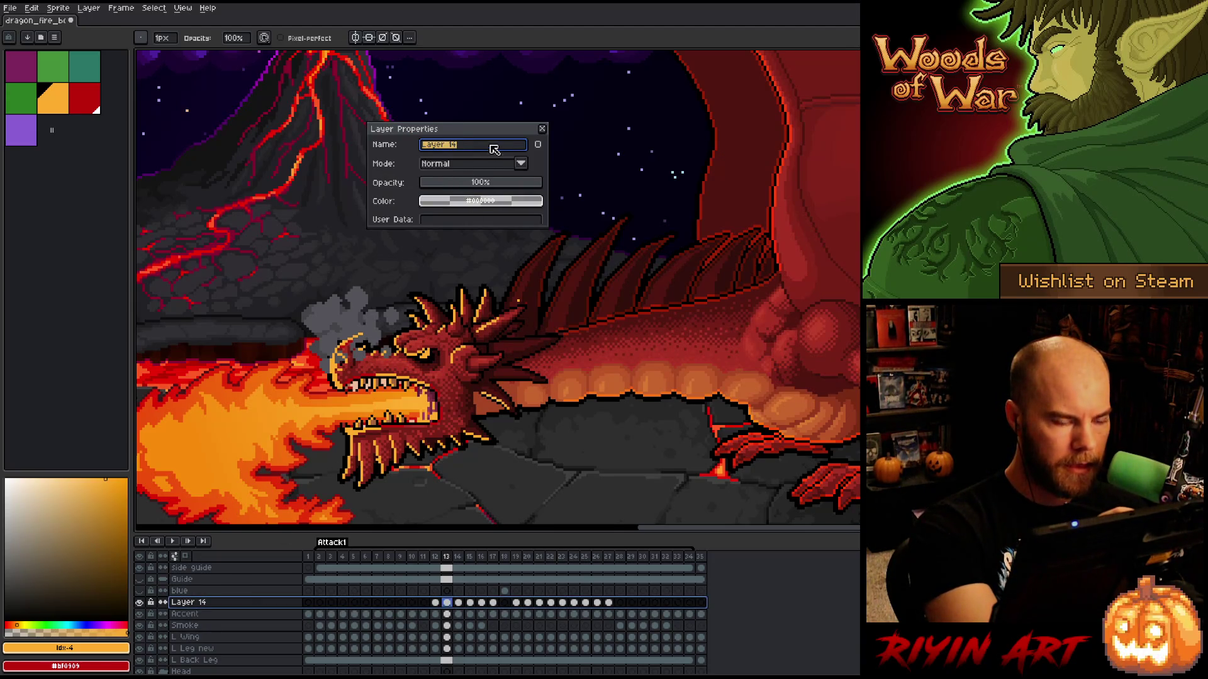
click(472, 164)
click(447, 271)
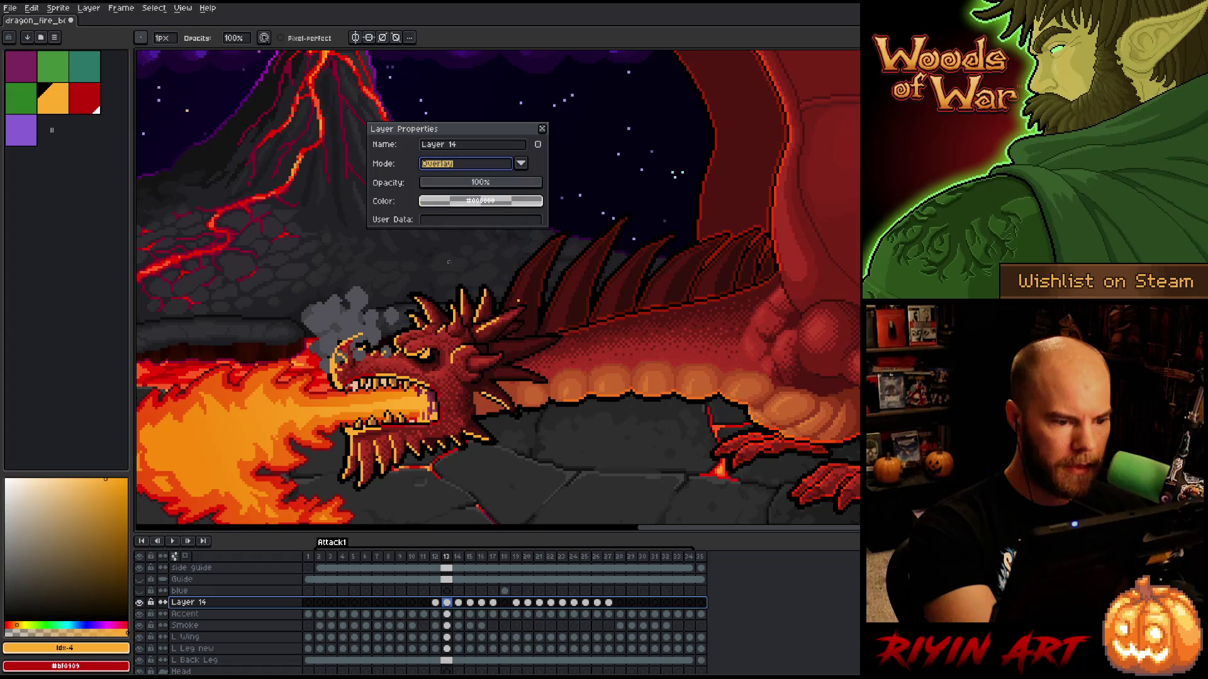
key(Return)
key(Escape)
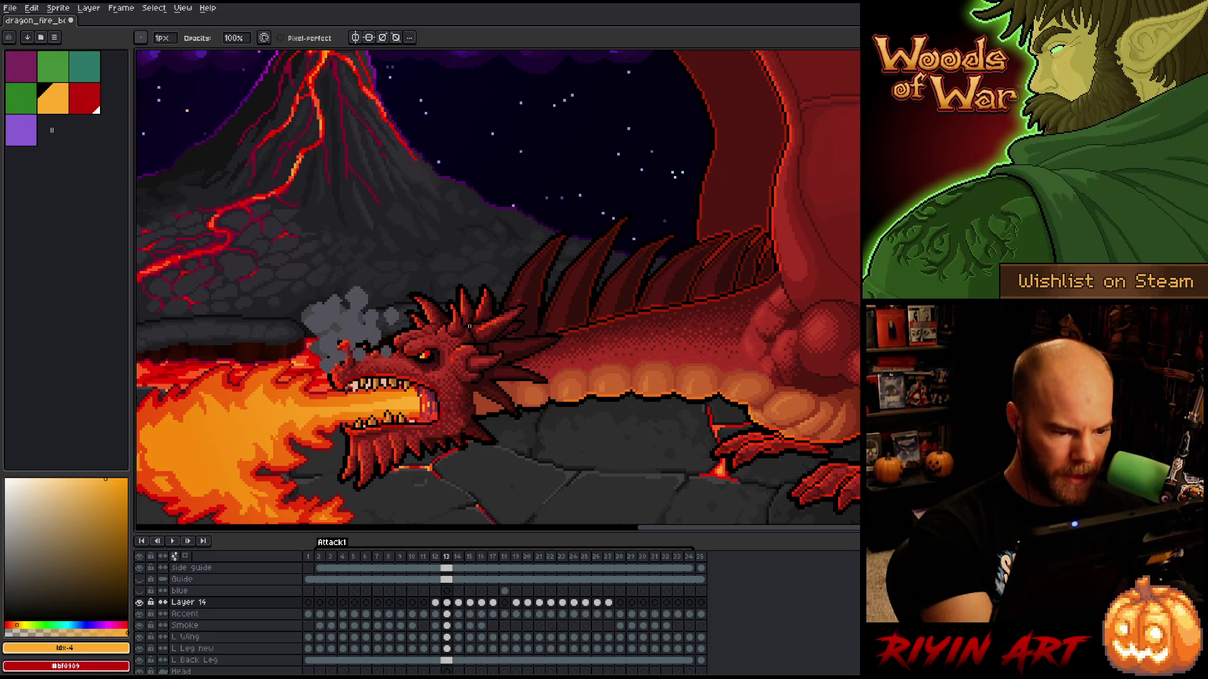
- Refine the dragon's head pixels with pencil, eraser and red, then save and go to frame 14
key(e)
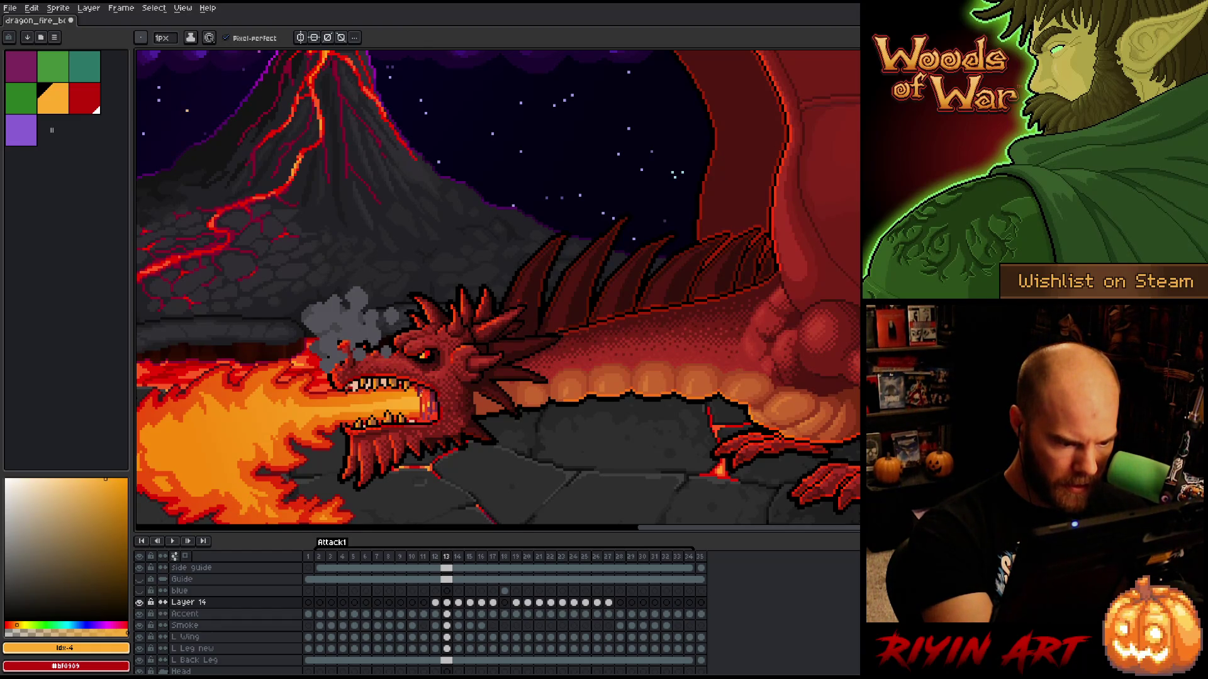
key(b)
key(e)
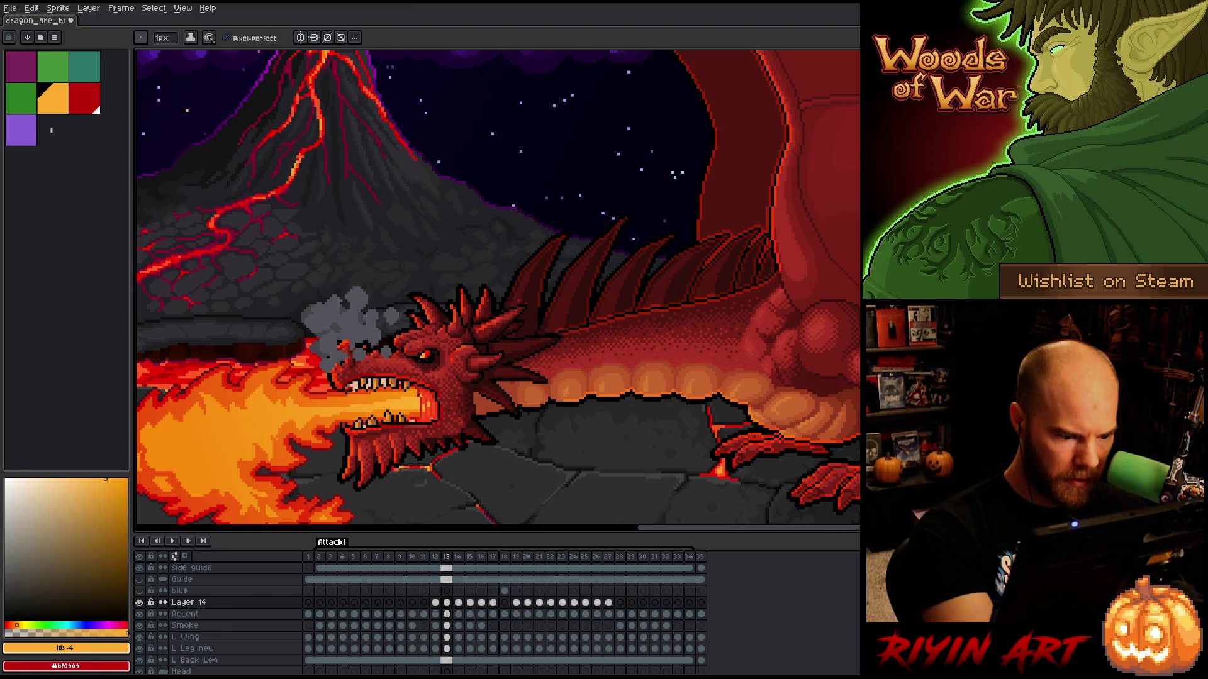
key(x)
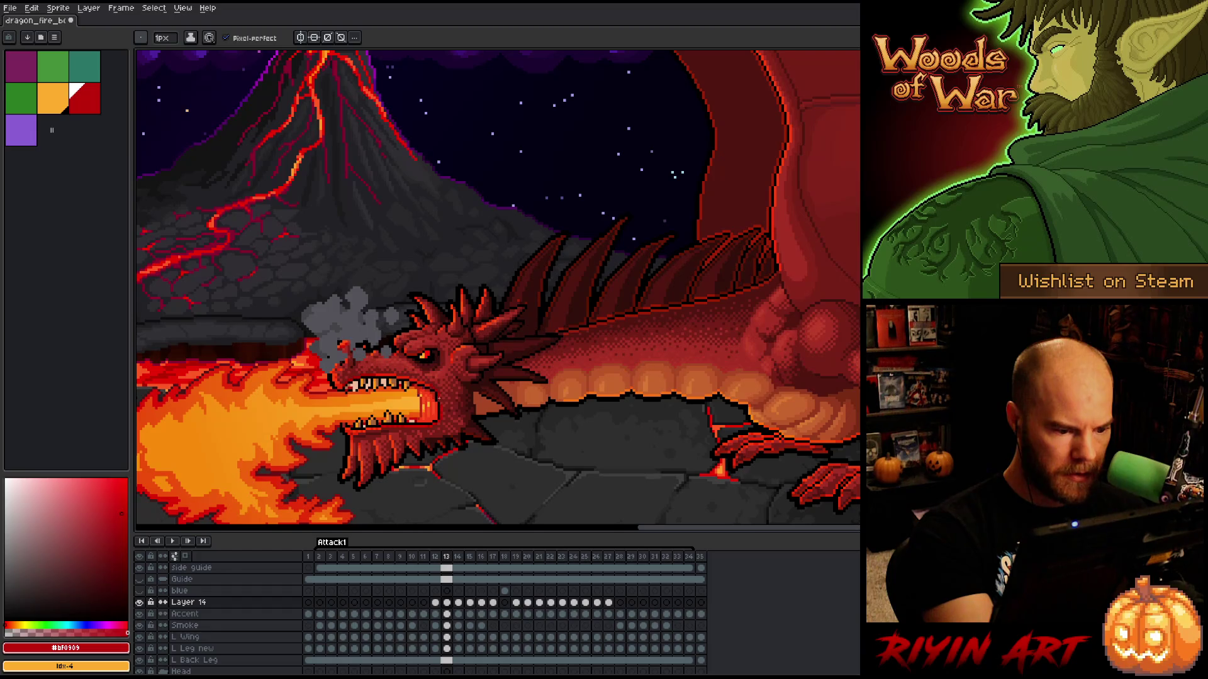
key(e)
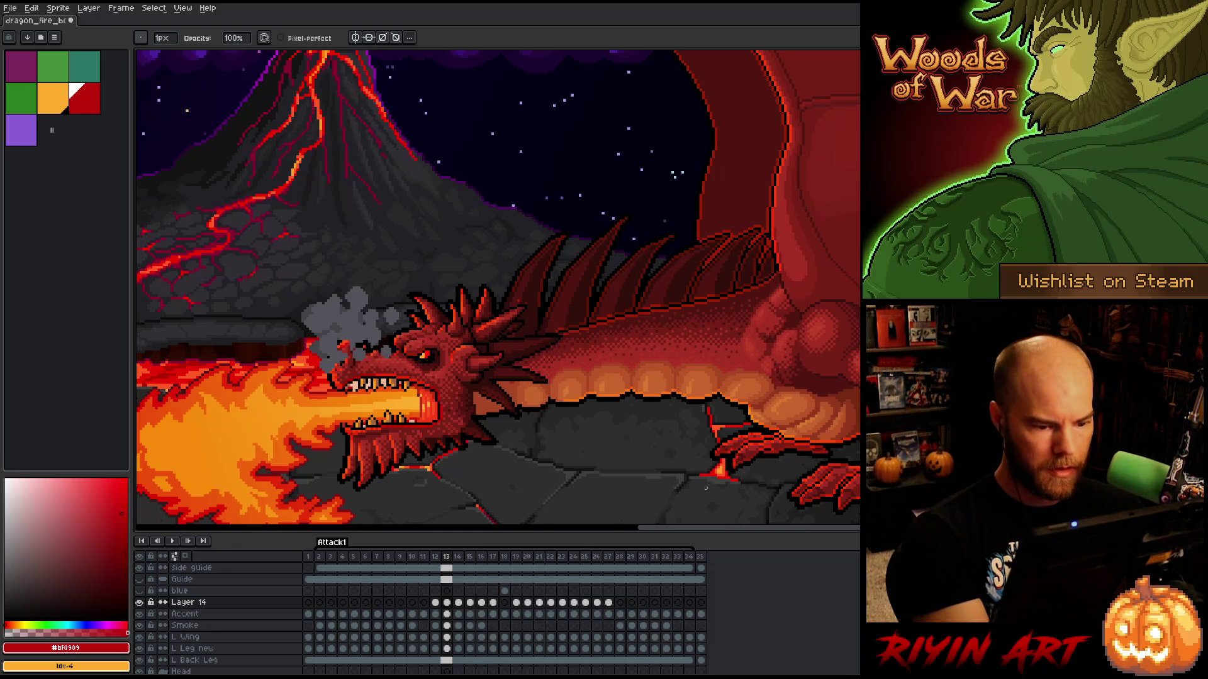
key(ctrl+s)
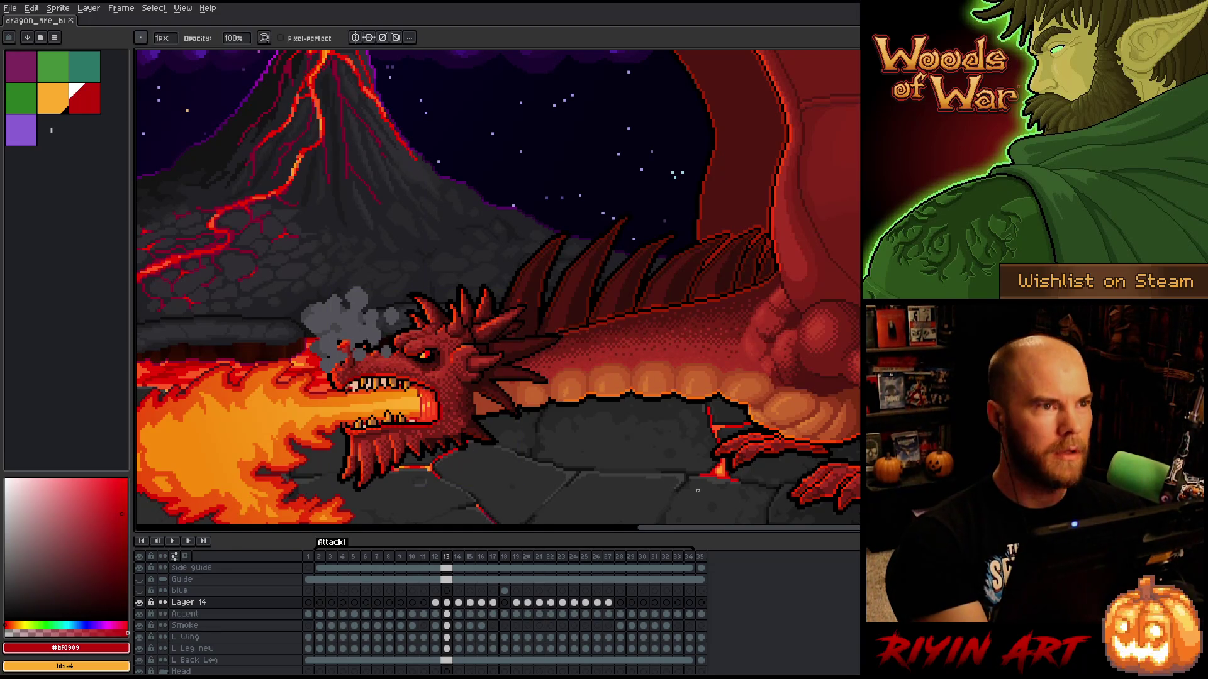
key(Right)
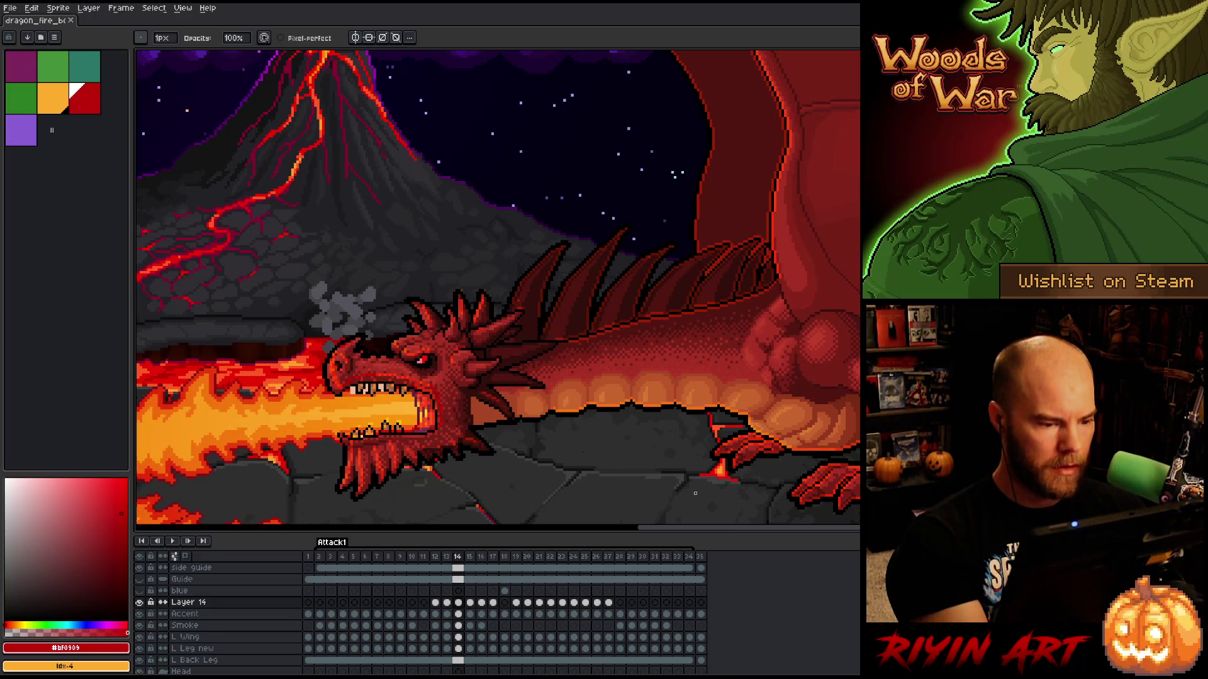
- Select the dragon's head on frame 14 and shift it slightly left and down
key(m)
key(ctrl+shift+d)
drag(426, 390, 424, 395)
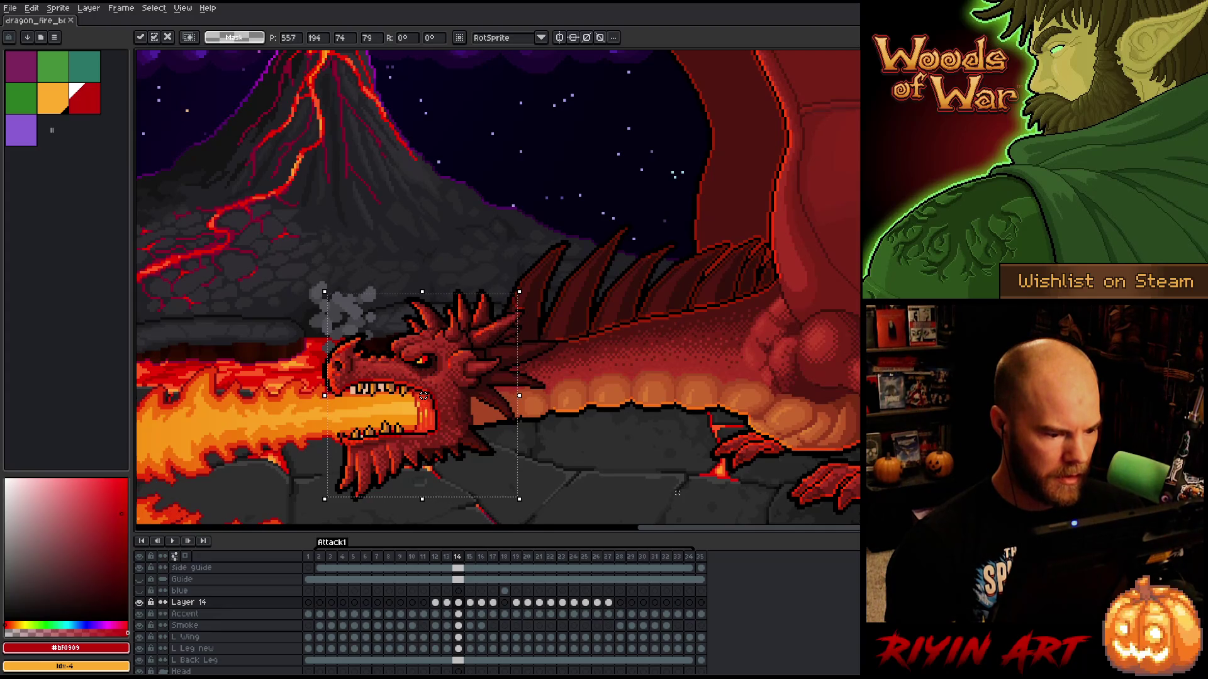
key(comma)
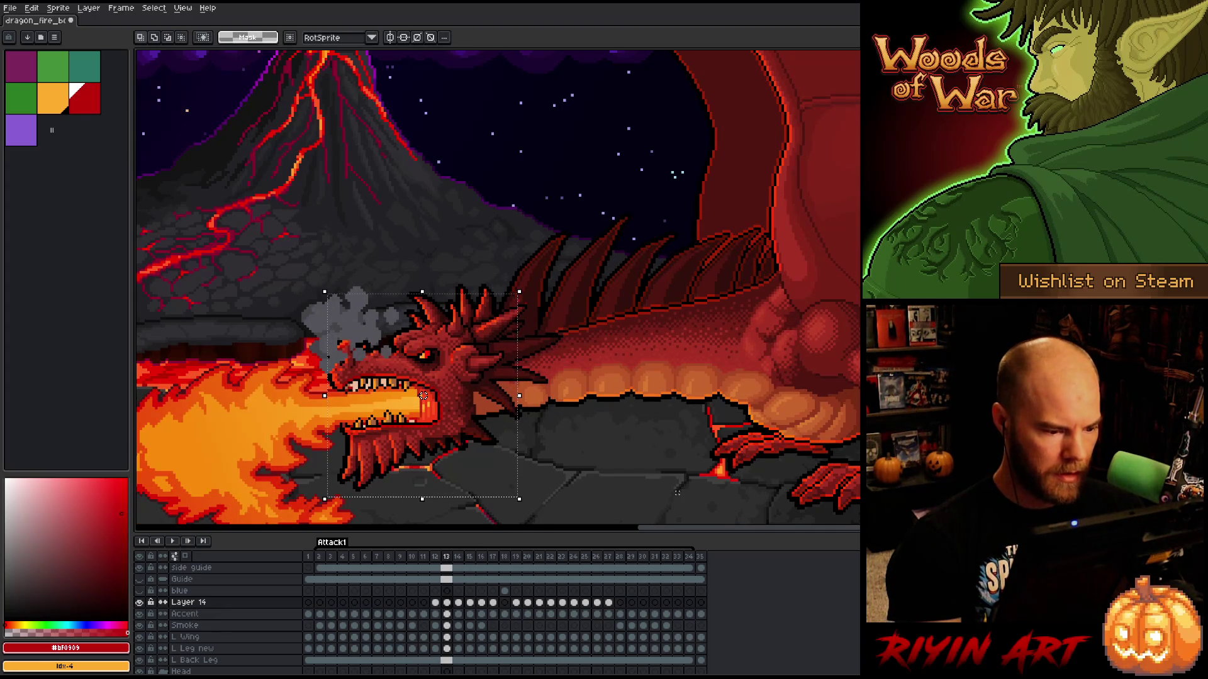
key(period)
key(comma)
key(ctrl+d)
key(b)
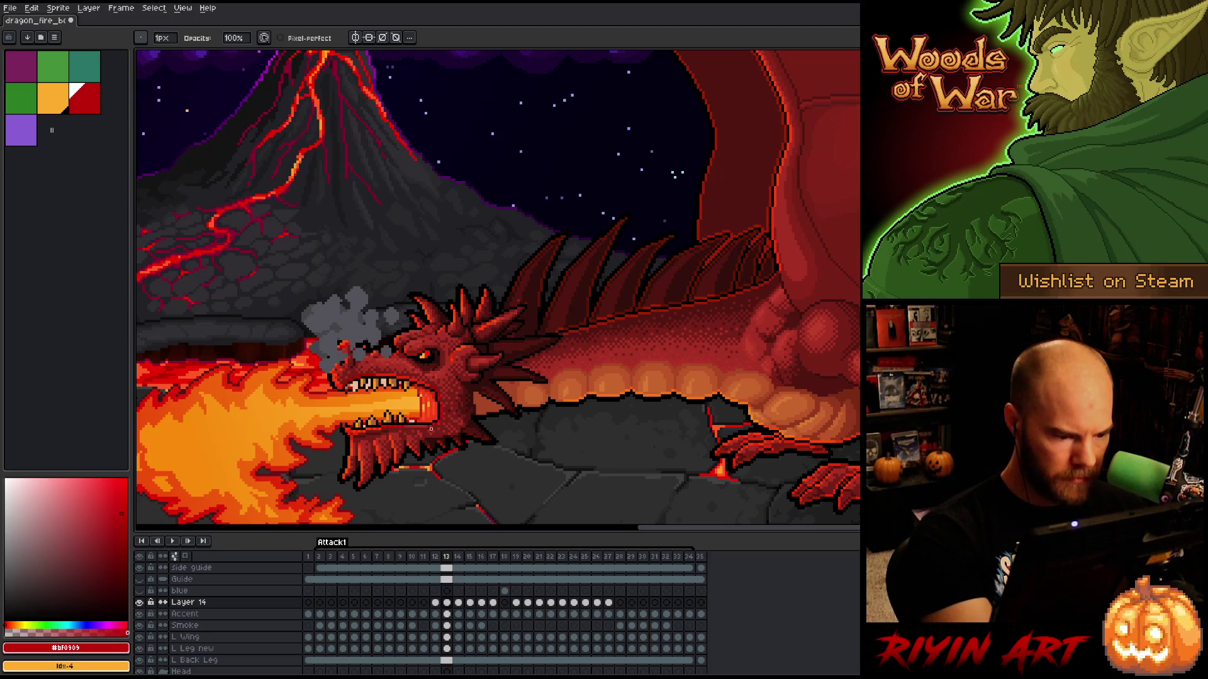
- Flip between frames 12 and 13 to compare the head poses and check the rocky ground
key(comma)
key(period)
key(comma)
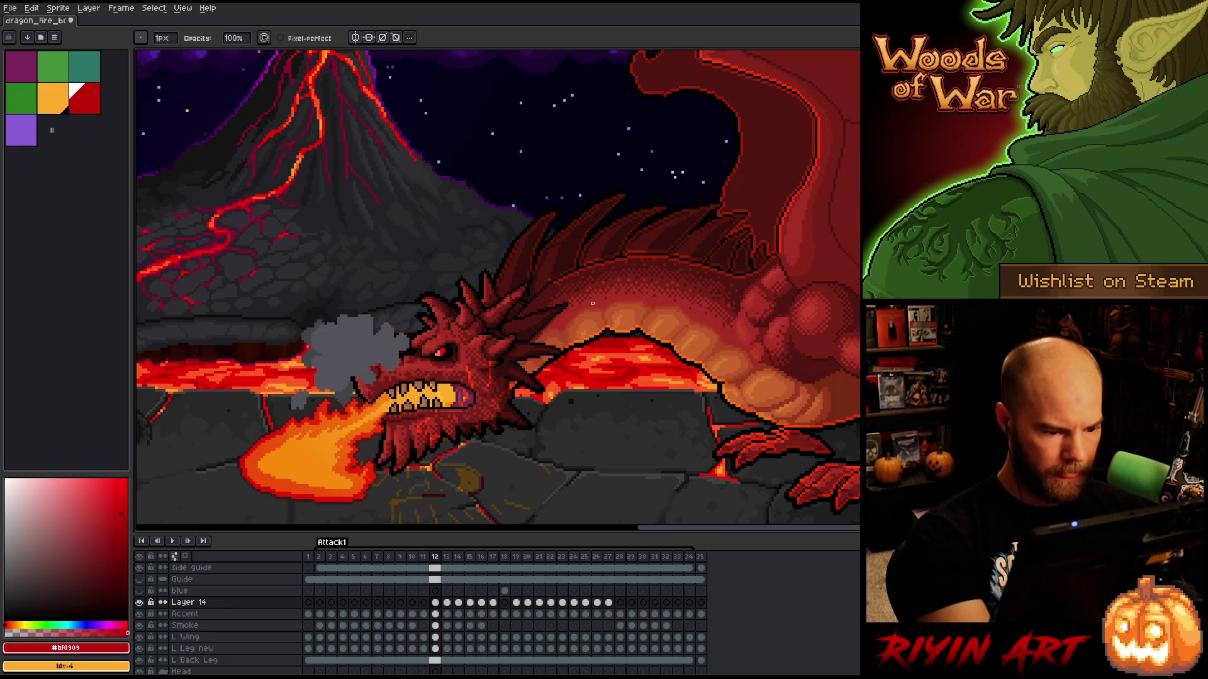
key(period)
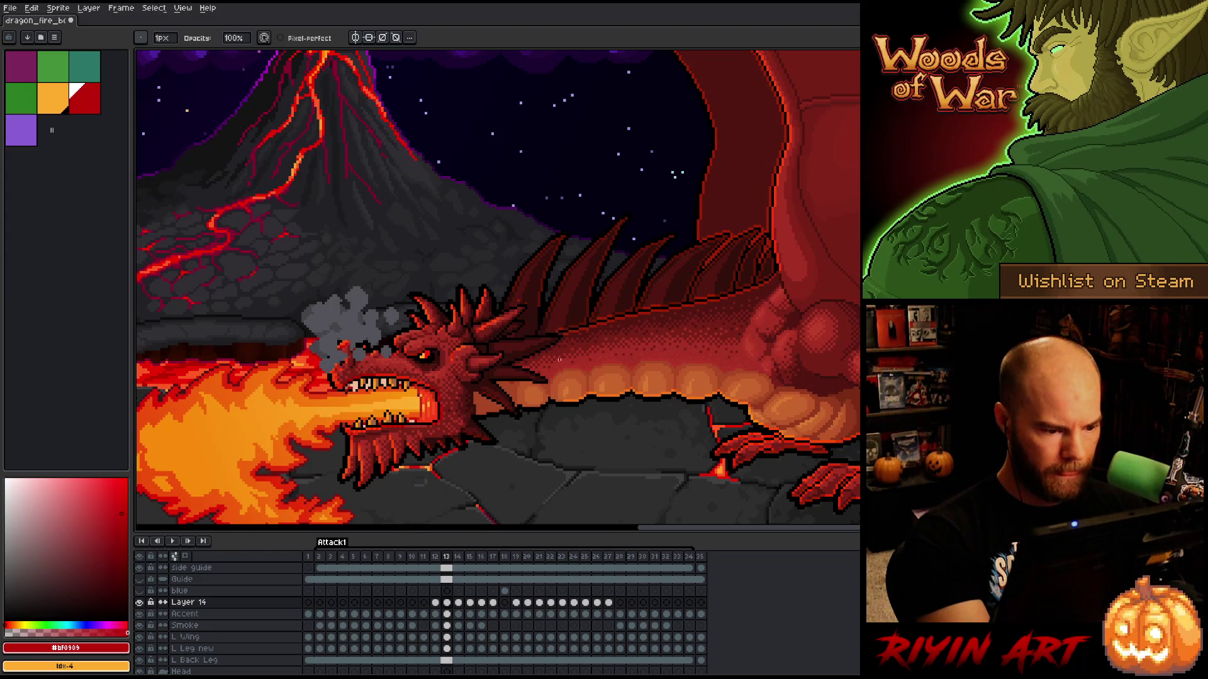
key(comma)
key(period)
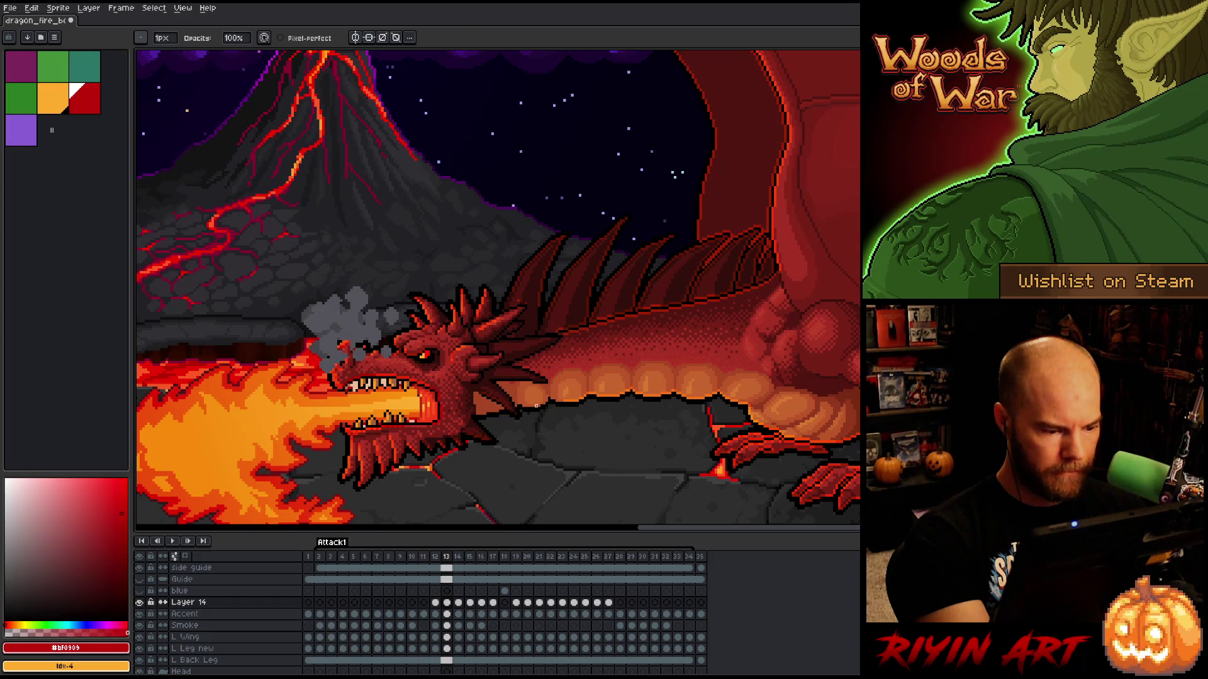
key(comma)
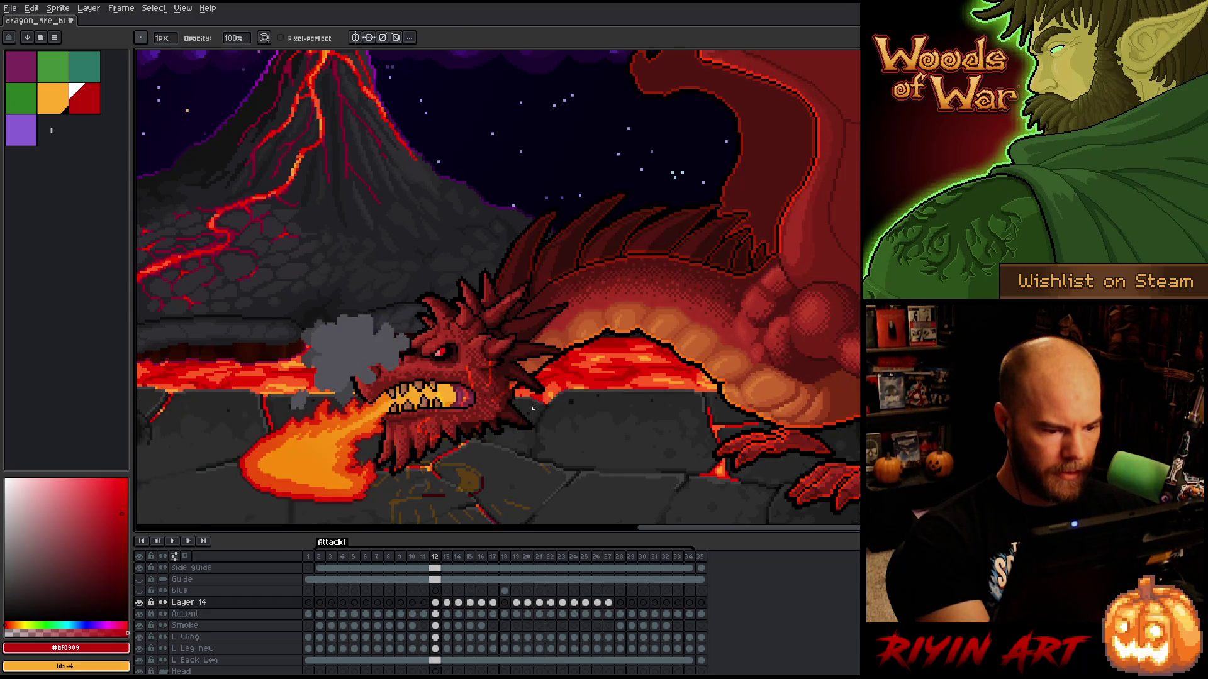
mouse_move(534, 408)
mouse_down()
mouse_move(558, 342)
mouse_move(504, 331)
mouse_up()
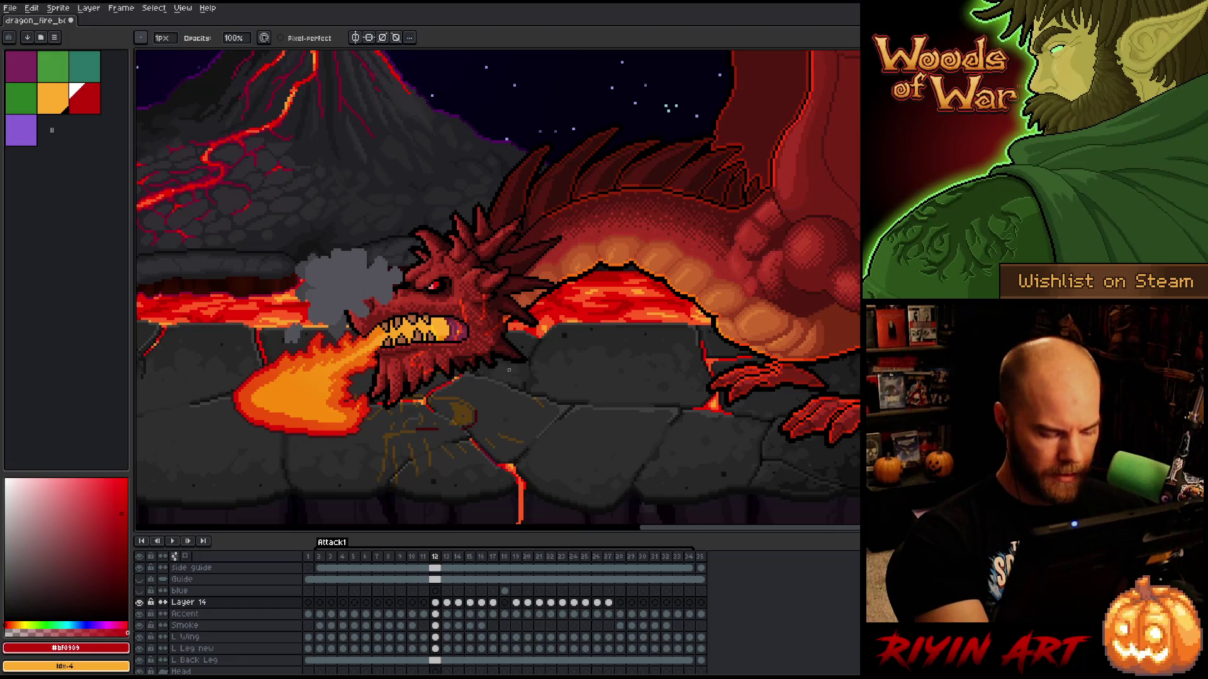
key(v)
click(469, 419)
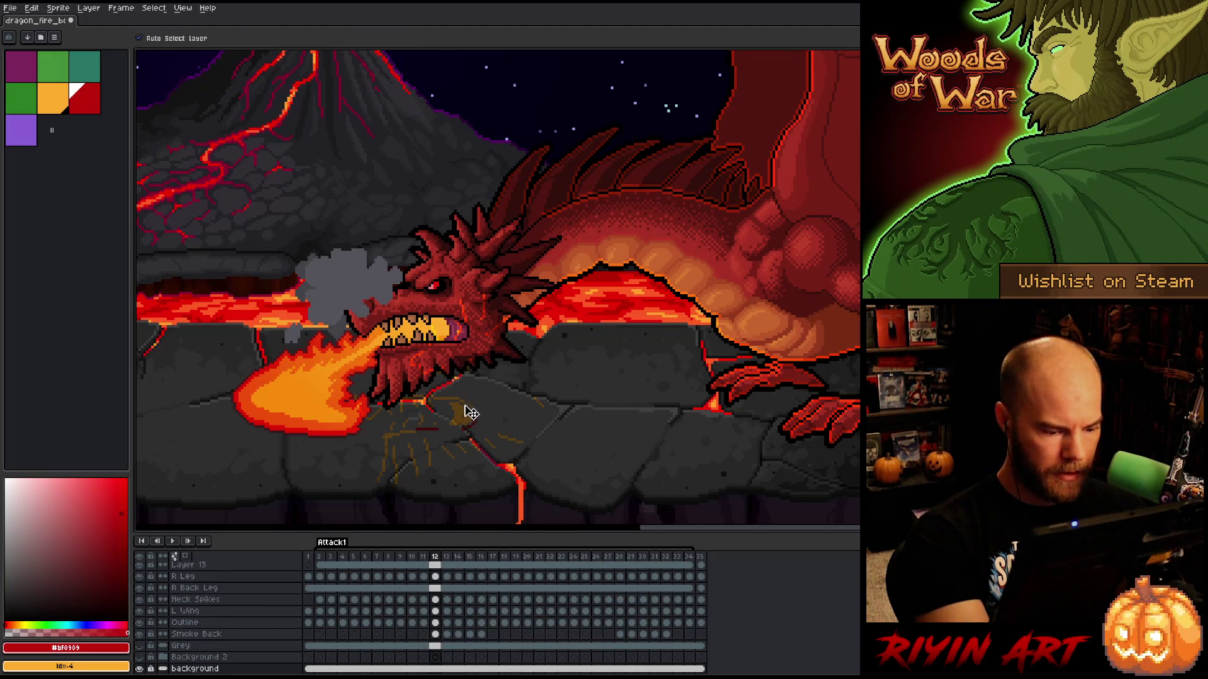
- Move the sketch lines up about 90 px, then step through frames to find the fire-breath poses
mouse_move(463, 418)
mouse_down()
mouse_move(468, 356)
mouse_move(485, 350)
mouse_move(502, 370)
mouse_move(472, 410)
mouse_move(480, 422)
mouse_move(463, 412)
mouse_move(464, 338)
mouse_up()
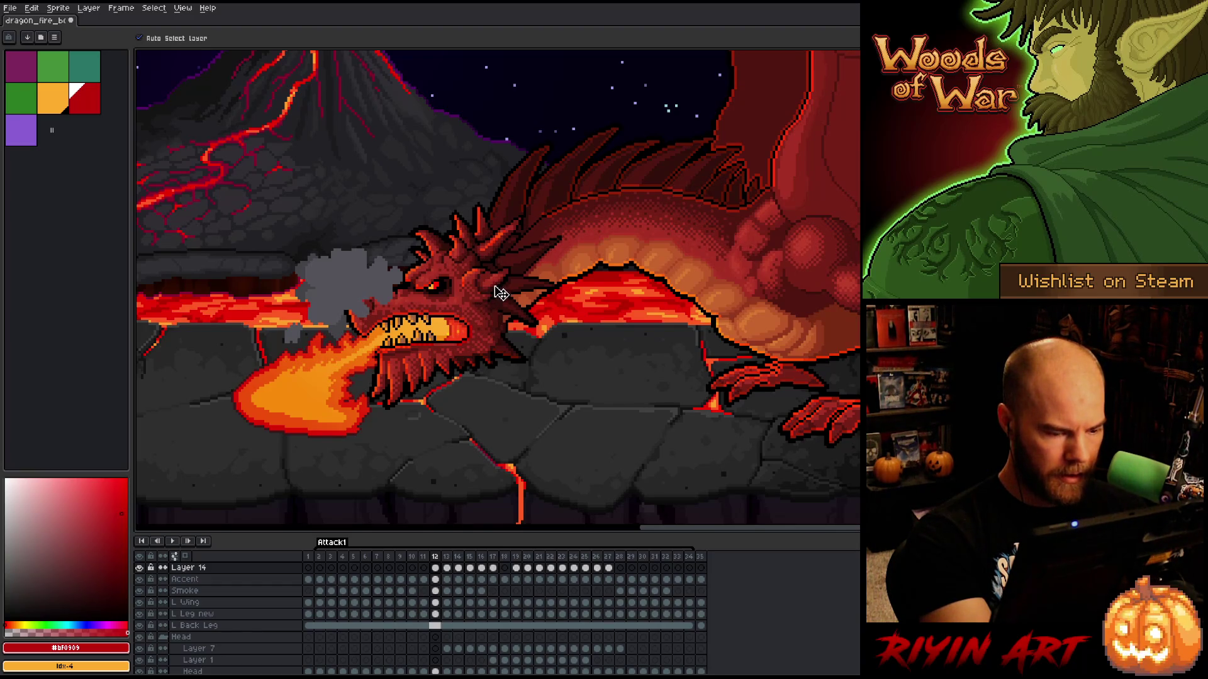
key(Left)
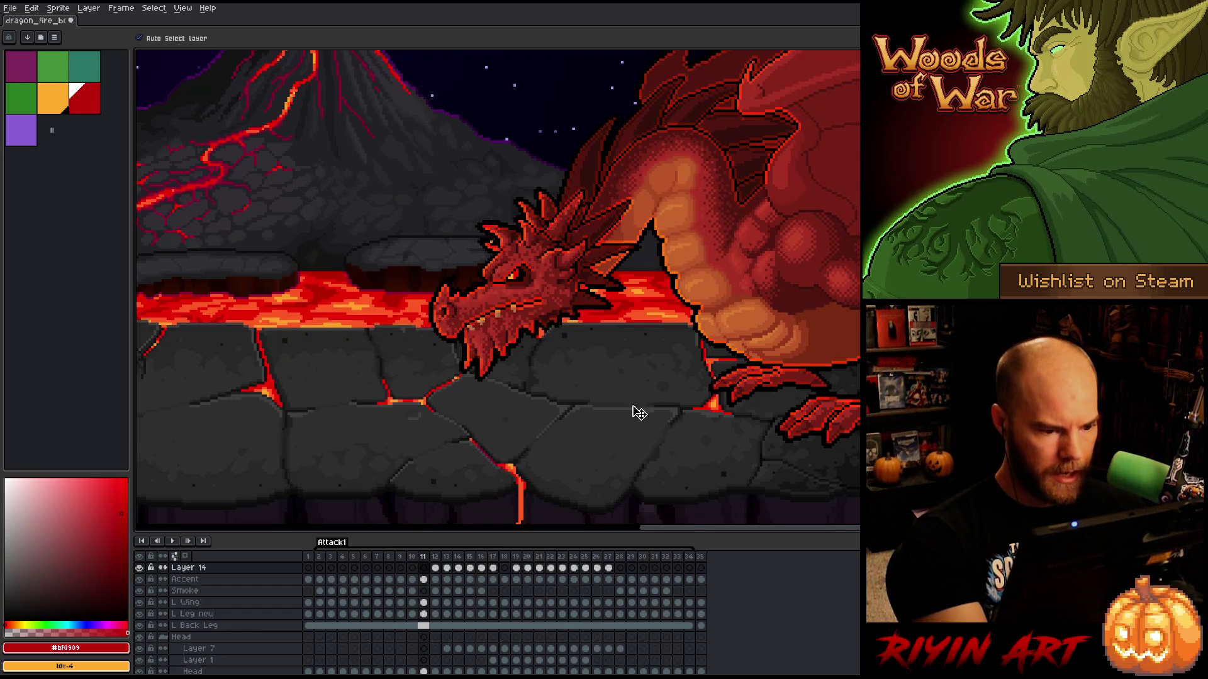
key(m)
key(Right)
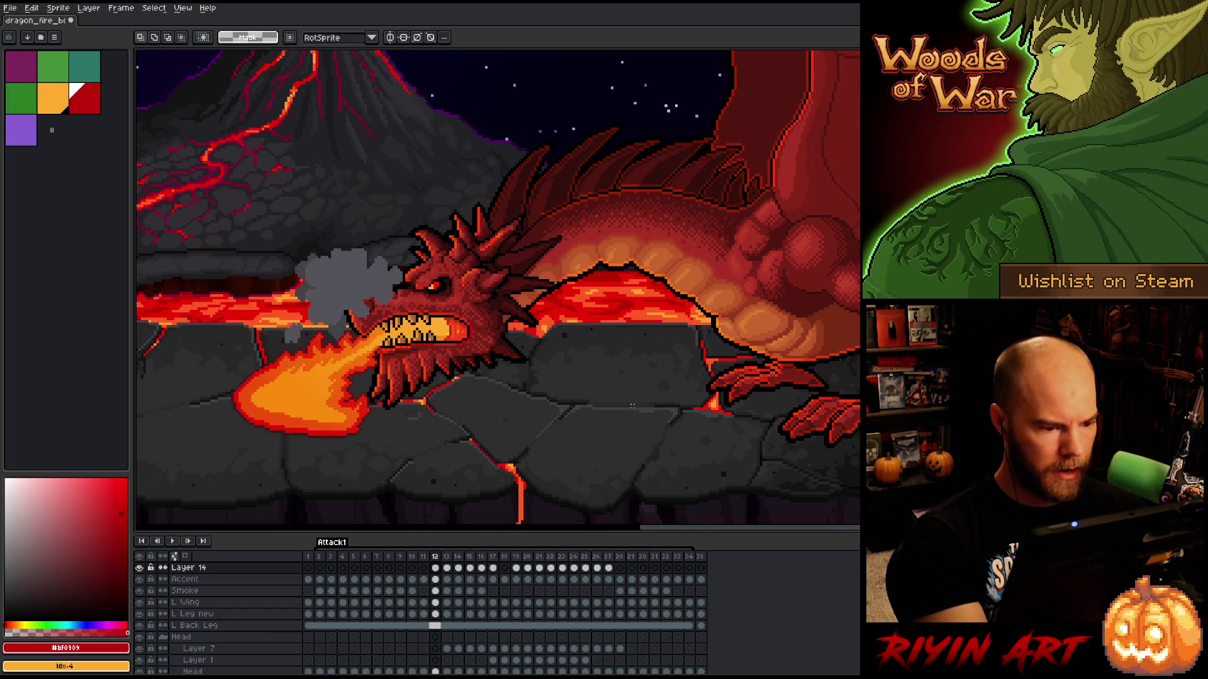
key(Right)
key(Left)
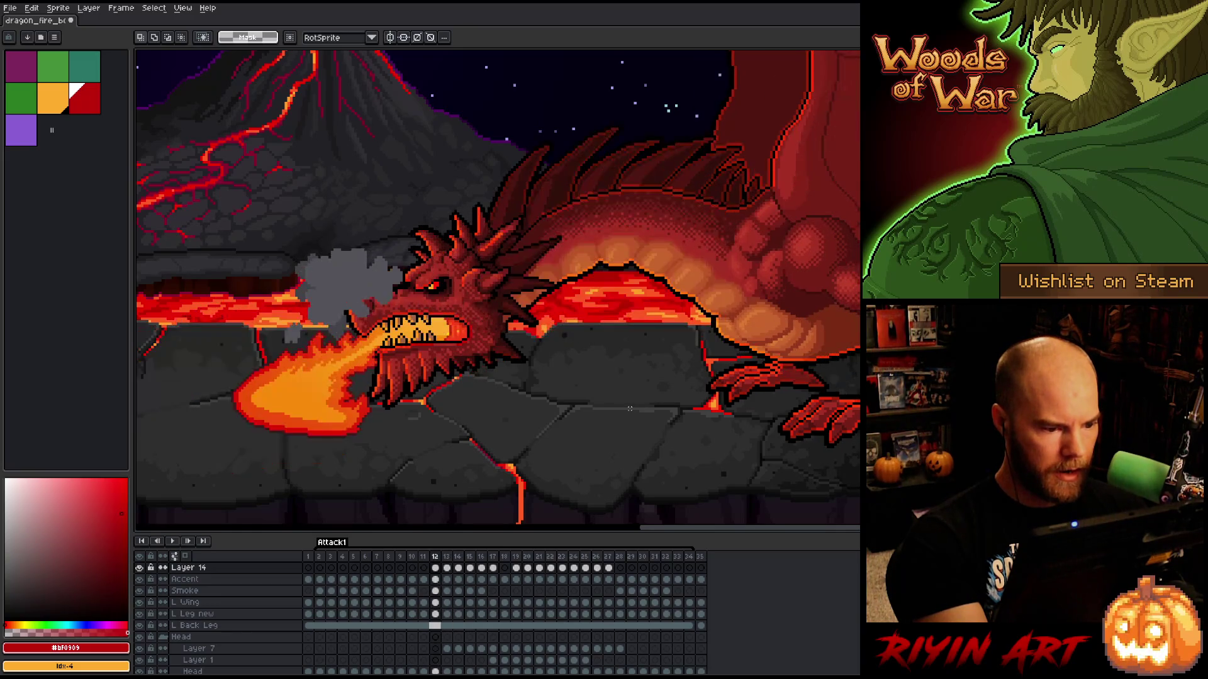
key(Left)
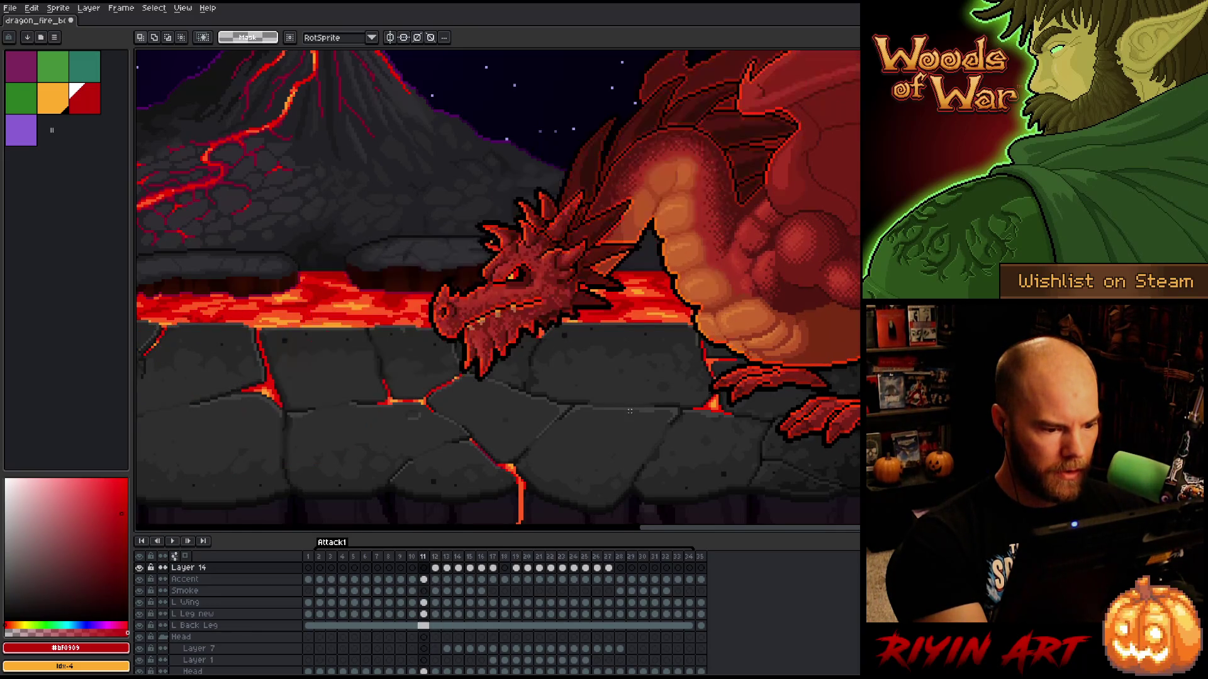
key(Right)
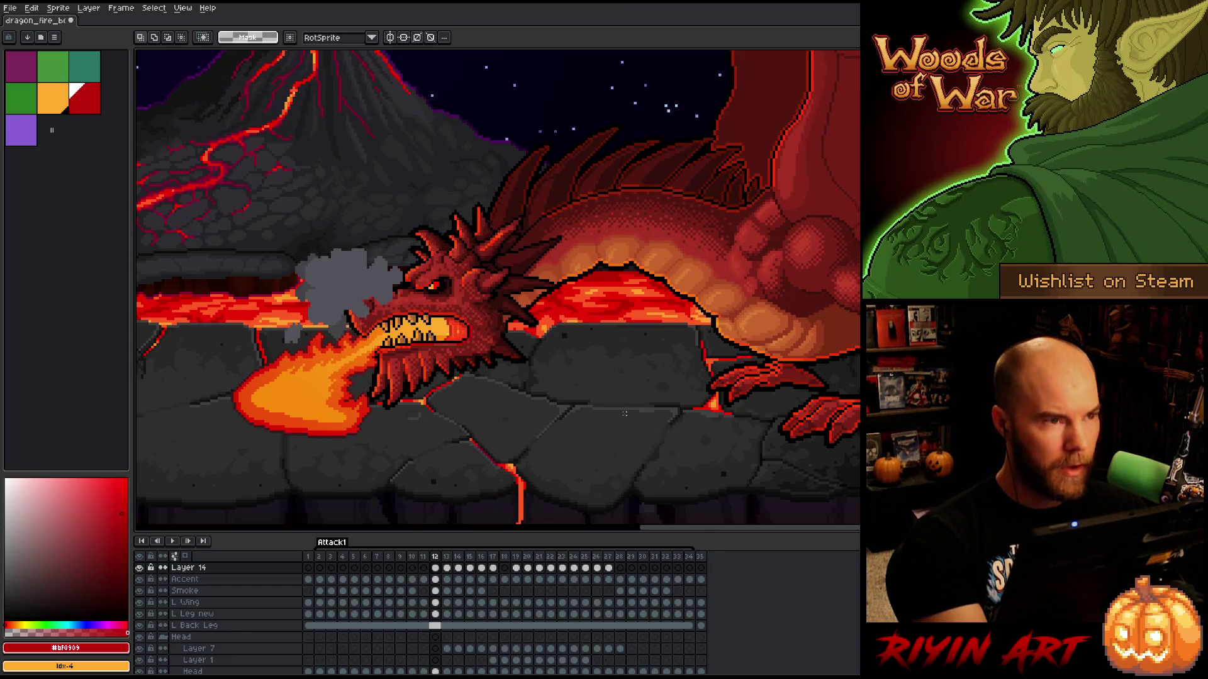
key(Left)
key(Right)
key(Right)
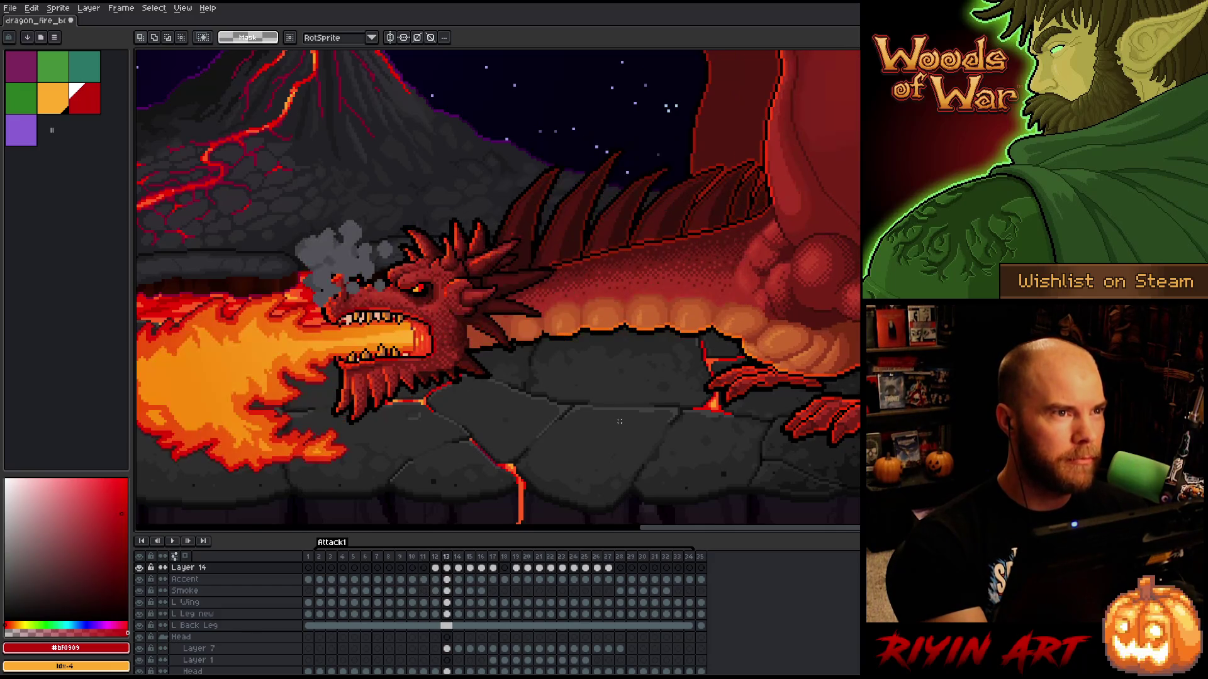
key(Left)
key(Left)
- Compare the no-fire and fire-breath poses by flipping frames, ending on frame 14
key(Right)
key(Right)
key(Right)
key(Left)
key(Left)
key(Left)
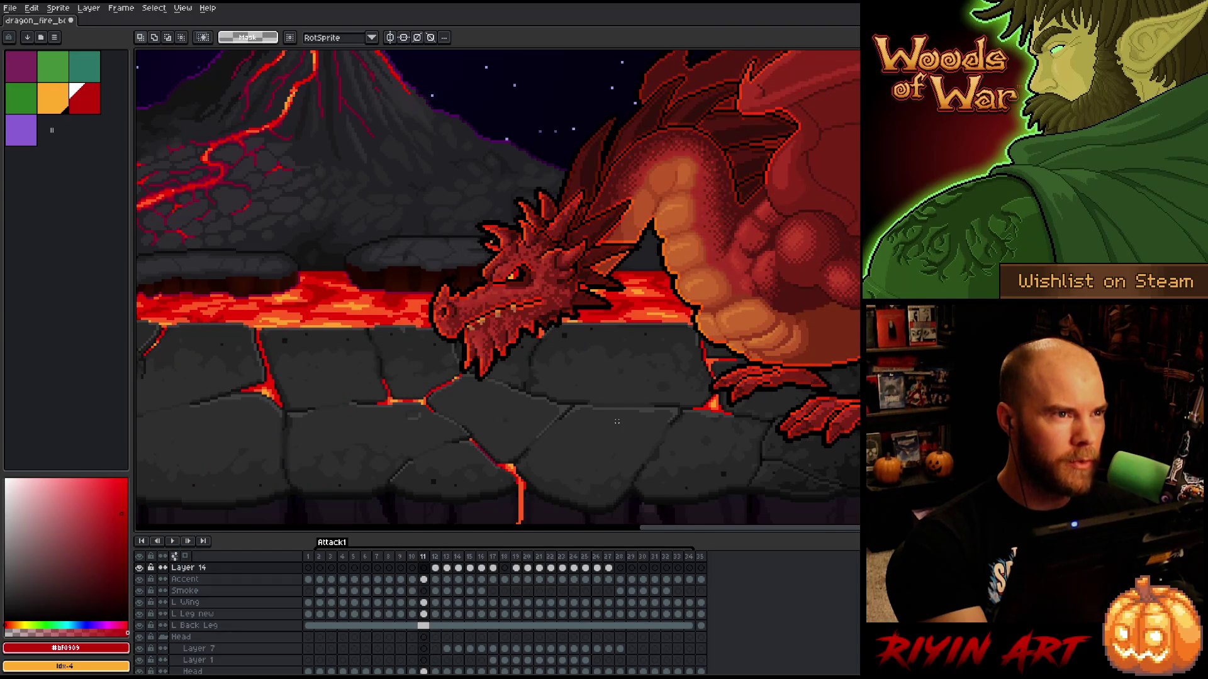
key(Right)
key(Left)
key(Right)
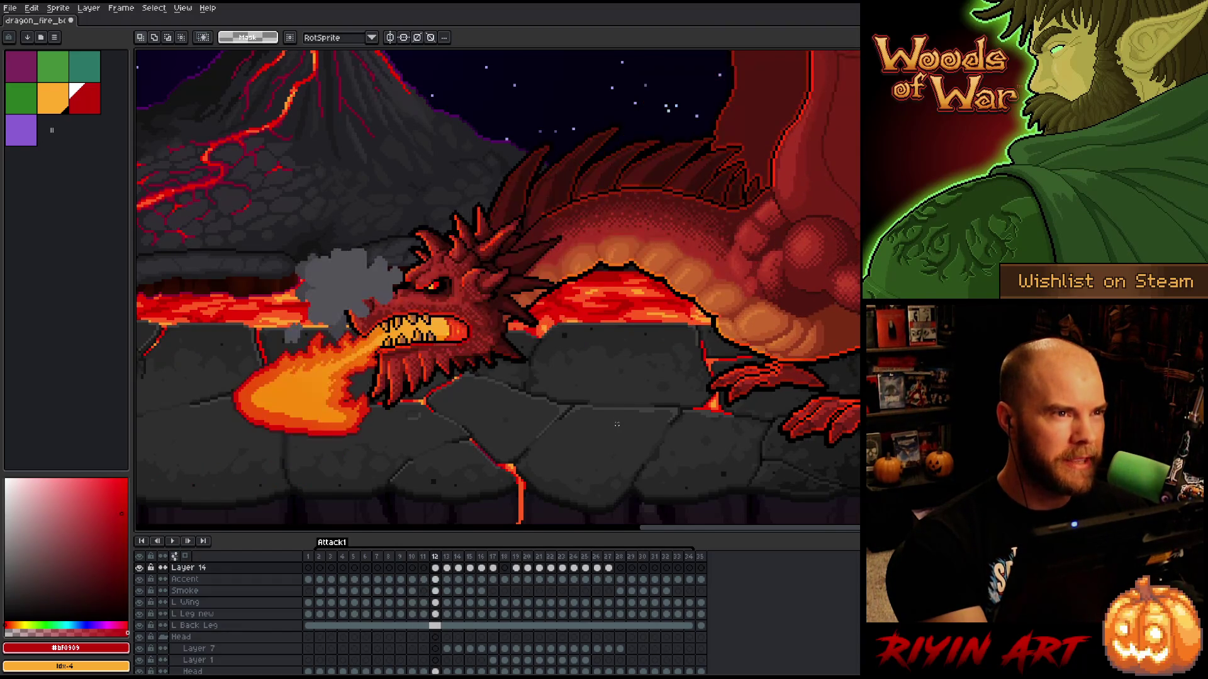
key(Right)
key(Right)
key(Right)
key(Left)
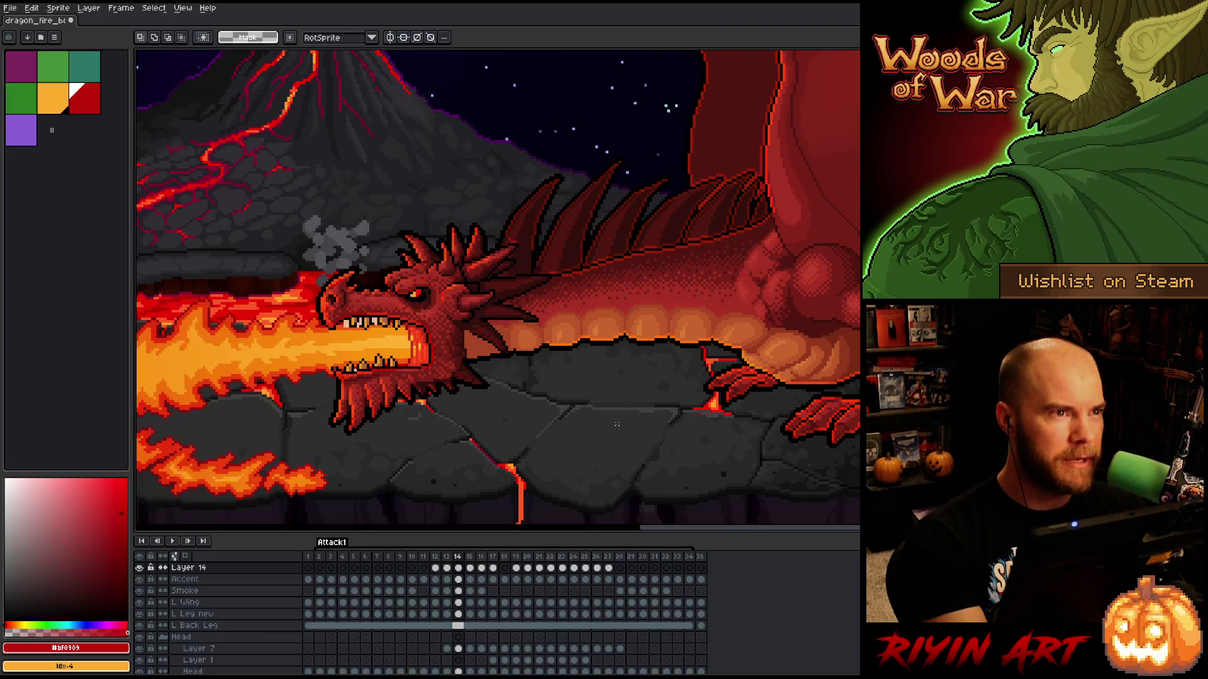
key(Left)
key(Right)
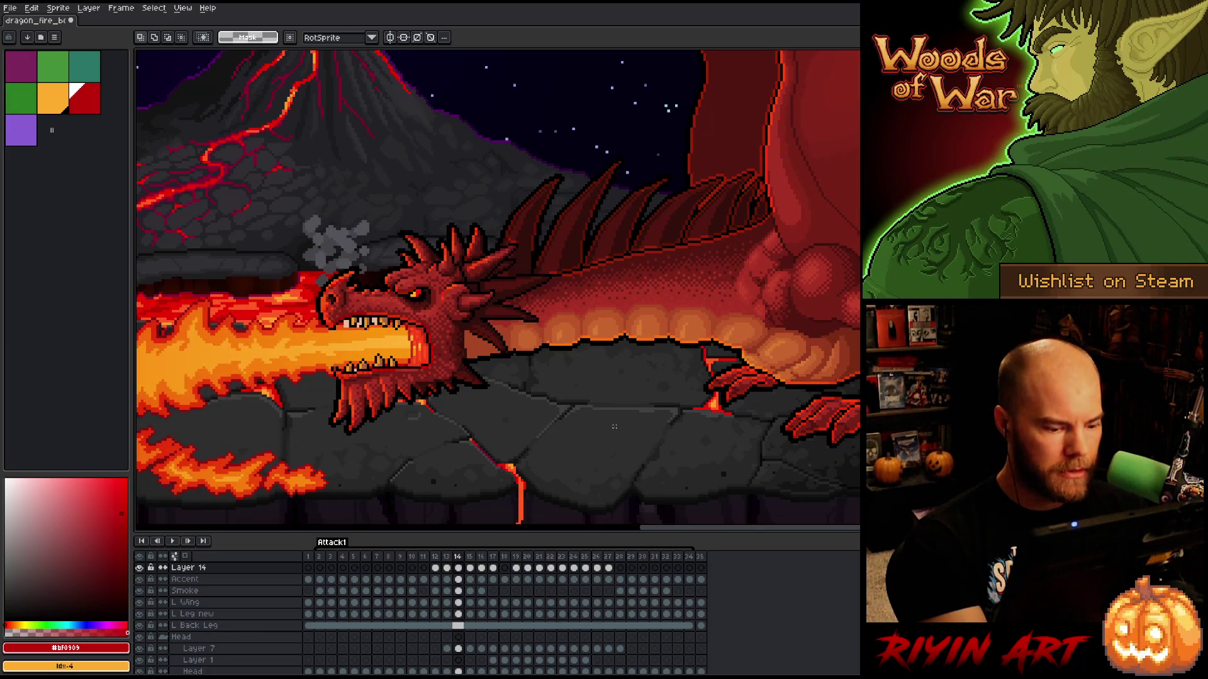
key(Right)
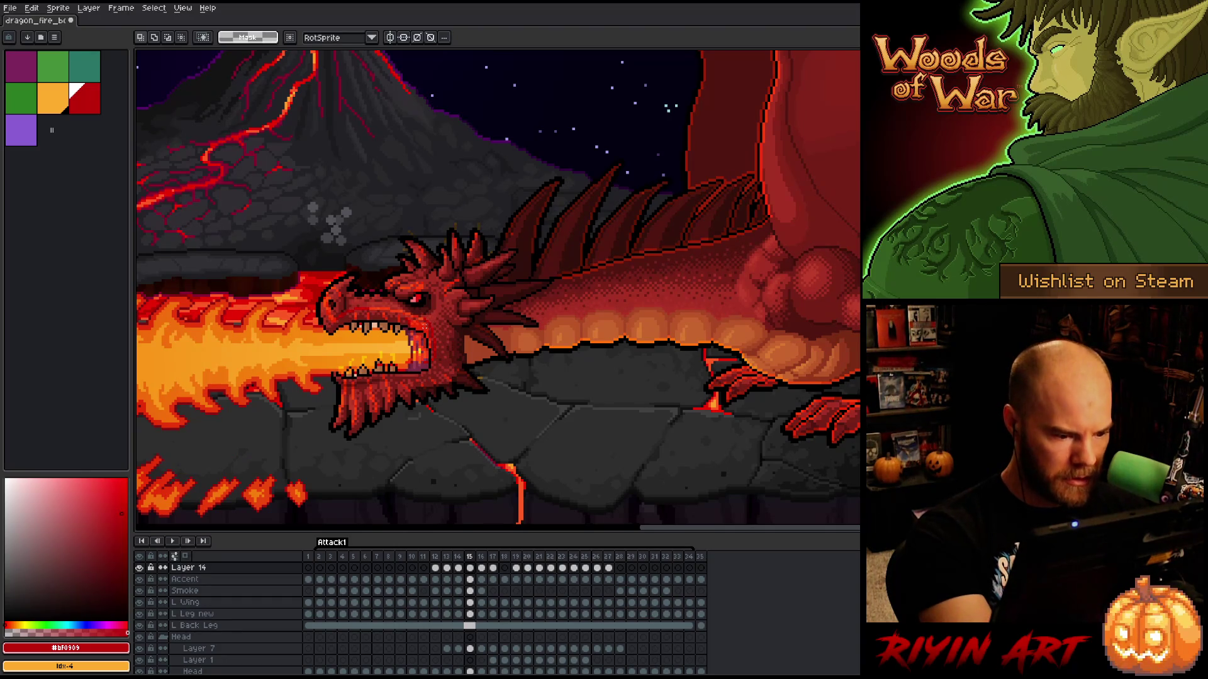
- Raise the dragon's jaw piece upward on frame 16
key(v)
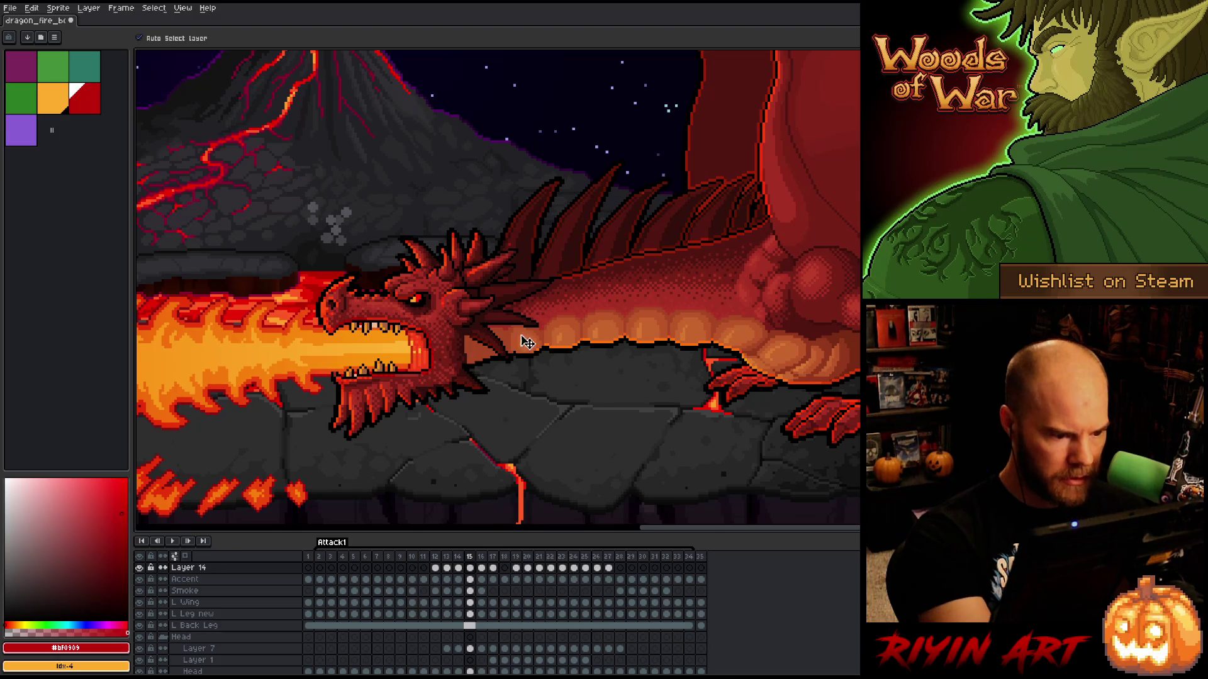
key(Right)
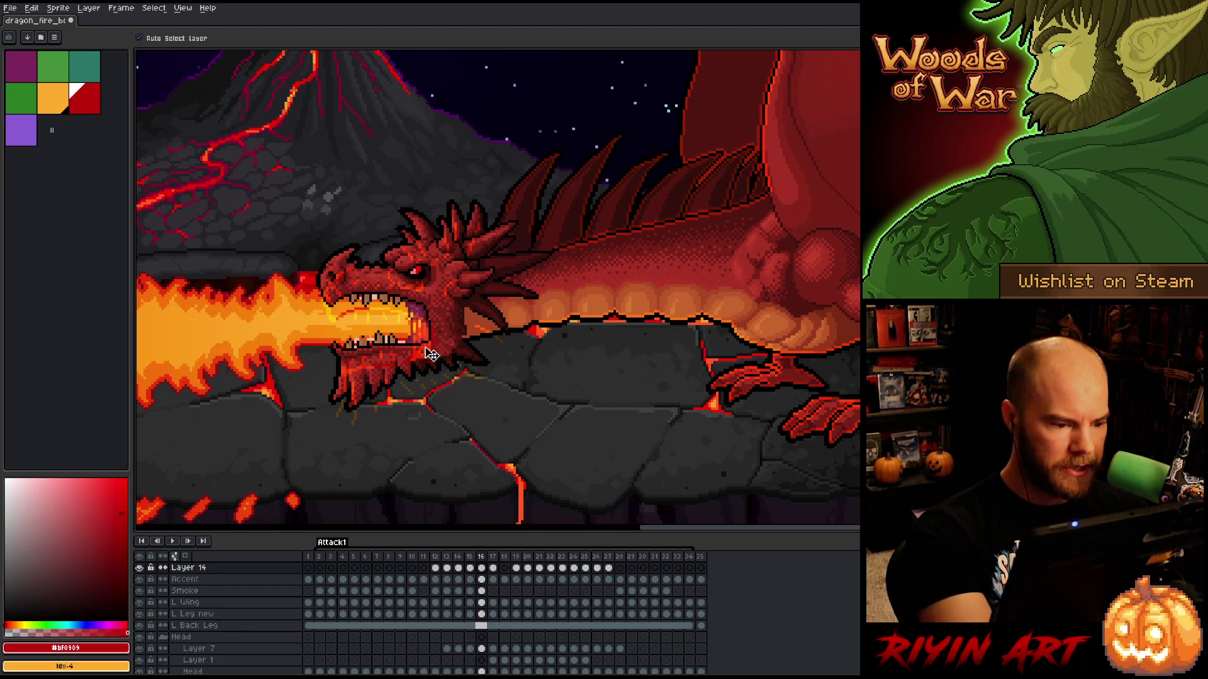
drag(433, 357, 433, 336)
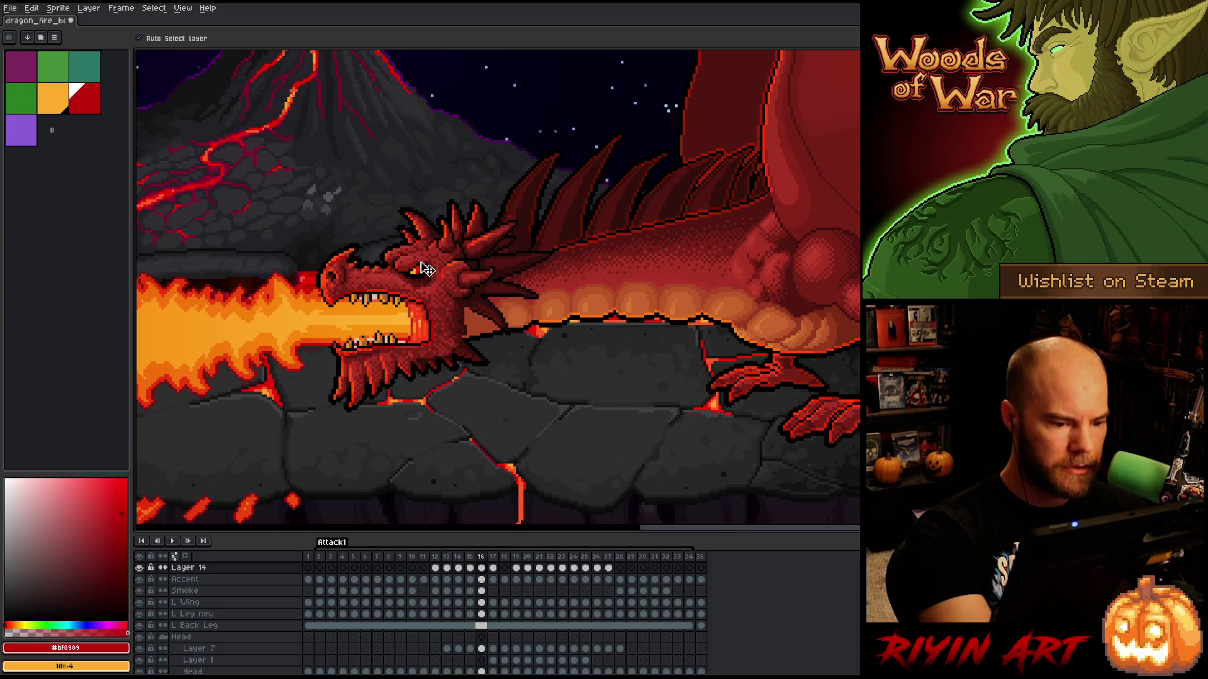
key(b)
key(x)
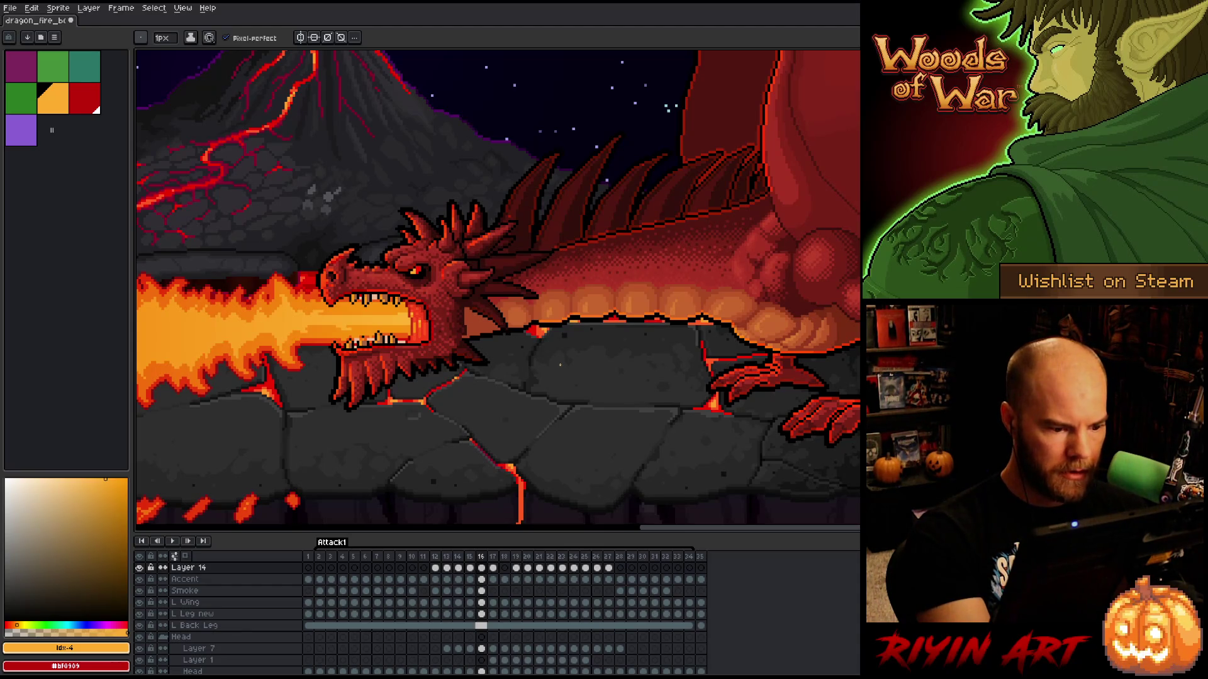
- Shift the jaw and fire pixels up into the mouth on frames 17 through 19
key(period)
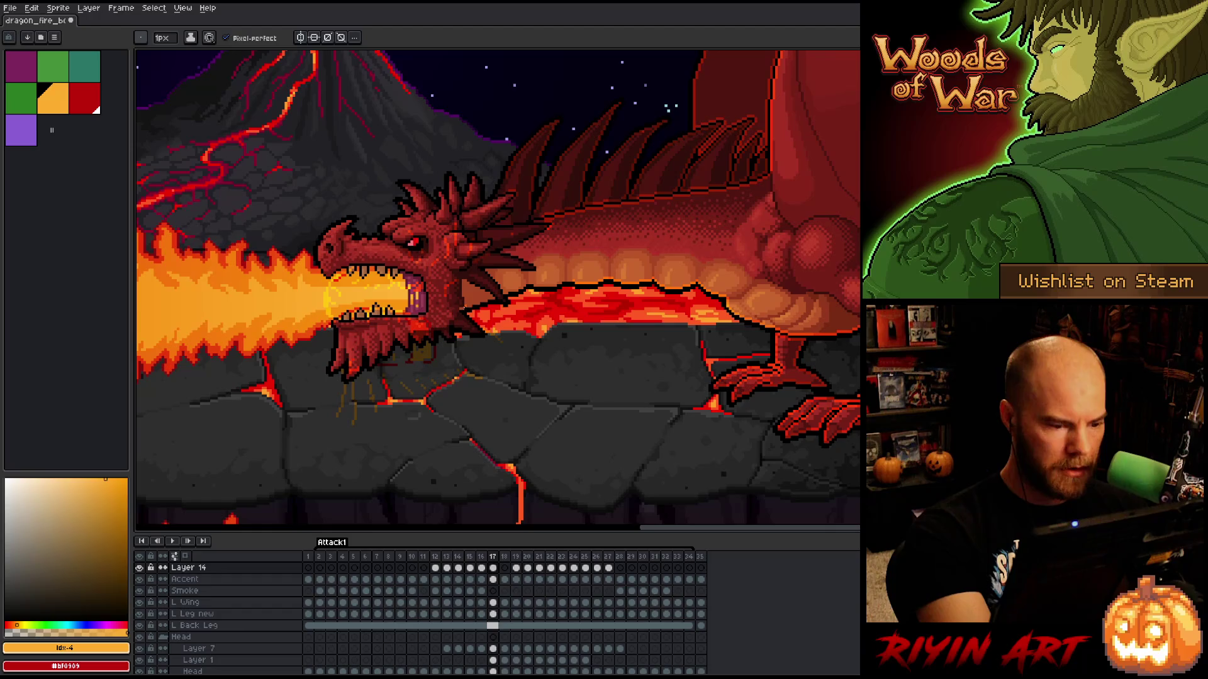
key(v)
drag(422, 332, 415, 286)
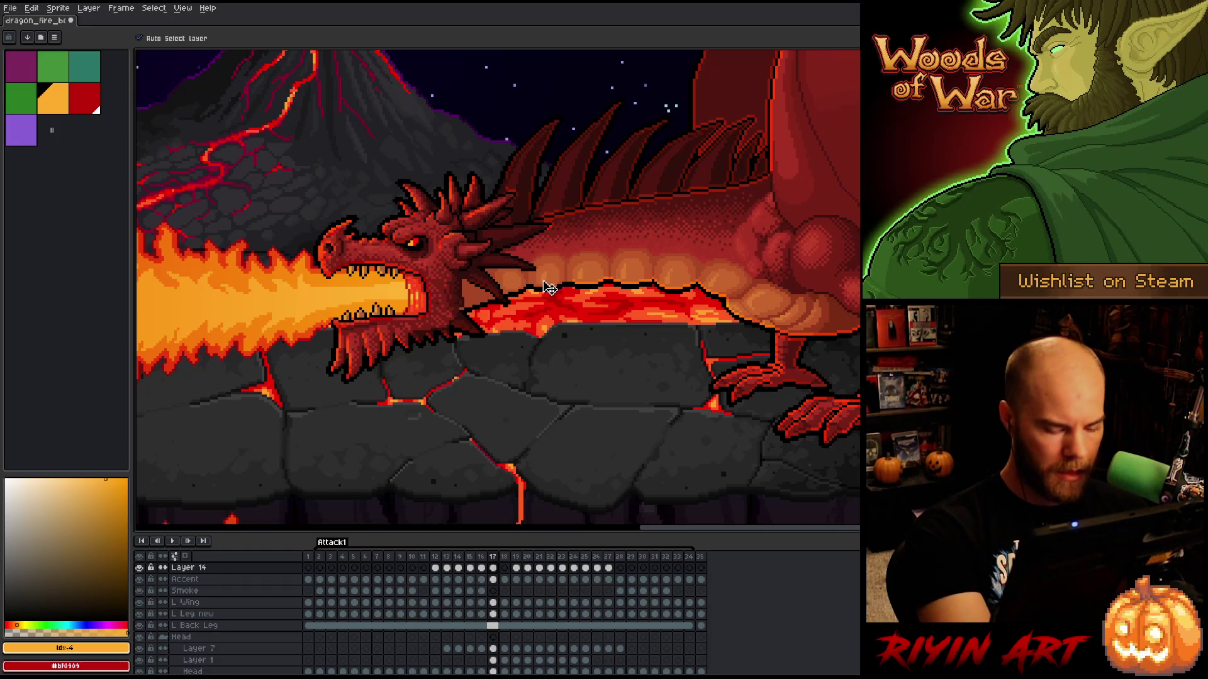
key(period)
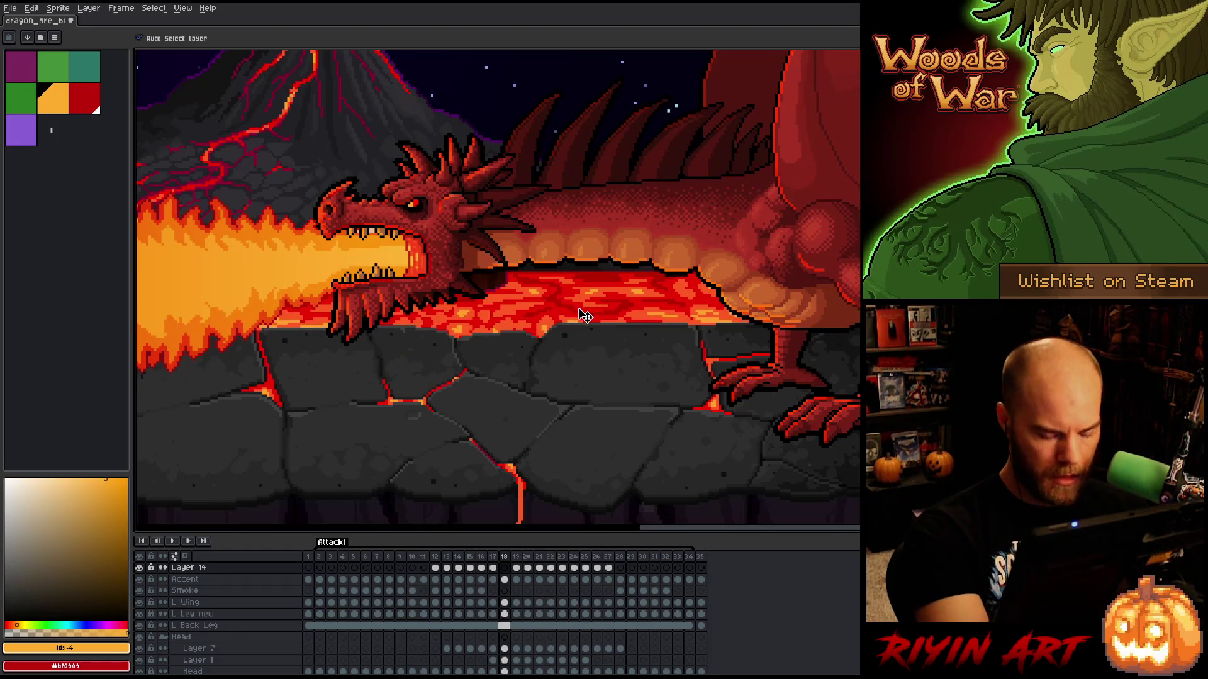
key(period)
drag(427, 346, 432, 222)
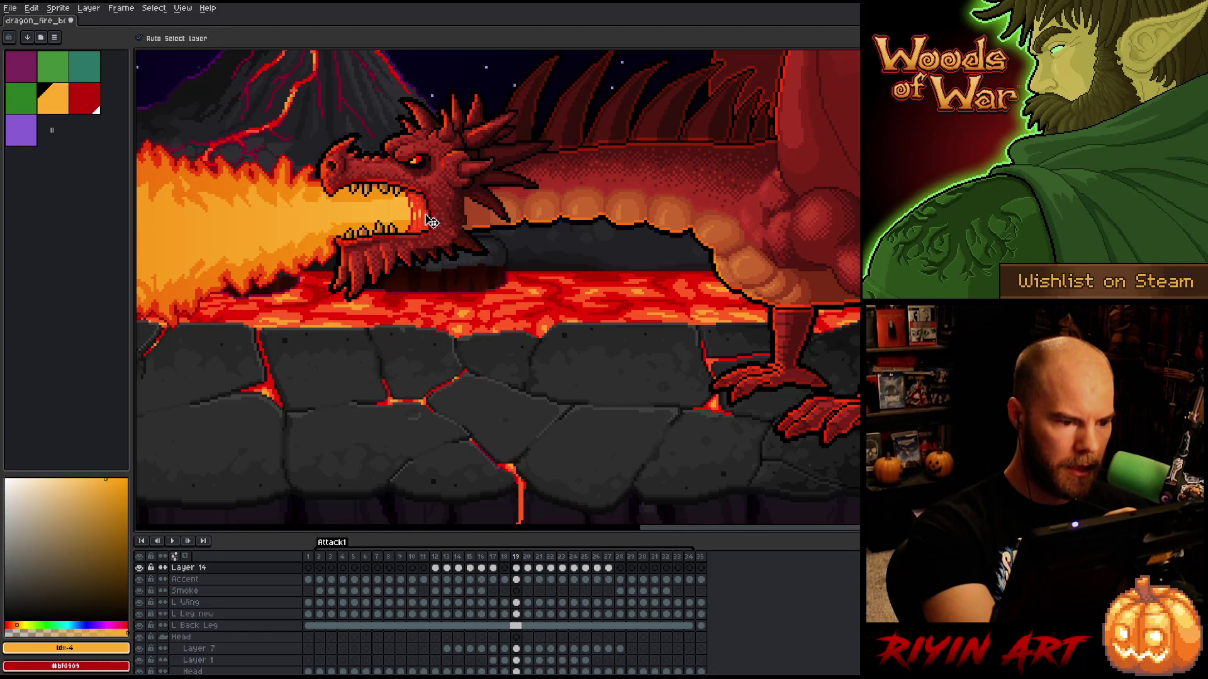
scroll(453, 214, up, 2)
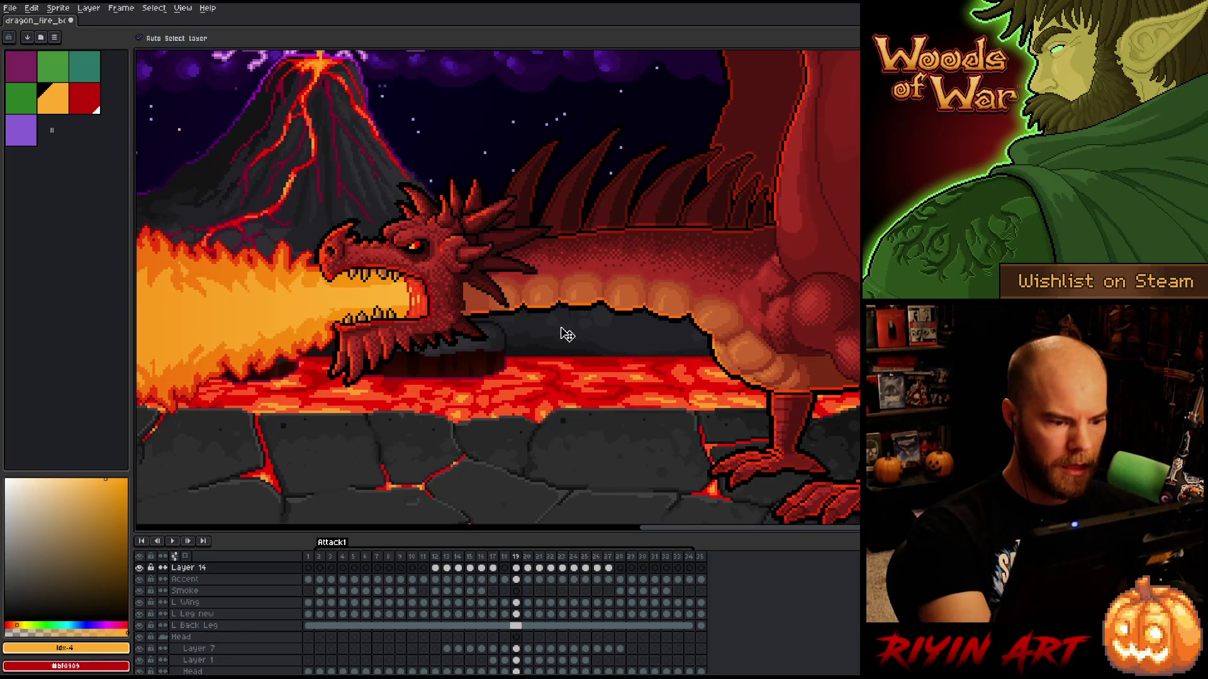
- Move the orange glow piece from the lava rocks into the mouth on frames 20 through 23
key(period)
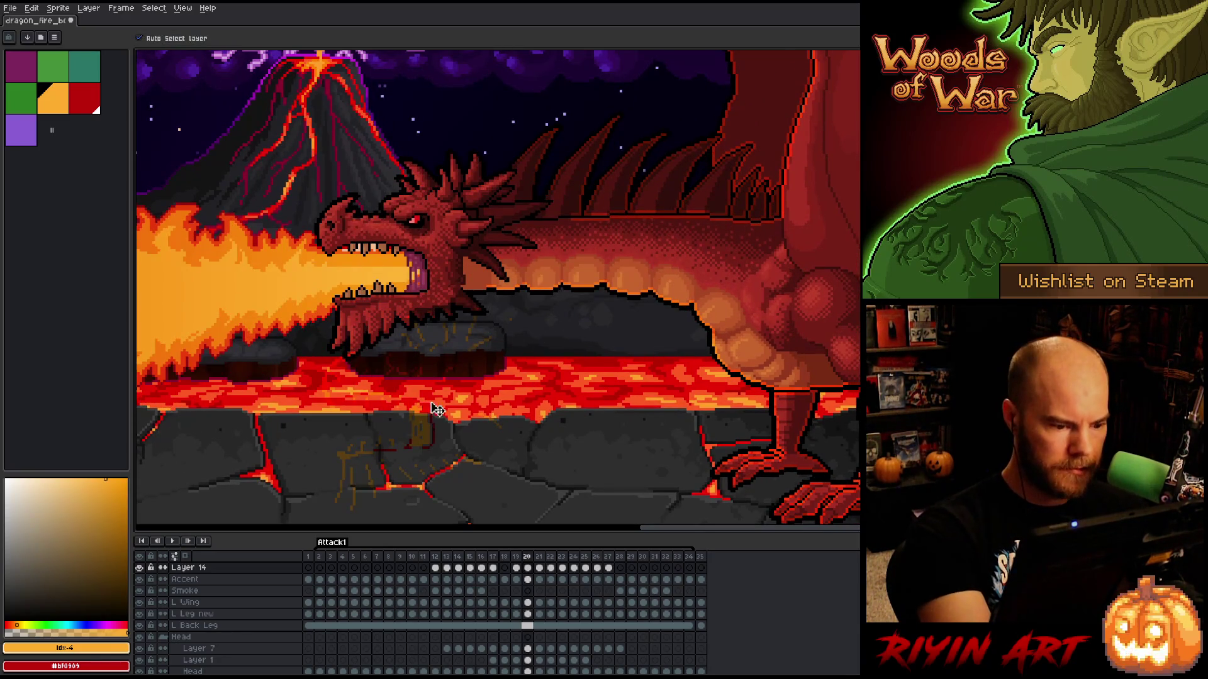
drag(426, 433, 430, 284)
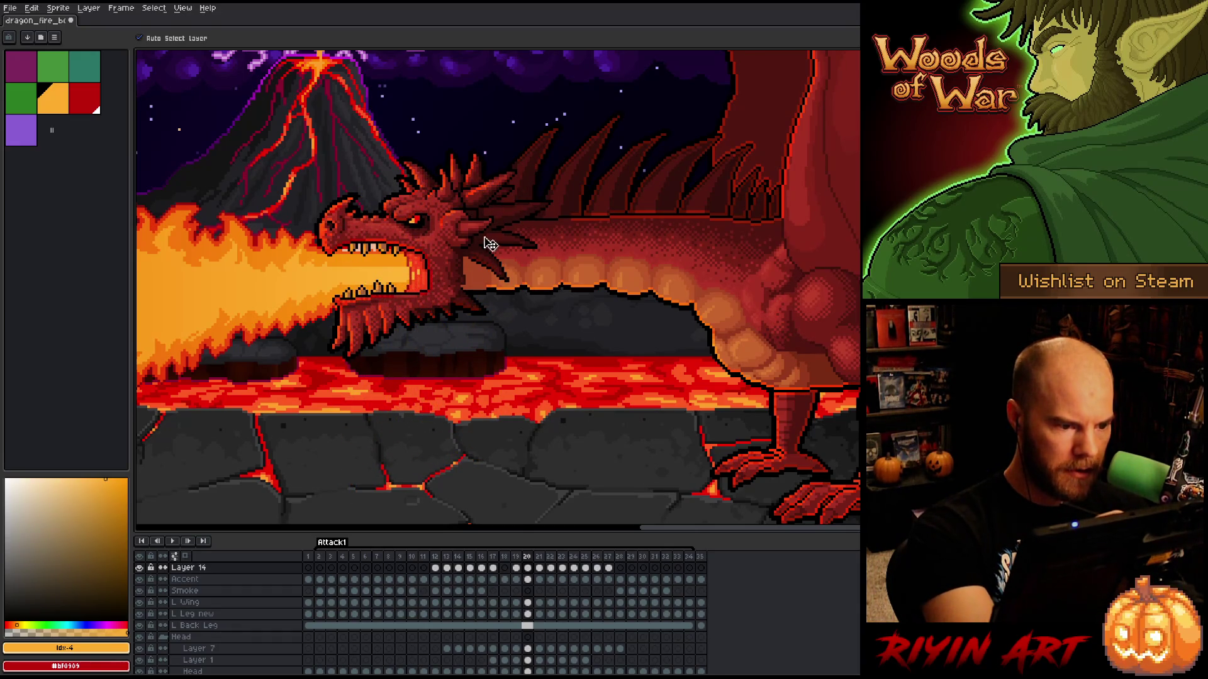
key(period)
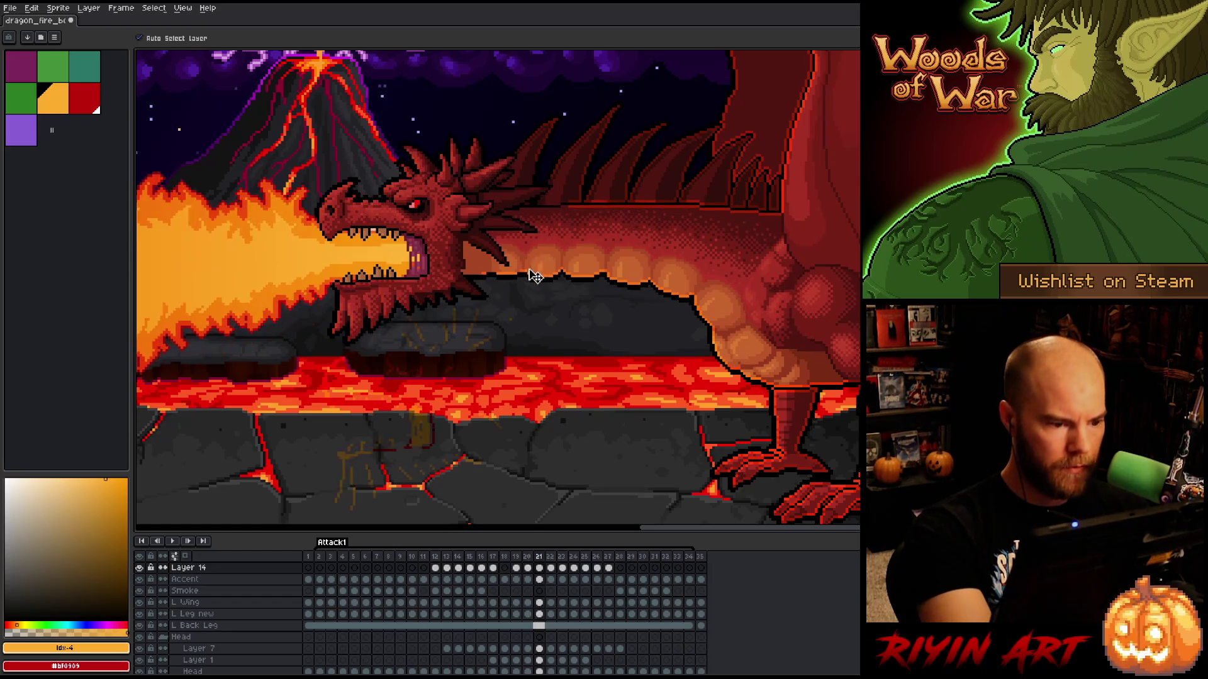
drag(426, 431, 430, 267)
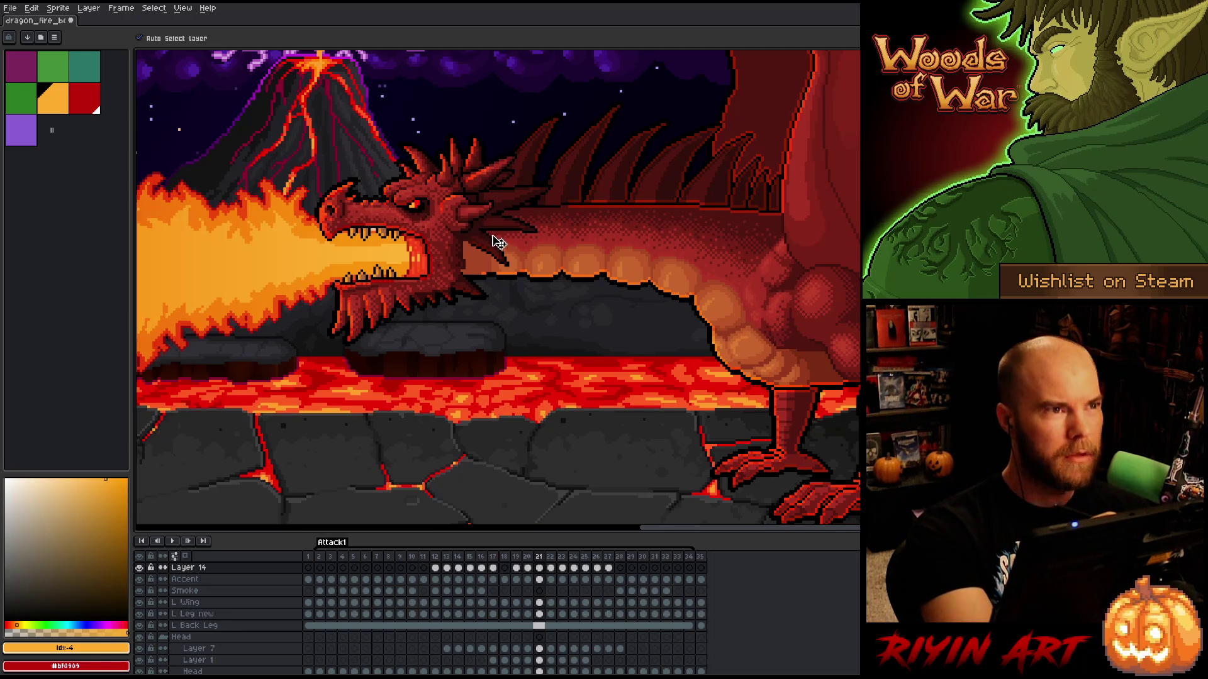
key(period)
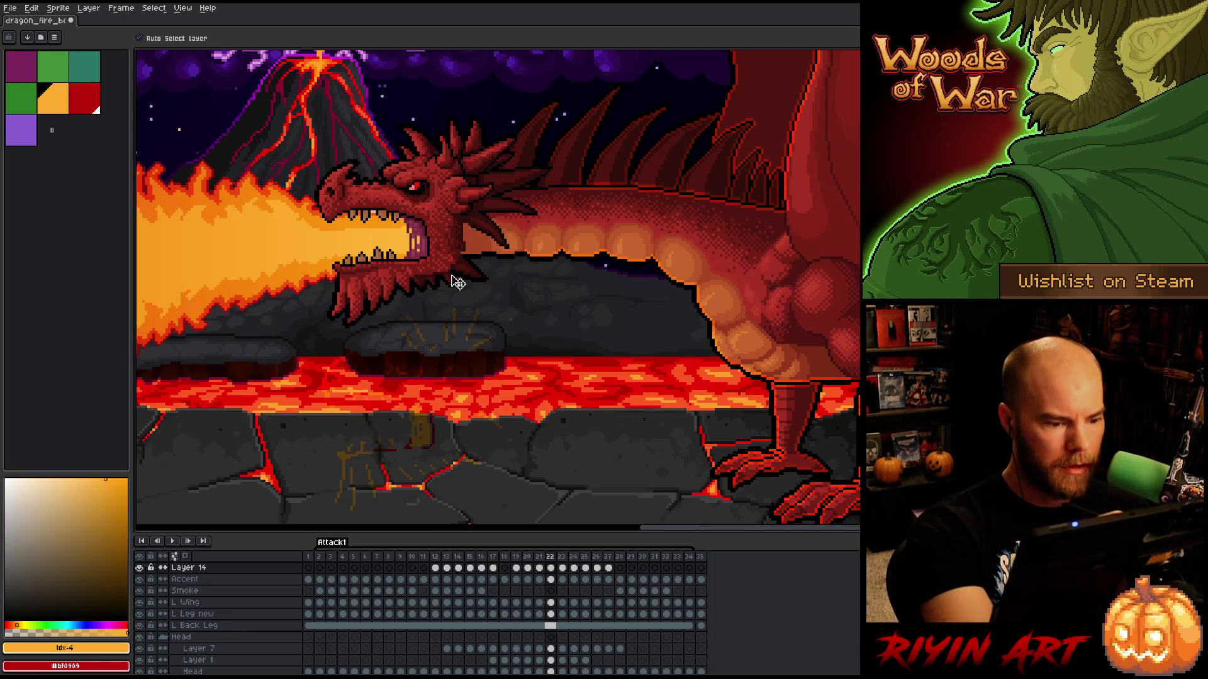
drag(432, 431, 431, 252)
key(period)
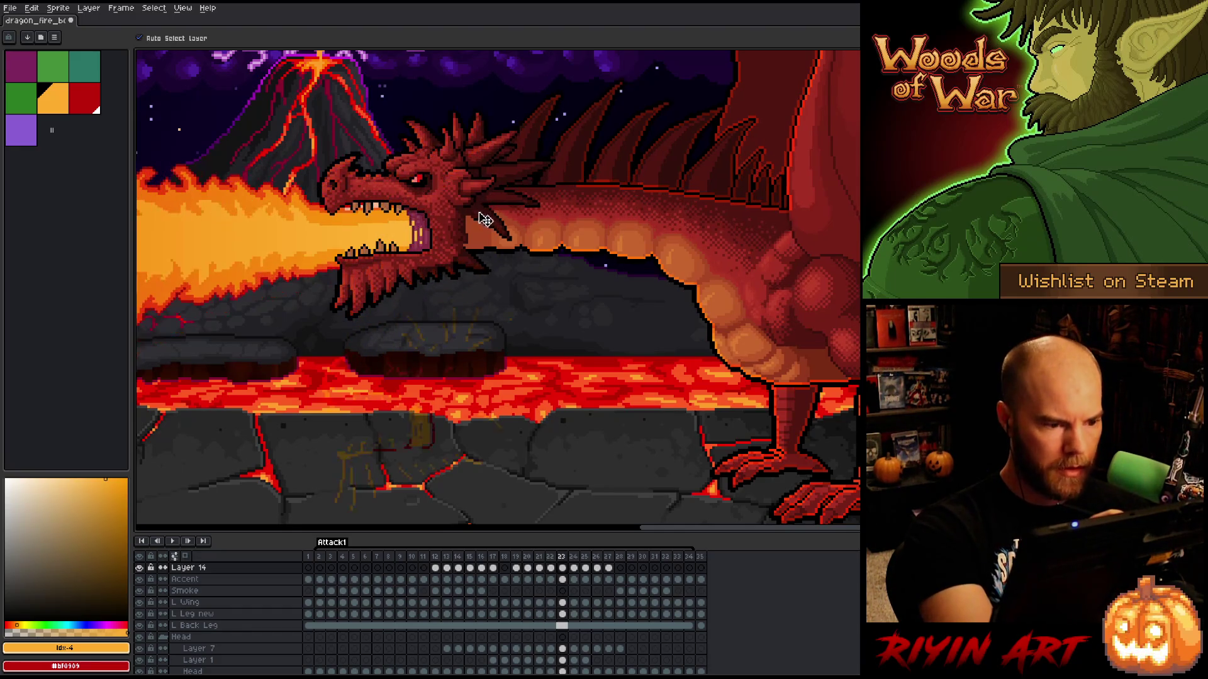
drag(432, 435, 433, 244)
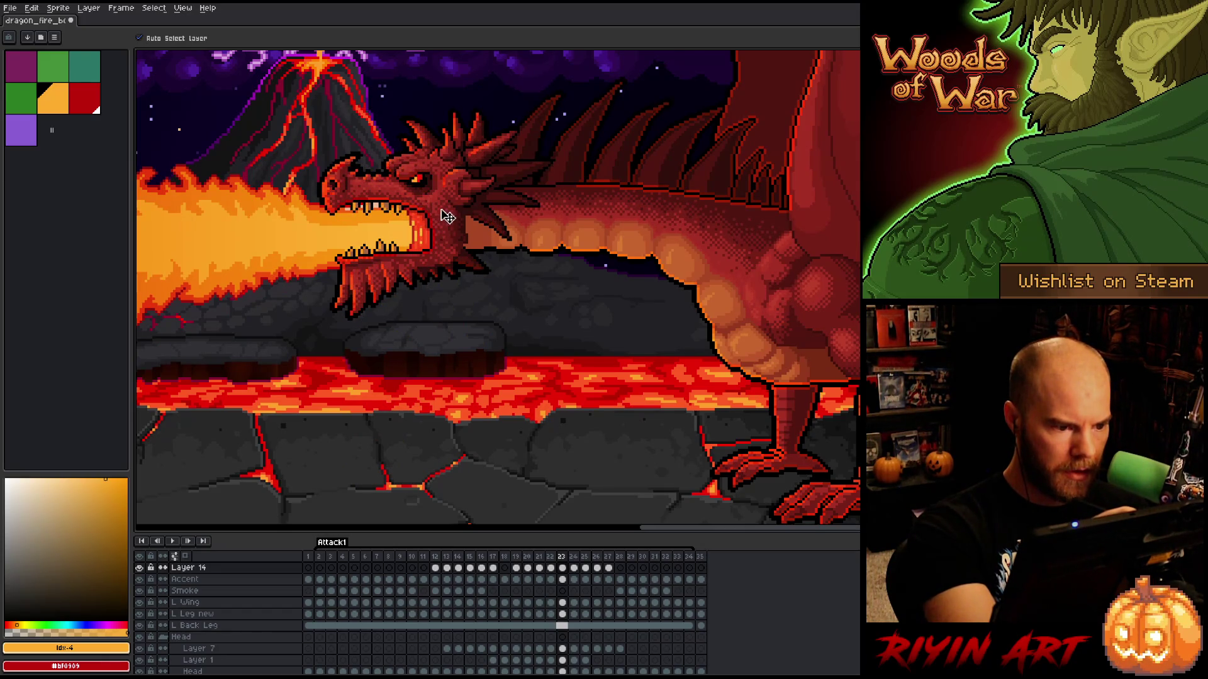
- Move the orange glow into the dragon's mouth on frames 24, 25 and 26, saving the file
key(period)
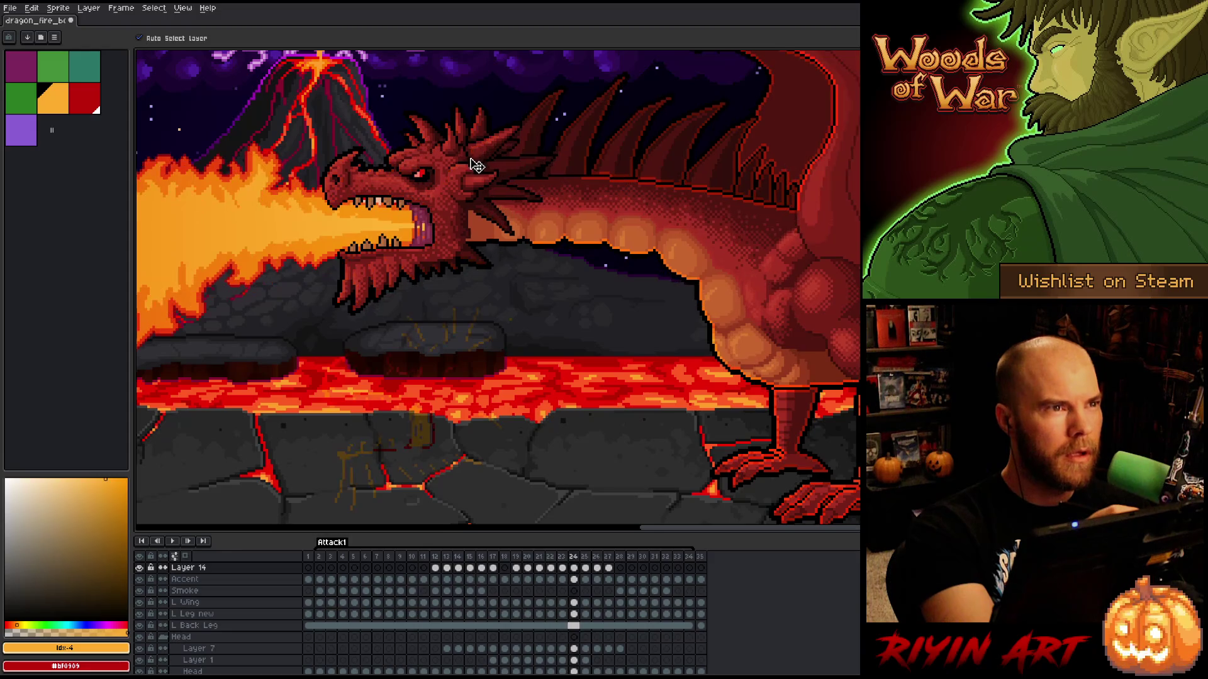
drag(434, 433, 439, 241)
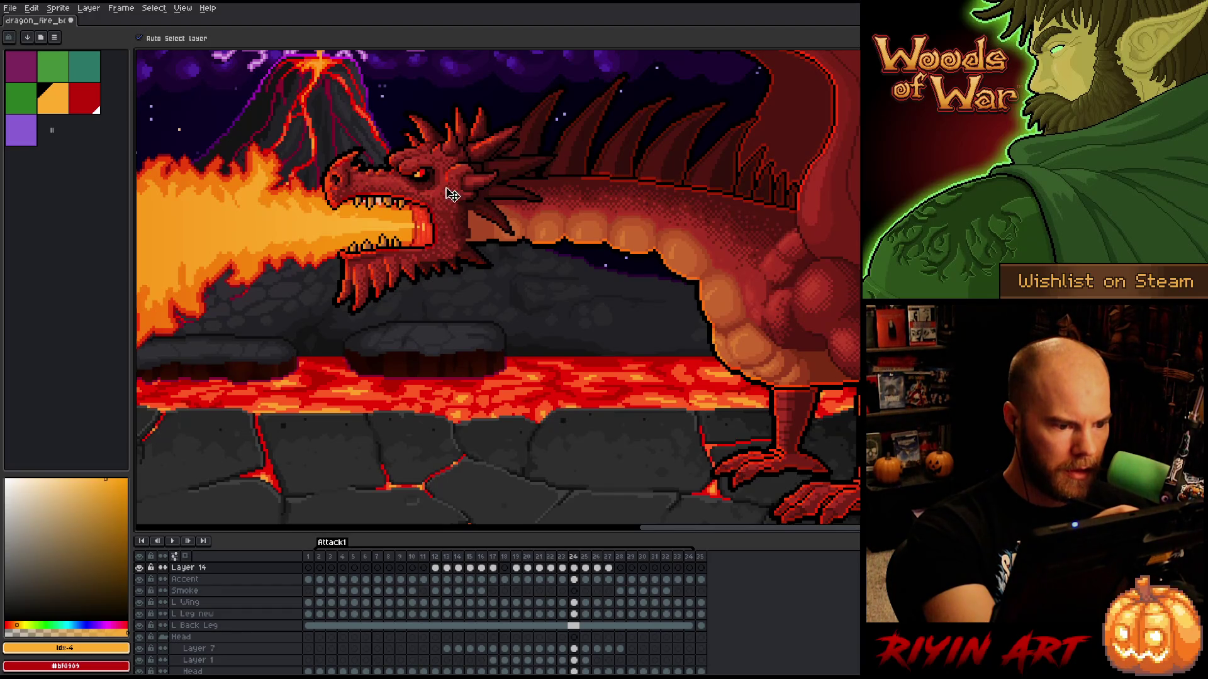
key(Right)
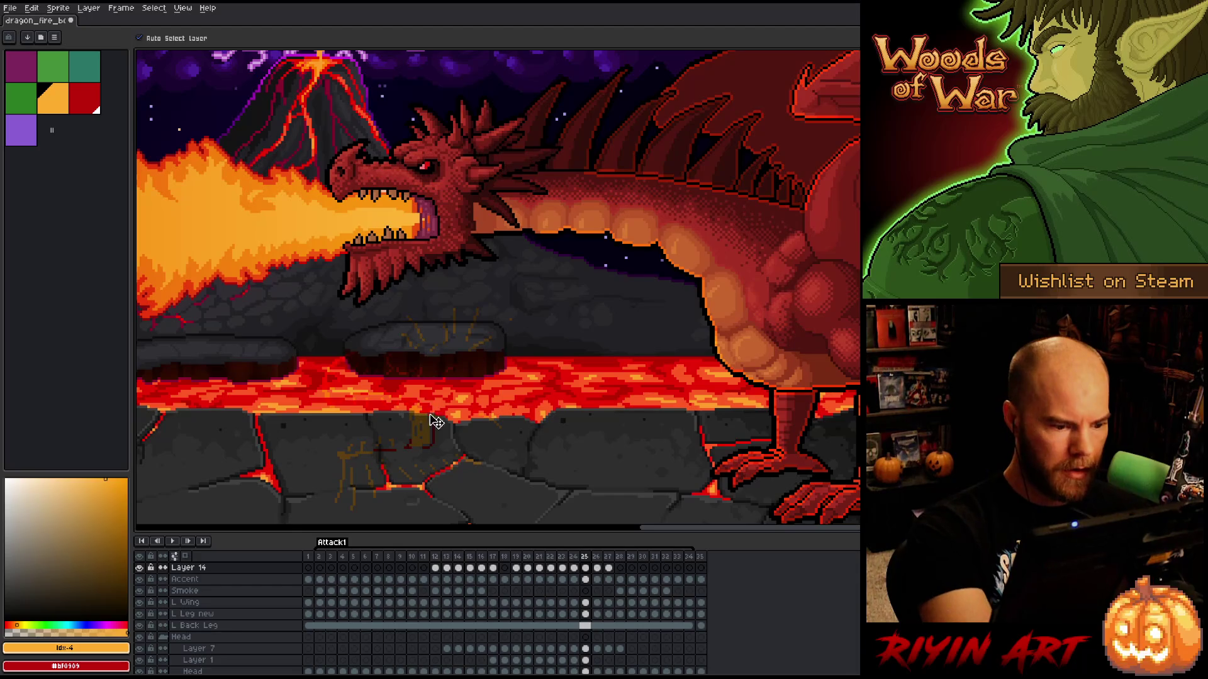
drag(434, 410, 434, 233)
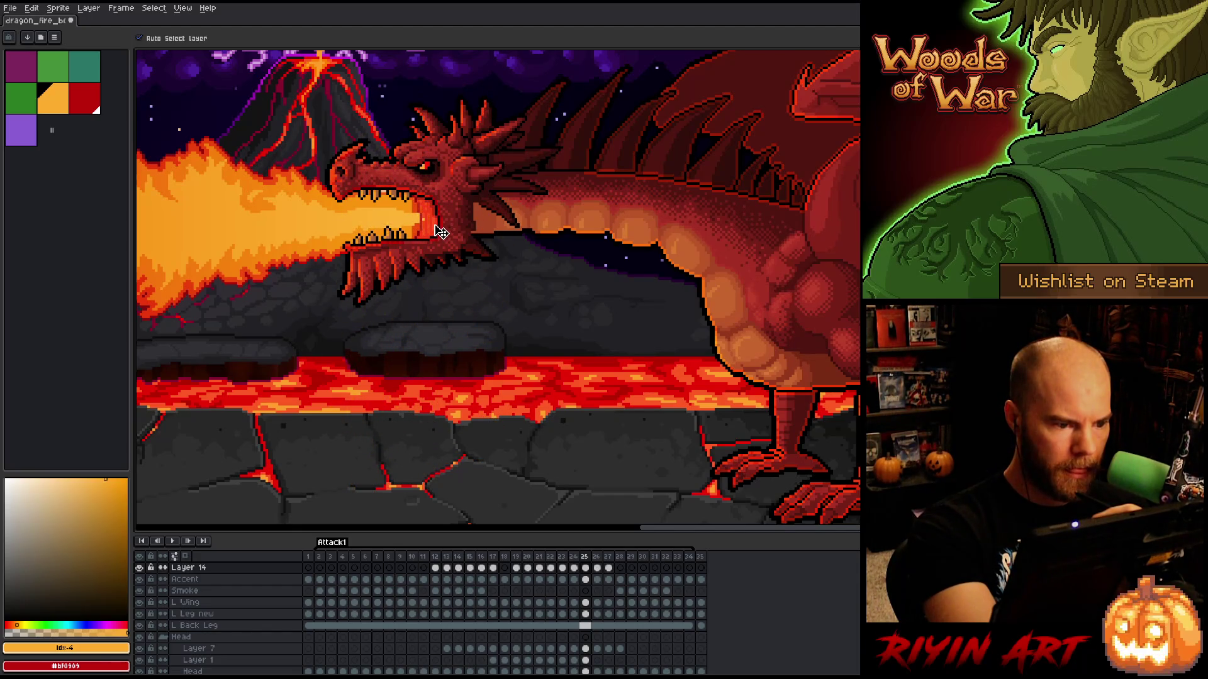
key(Right)
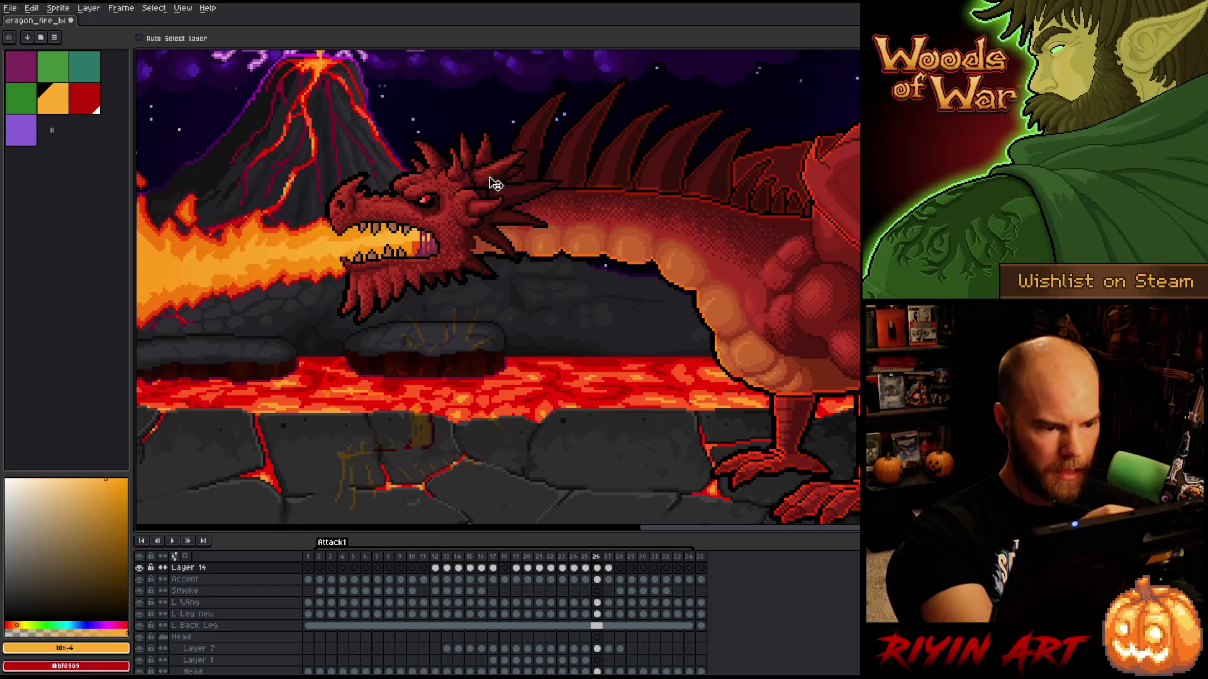
key(ctrl+s)
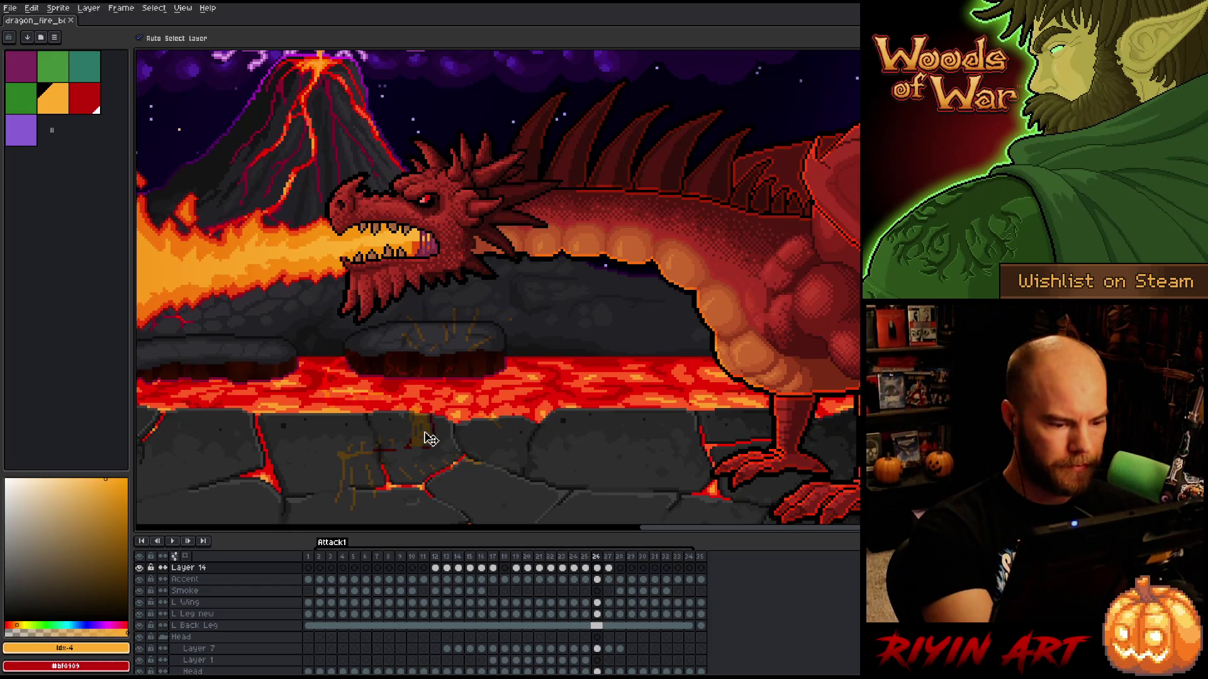
drag(433, 441, 441, 264)
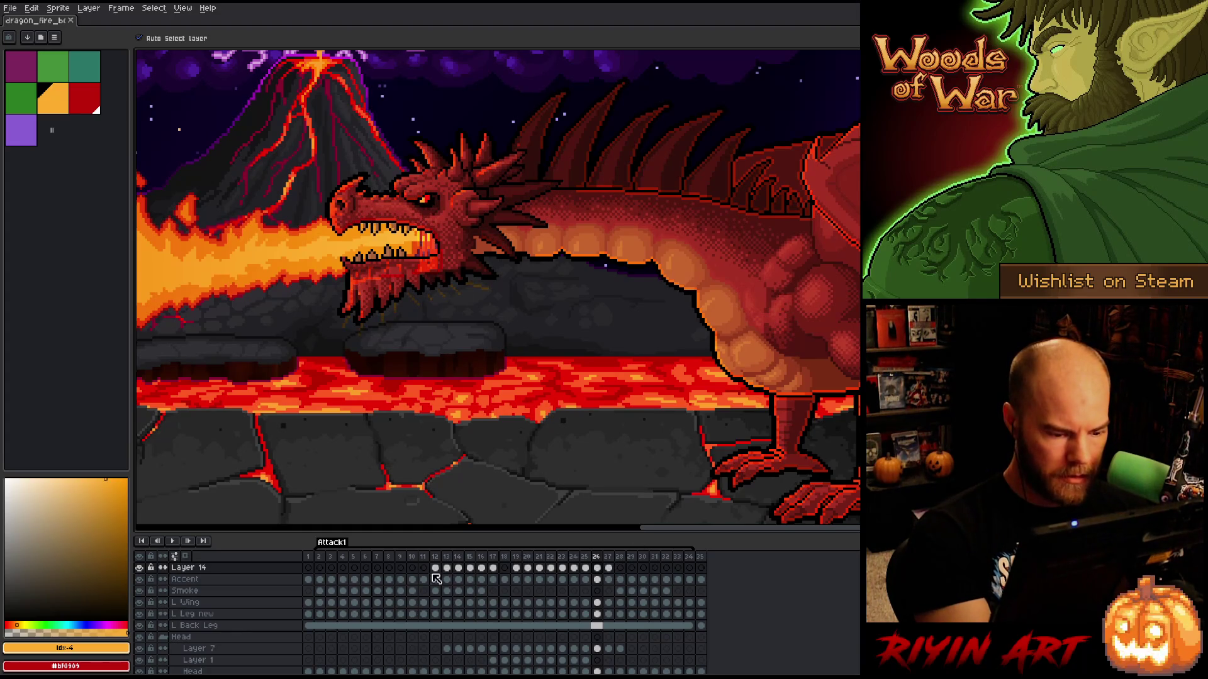
- Compare frame 26 with frame 12's pose by switching between them twice
click(436, 568)
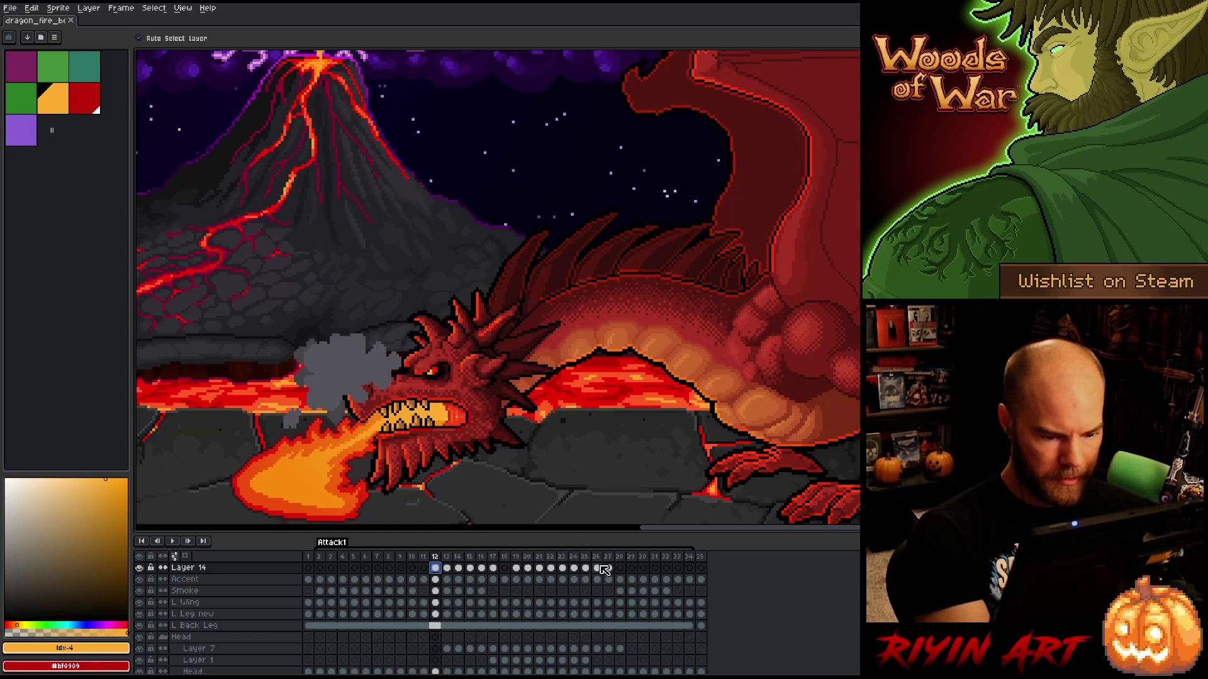
click(600, 567)
click(435, 568)
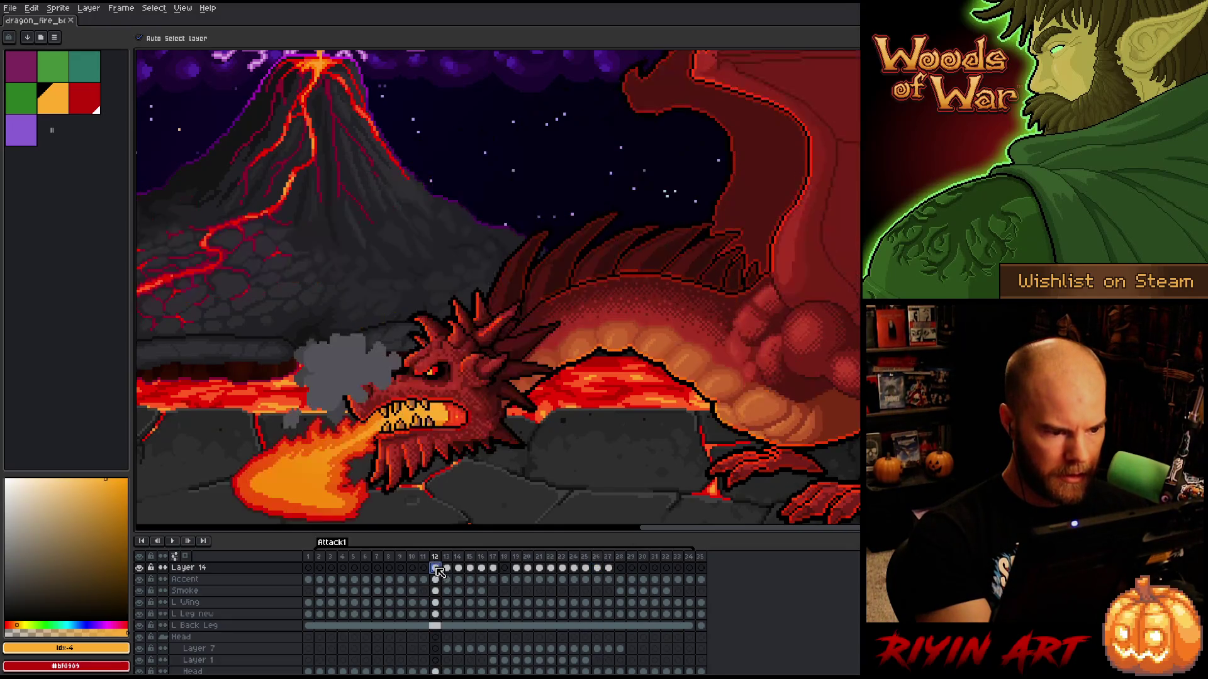
click(597, 569)
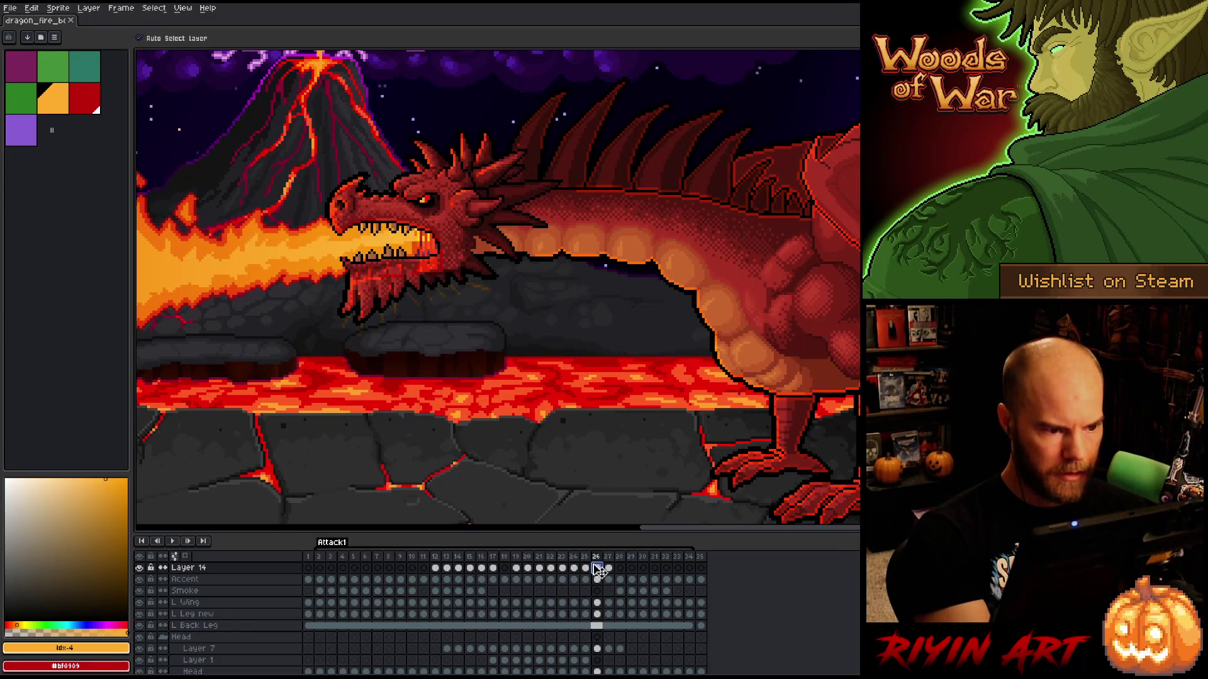
- Select the lower jaw area on frame 26 and nudge it up a few pixels
key(m)
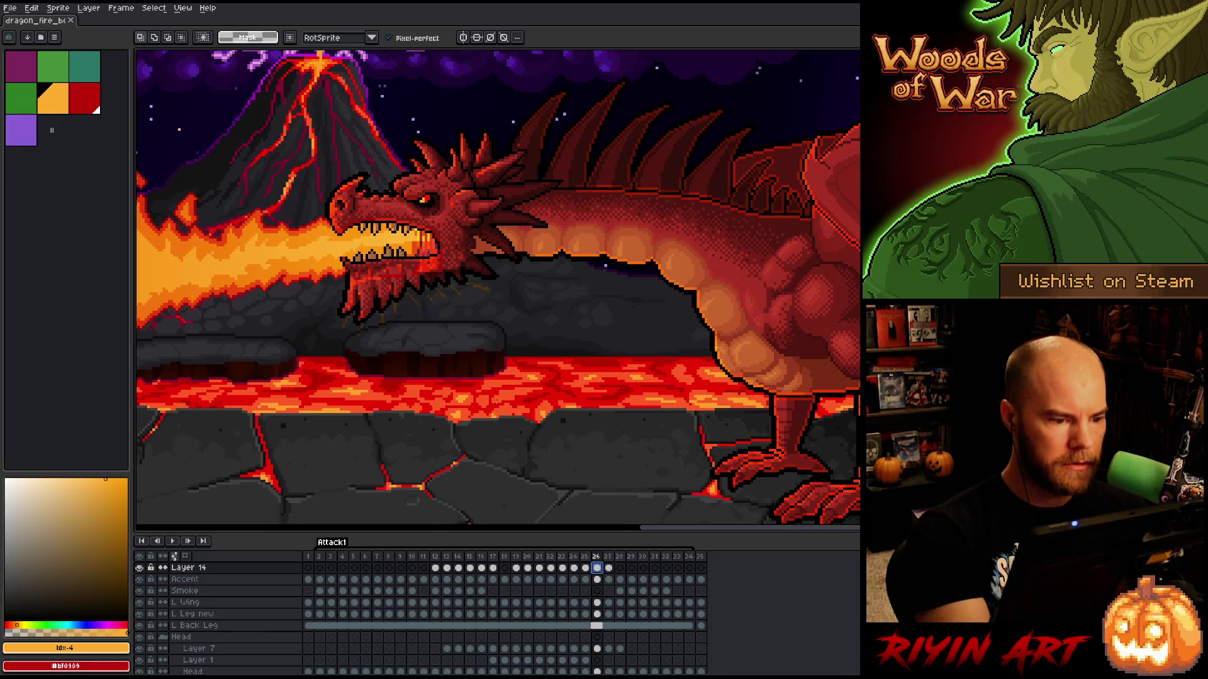
drag(512, 327, 493, 258)
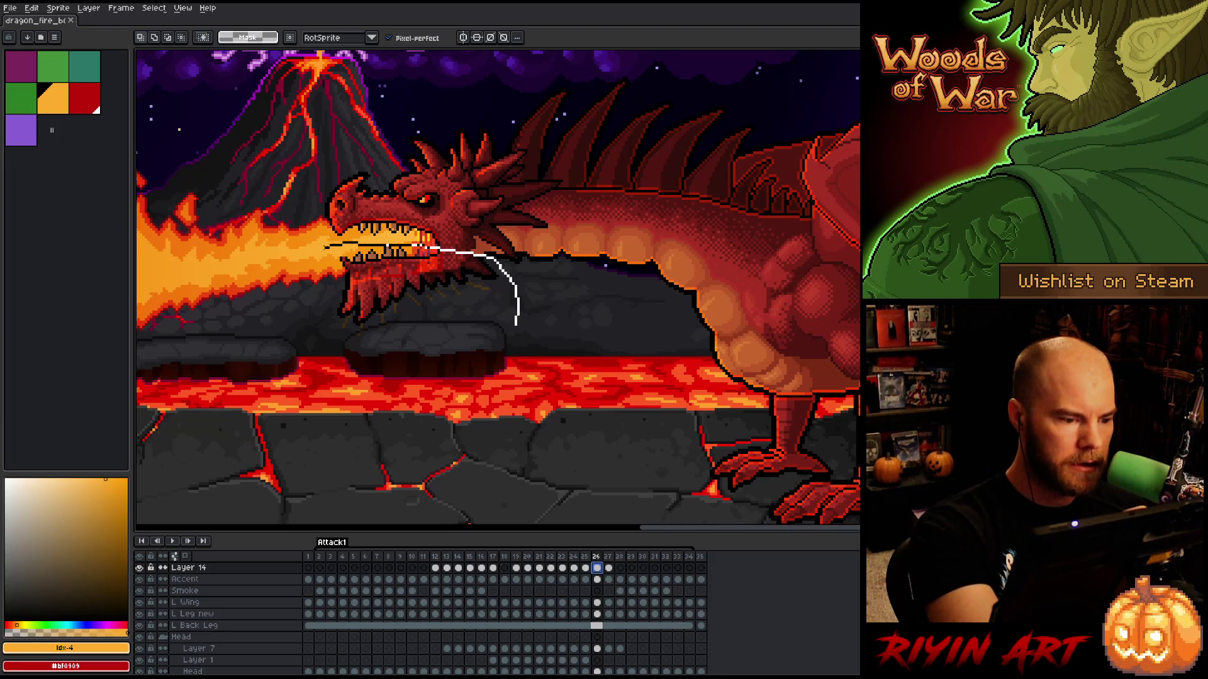
drag(327, 245, 522, 371)
drag(440, 272, 442, 258)
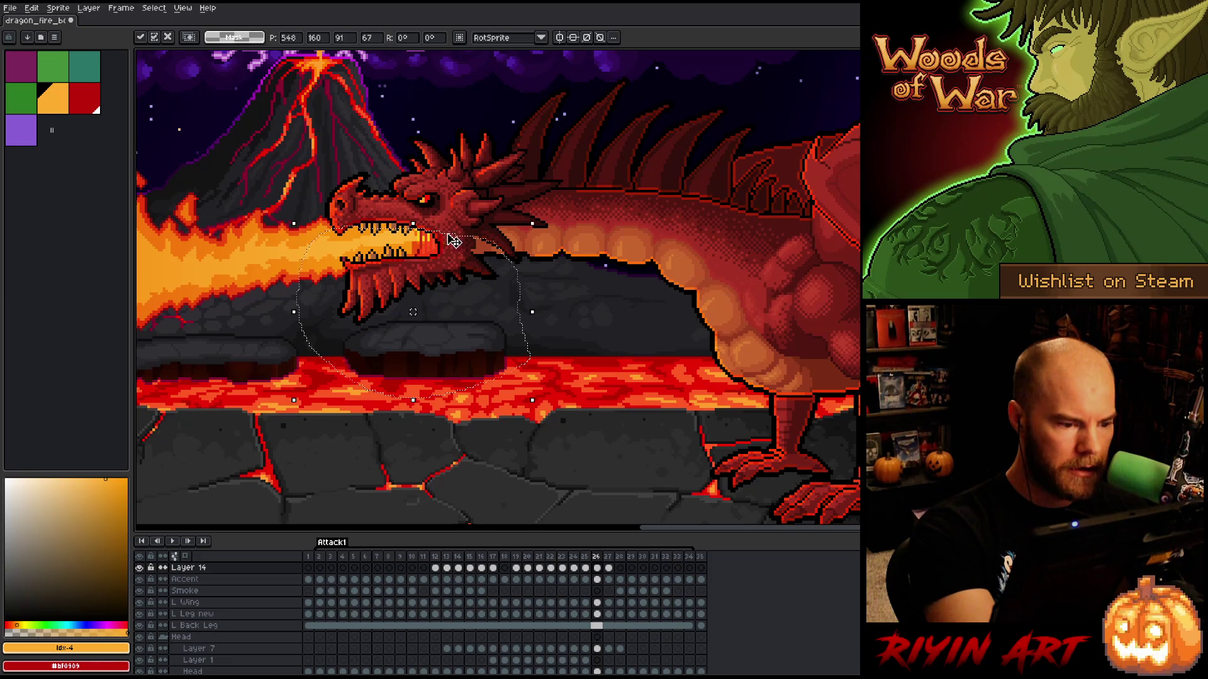
click(472, 214)
- Set Layer 14's blend mode back to Normal and clear the timeline frame selection
key(b)
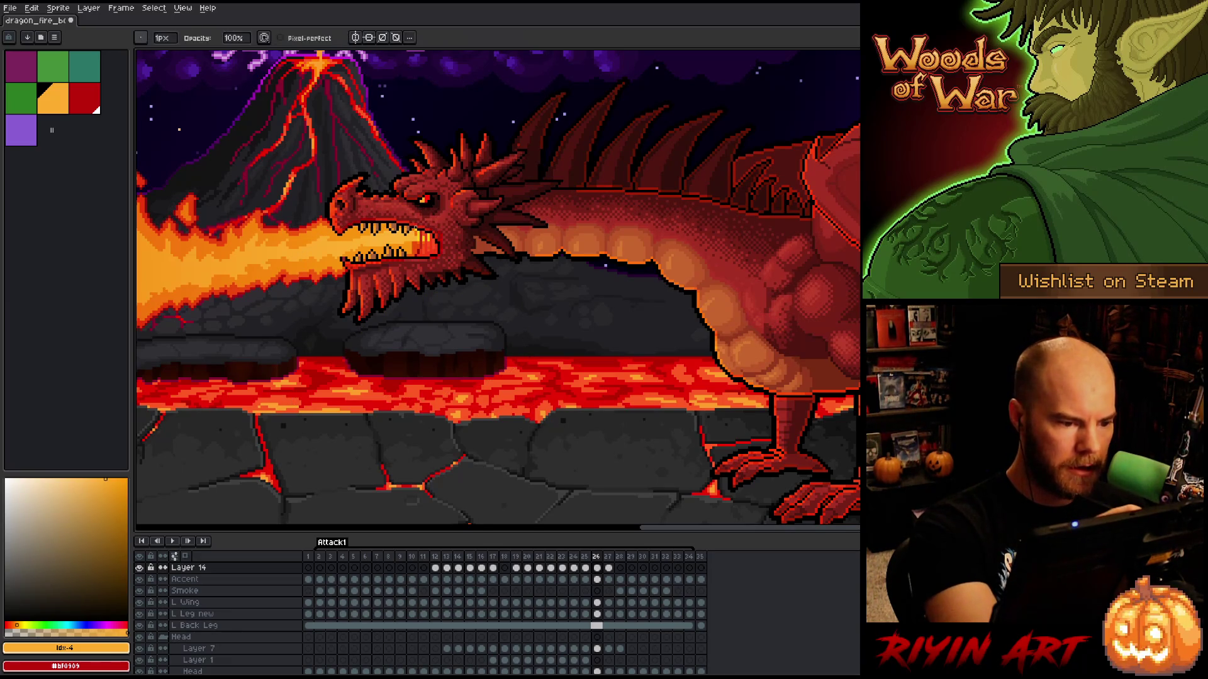
double_click(189, 568)
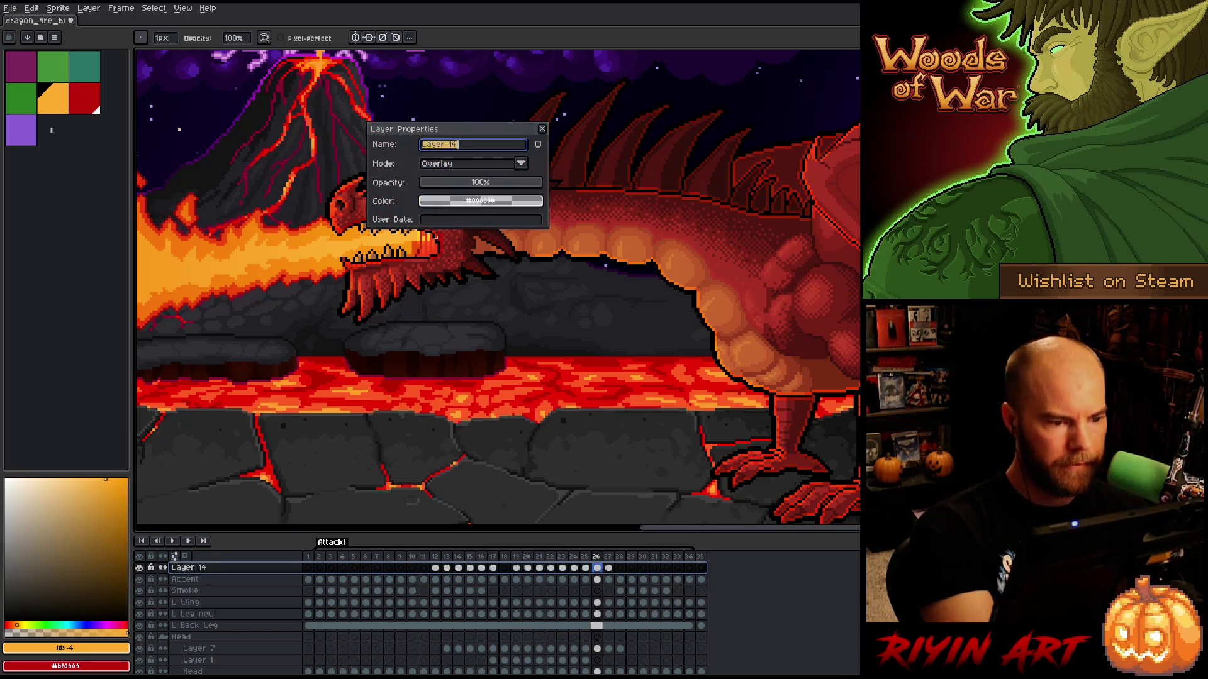
click(465, 164)
click(456, 182)
click(541, 128)
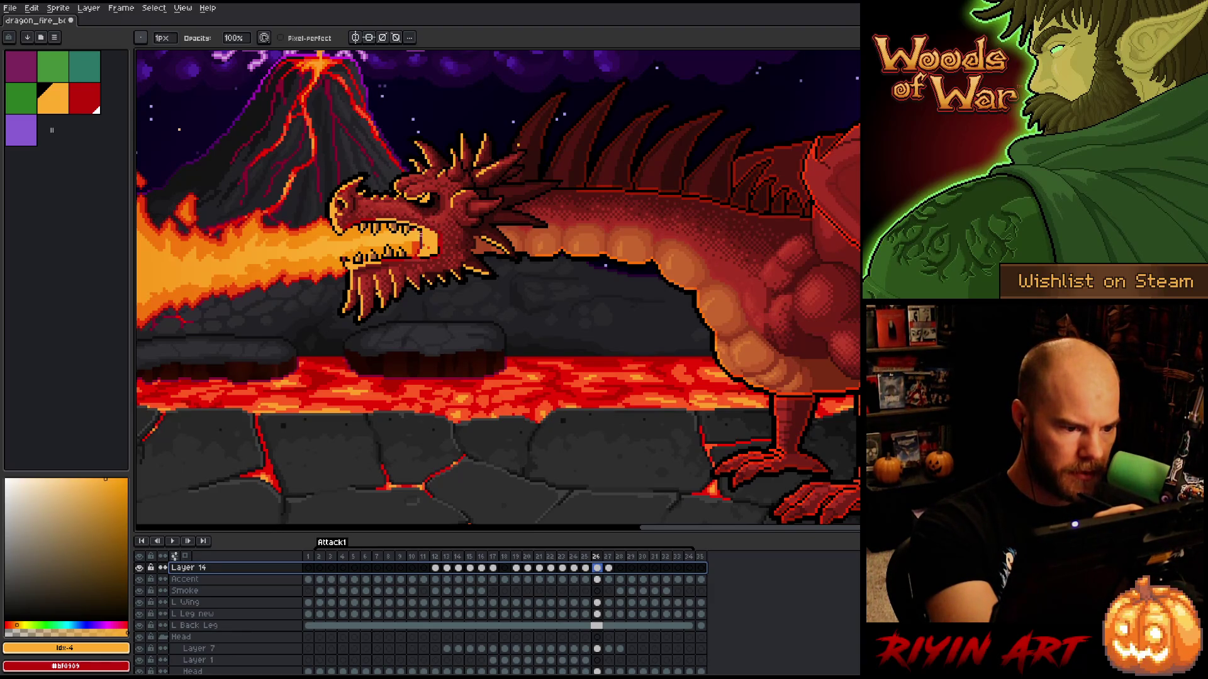
key(Escape)
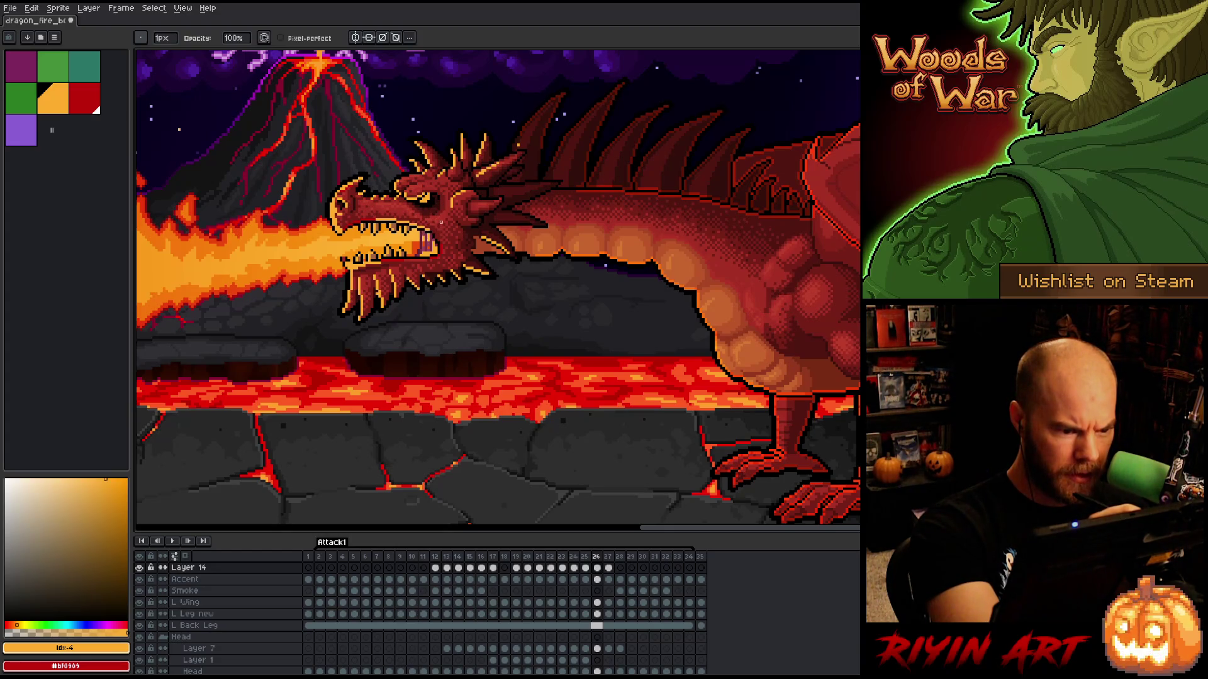
- Paint orange highlight lines along the head spikes, teeth and jaw, erasing stray pixels
key(x)
key(e)
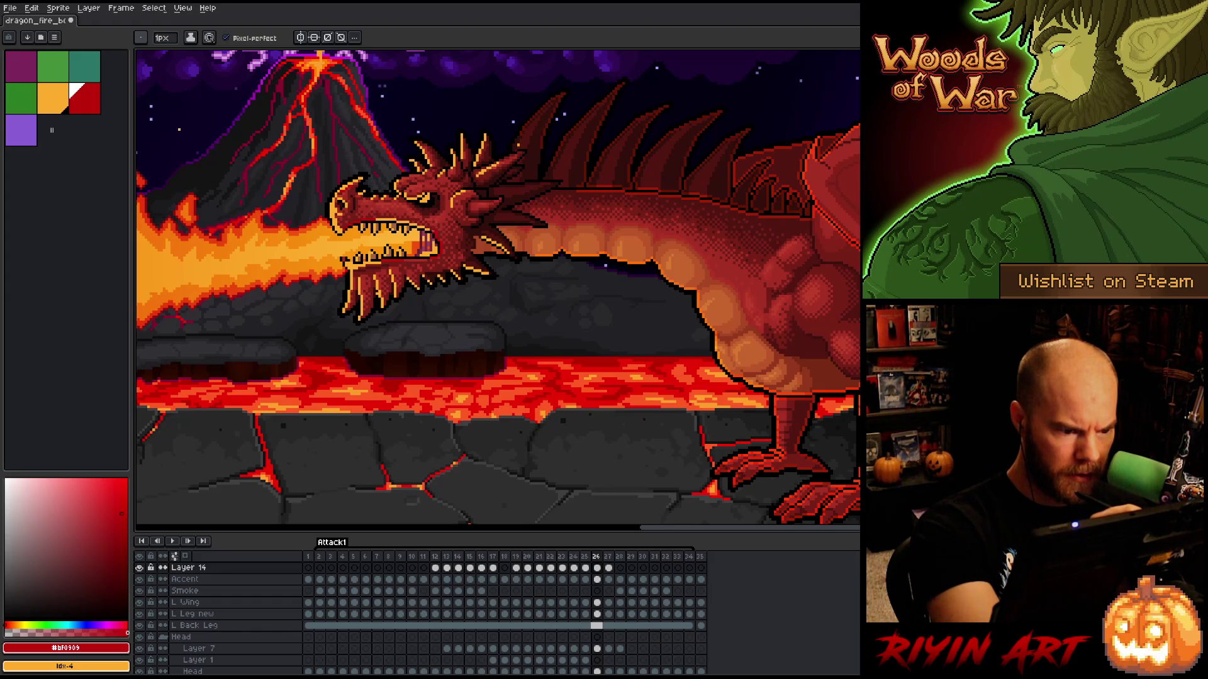
key(b)
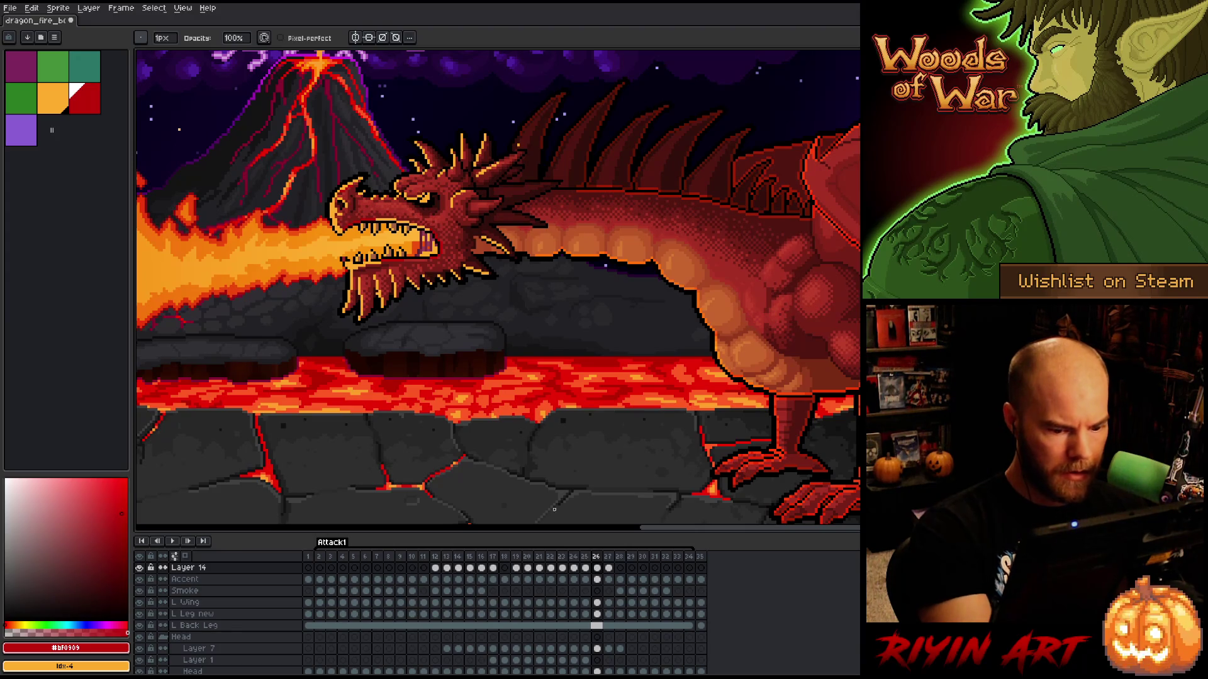
double_click(196, 568)
- Switch Layer 14 to Overlay blending and save the animation
click(476, 171)
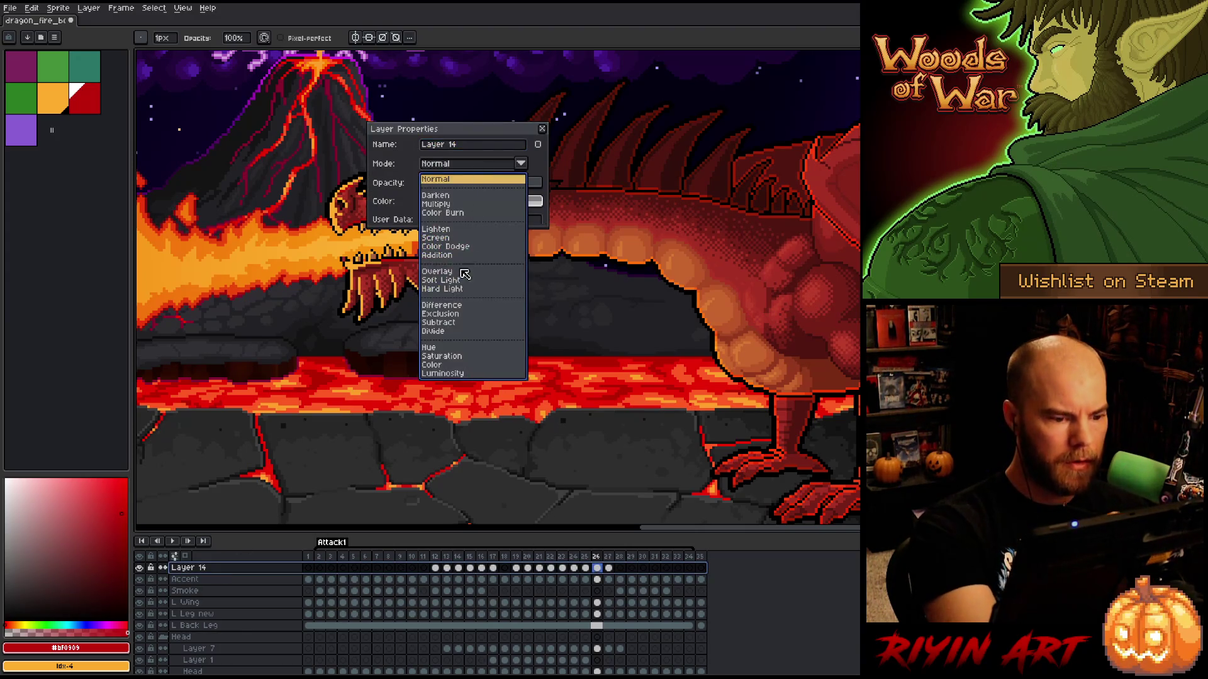
click(453, 277)
click(542, 129)
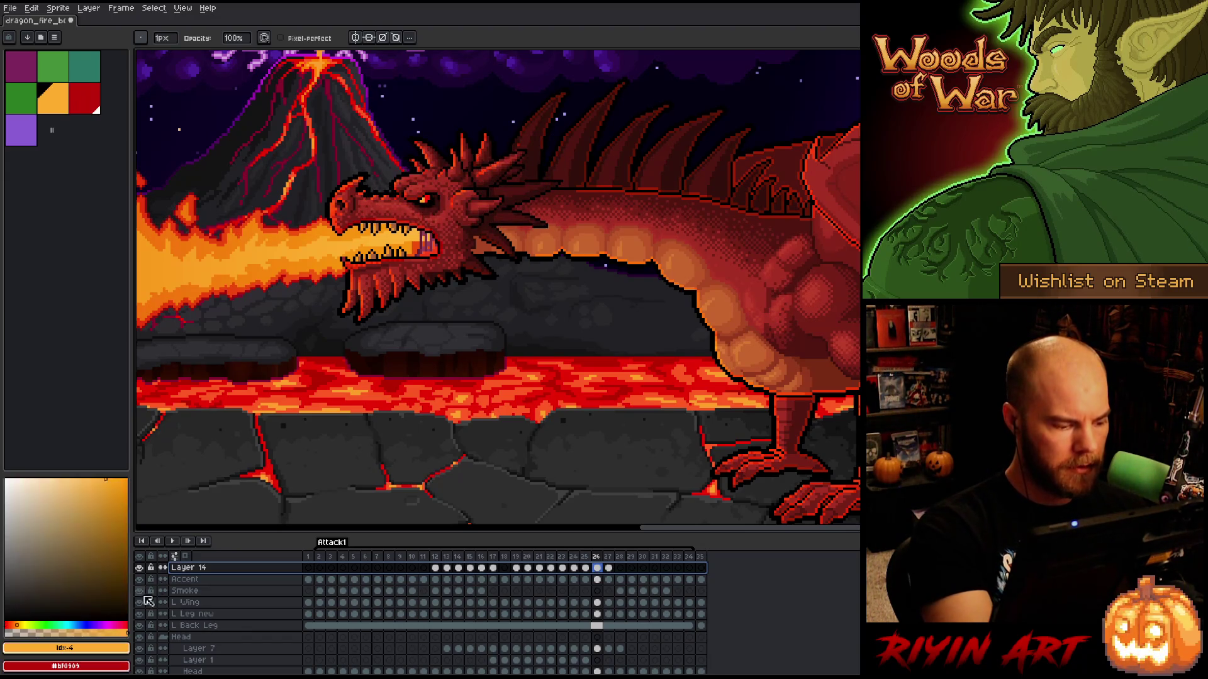
key(x)
key(e)
key(ctrl+s)
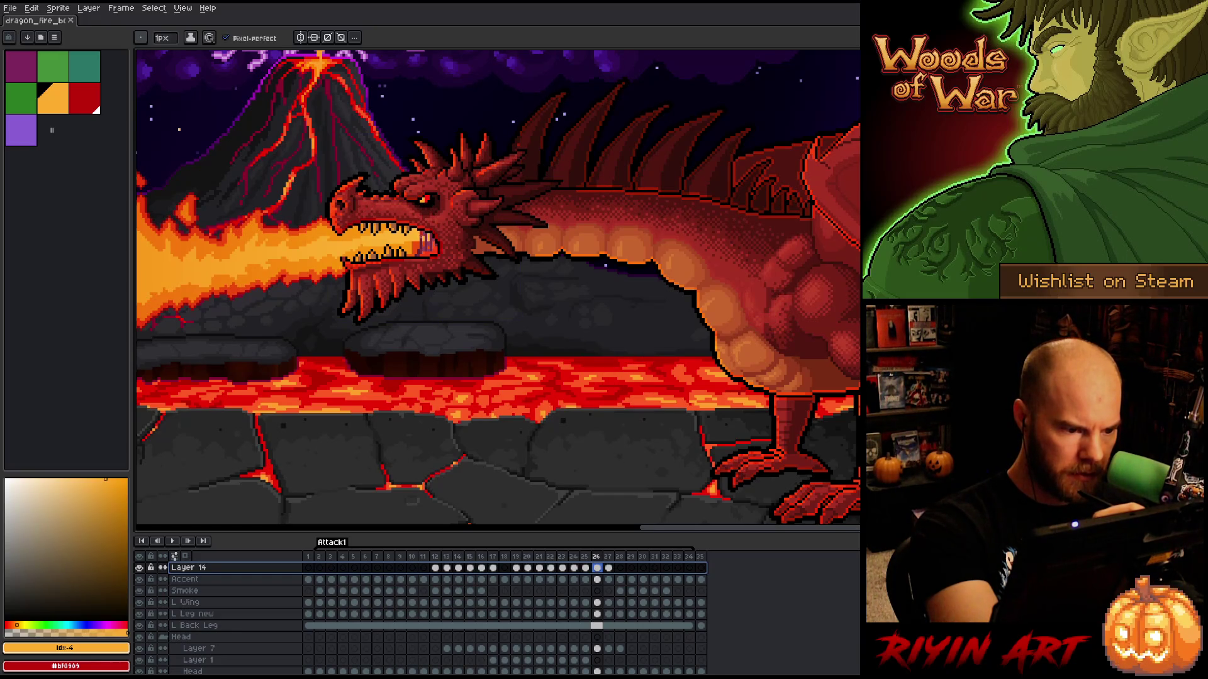
- Undo the last change, return to red, and pick the Head layer through its artwork
key(ctrl+z)
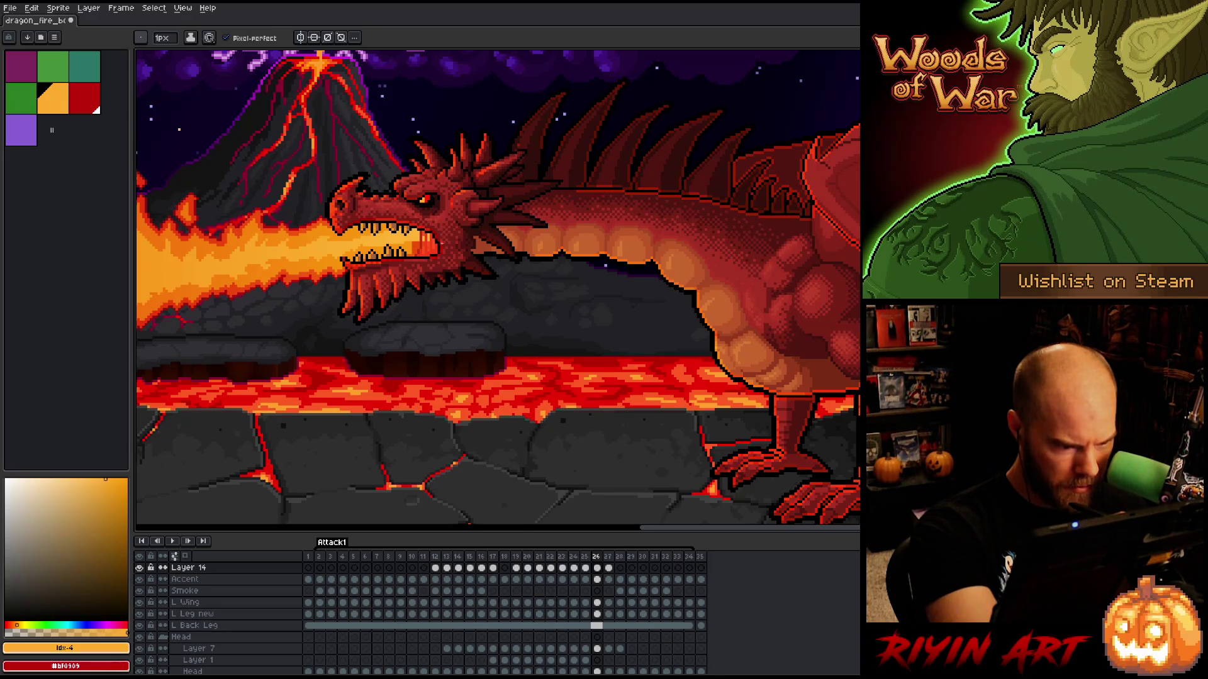
key(x)
key(e)
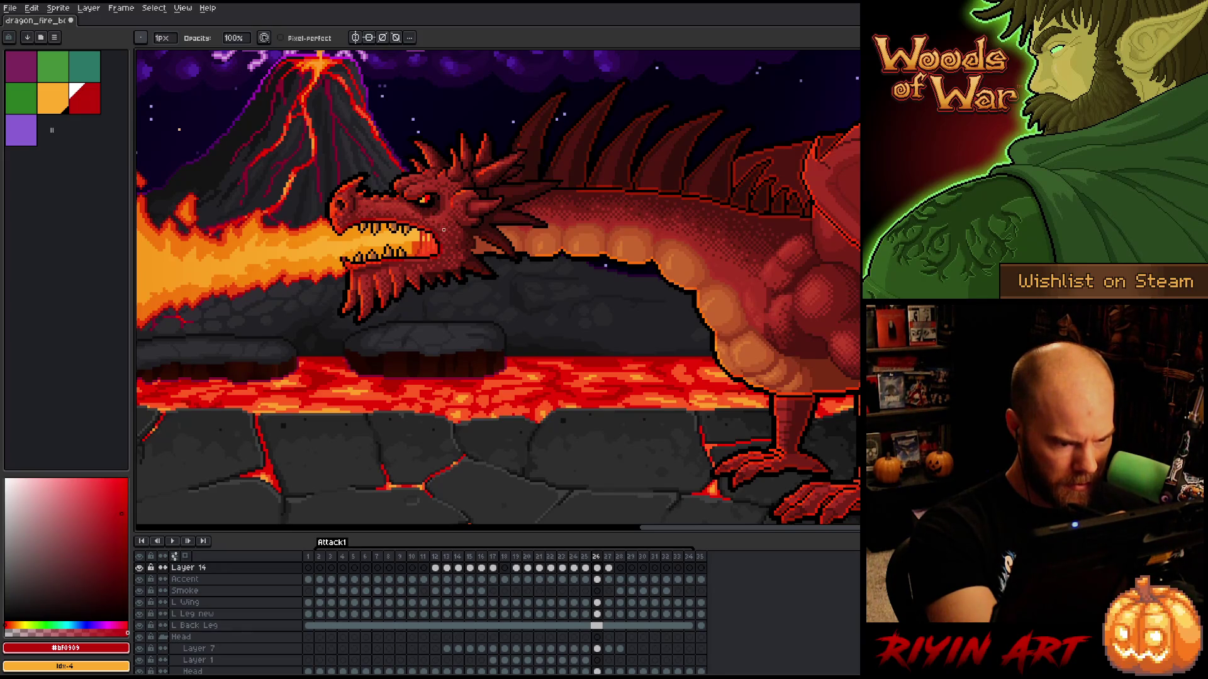
key(v)
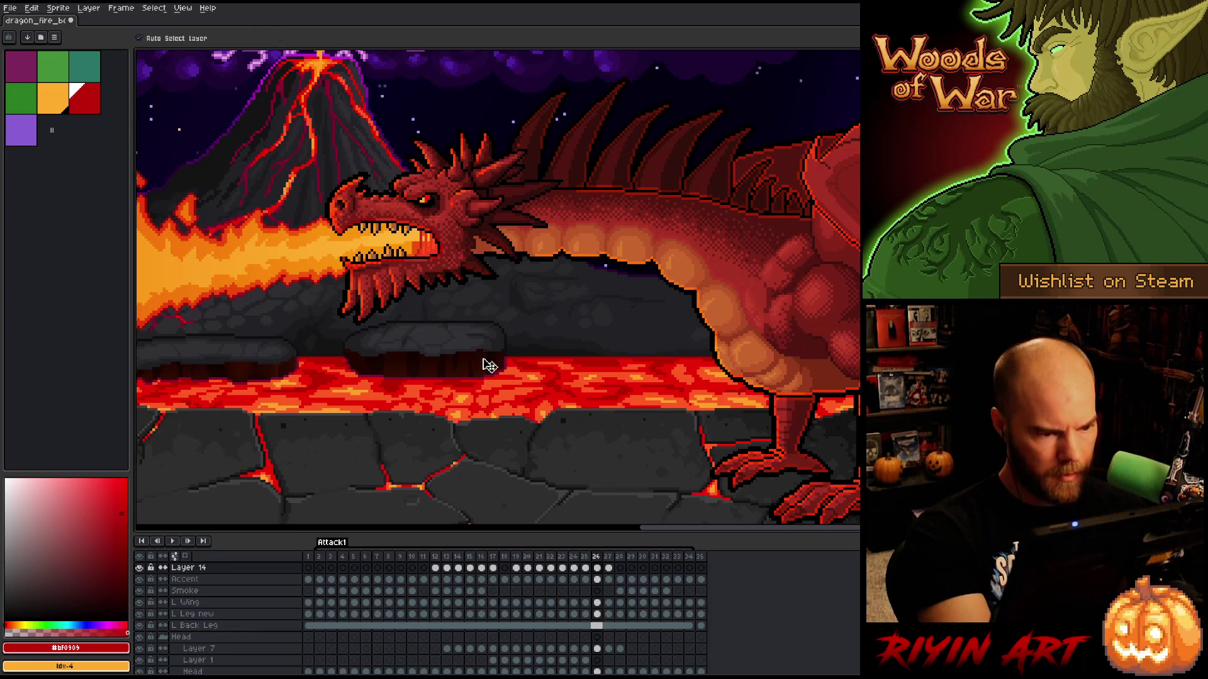
click(453, 239)
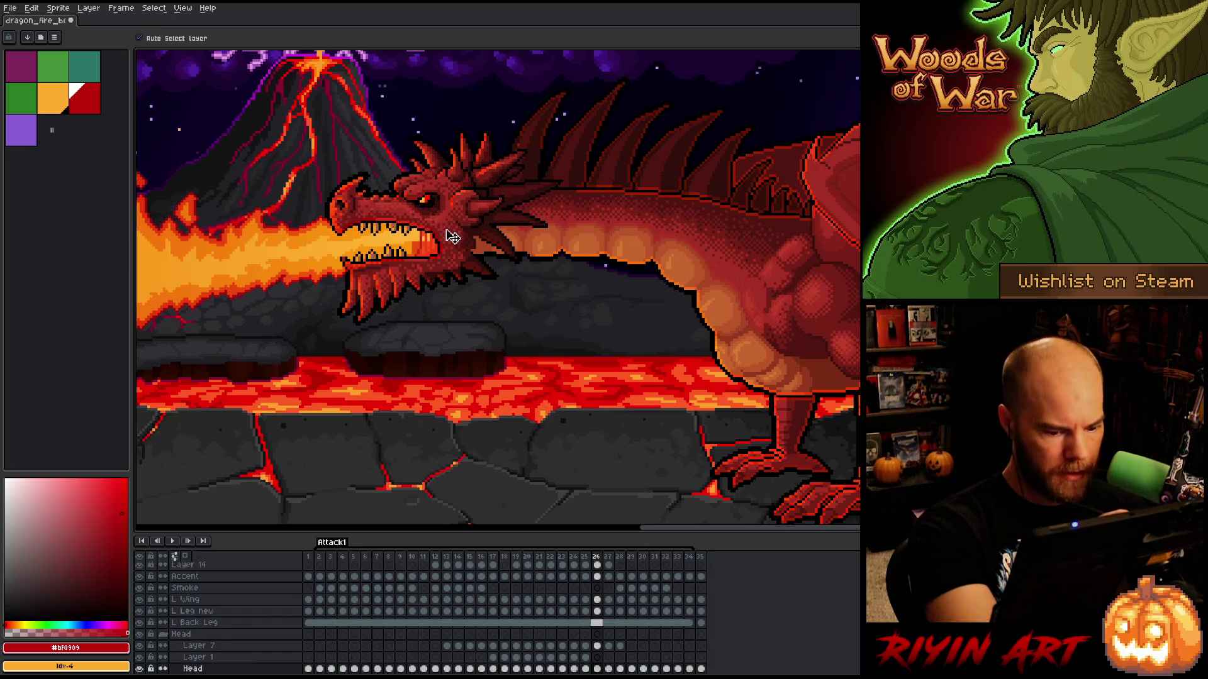
- Hide and show the Head layer twice to check what lies beneath it
click(139, 669)
click(140, 669)
click(140, 669)
click(140, 670)
- Solo the Head layer, restore all layers, and sample the head's dark red #761f18
alt+click(140, 670)
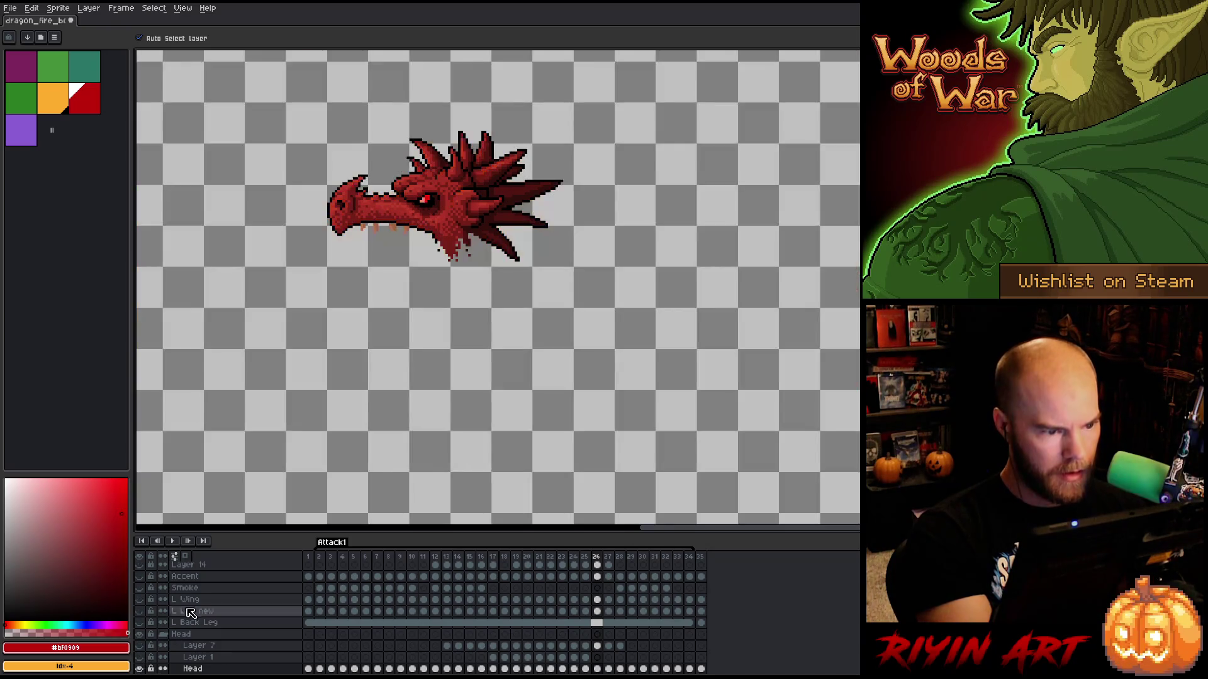
key(b)
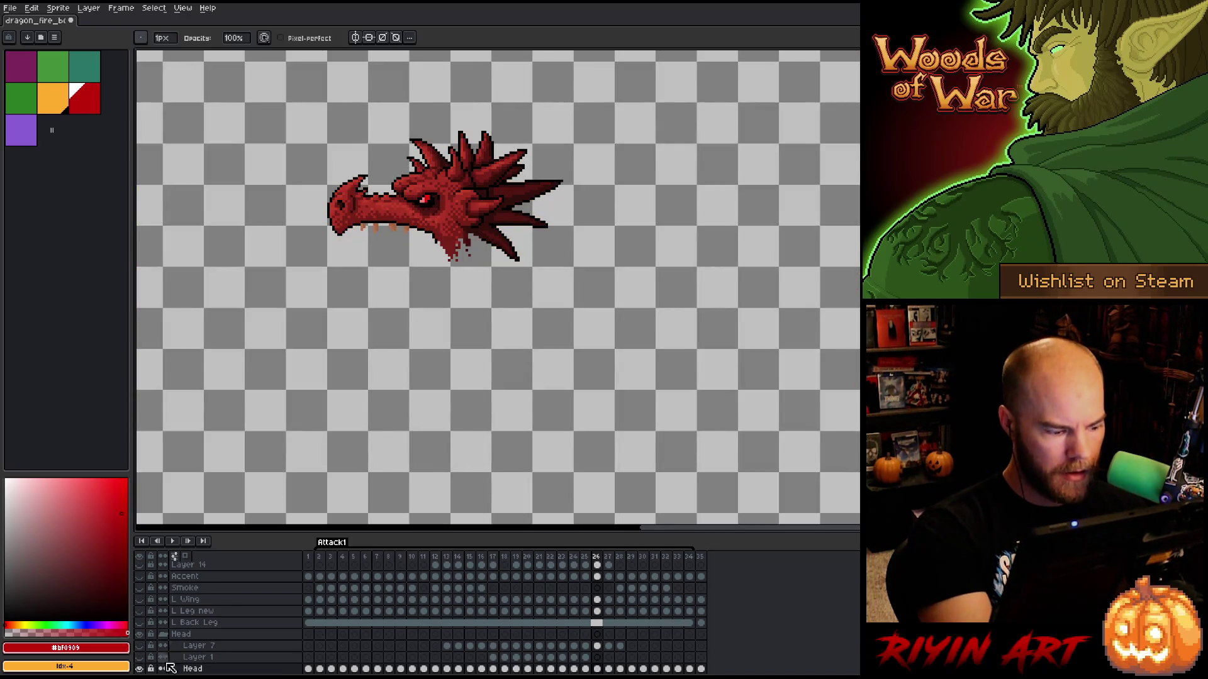
alt+click(139, 669)
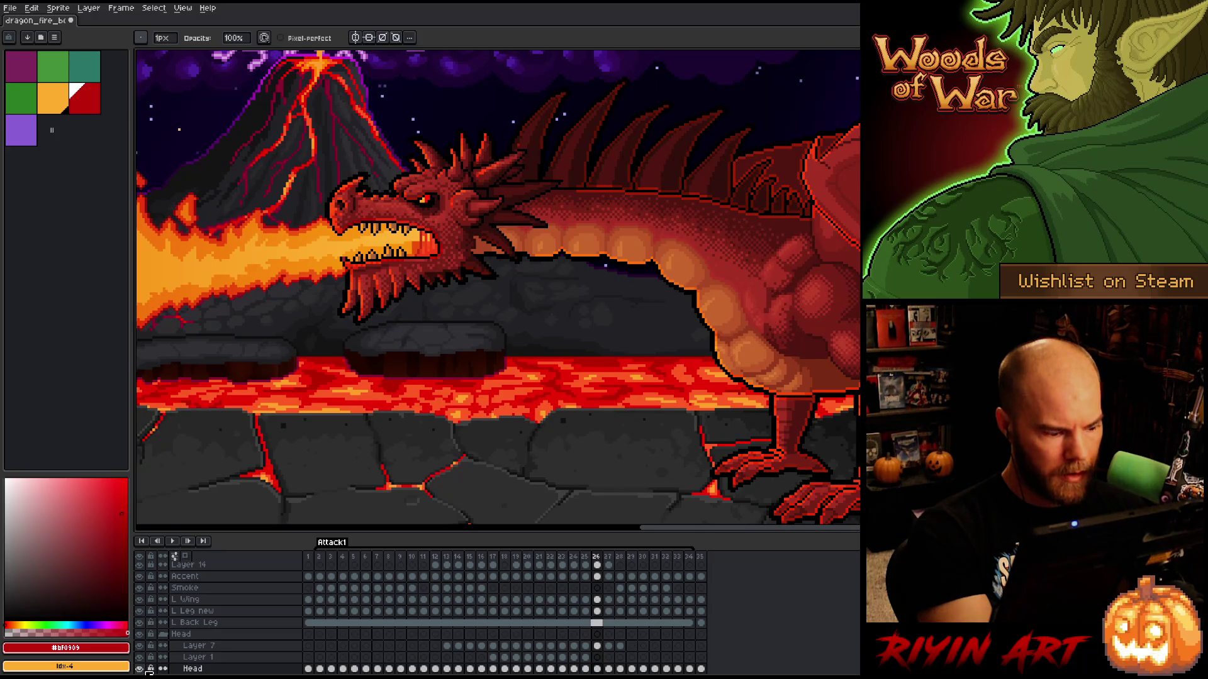
alt+click(140, 669)
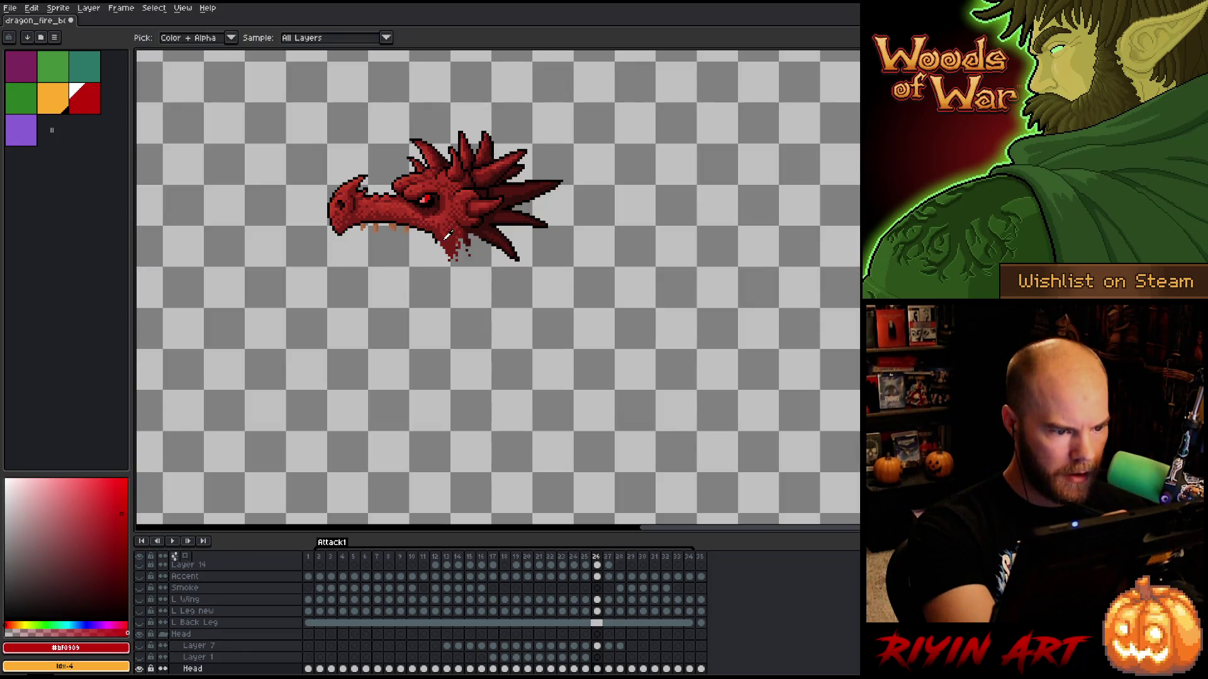
alt+click(139, 670)
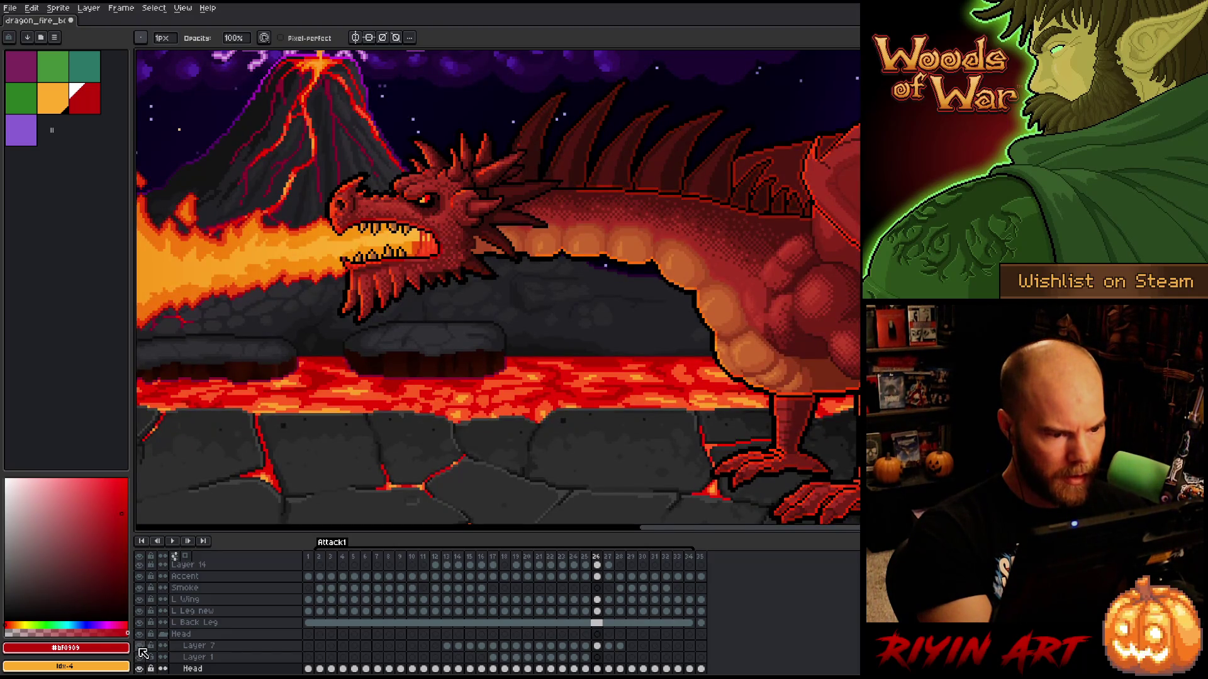
alt+click(452, 238)
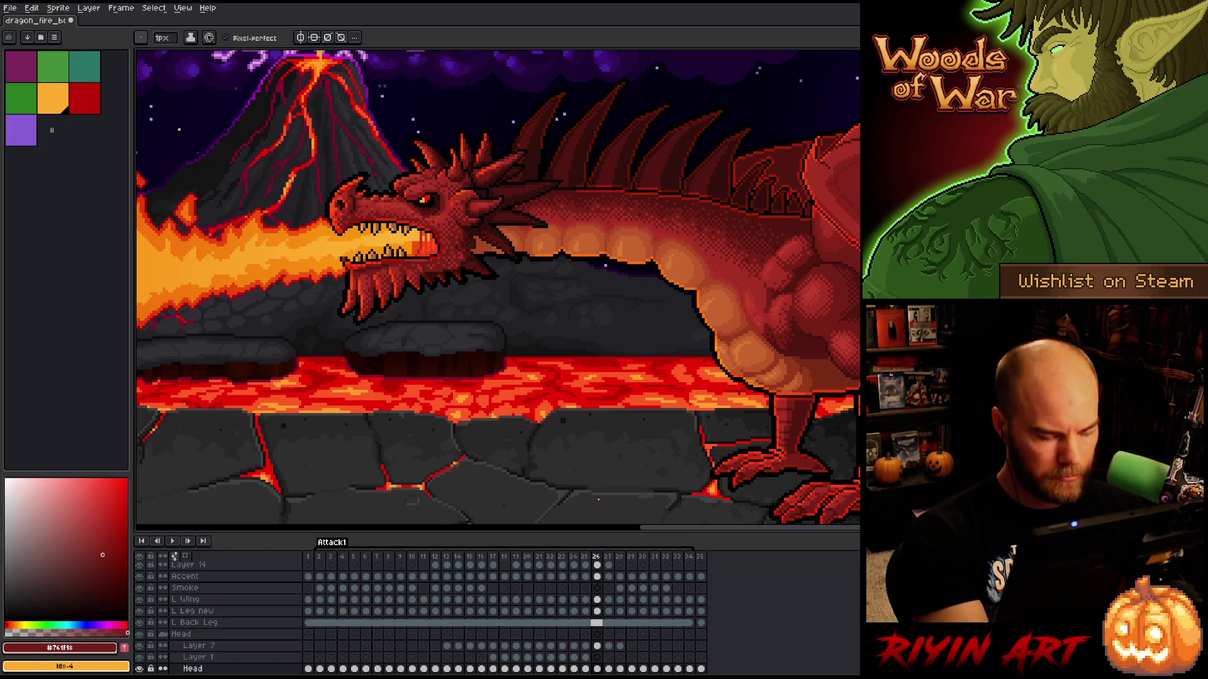
- Pick Layer 14, make orange the pencil colour, save, and advance to frame 27
key(v)
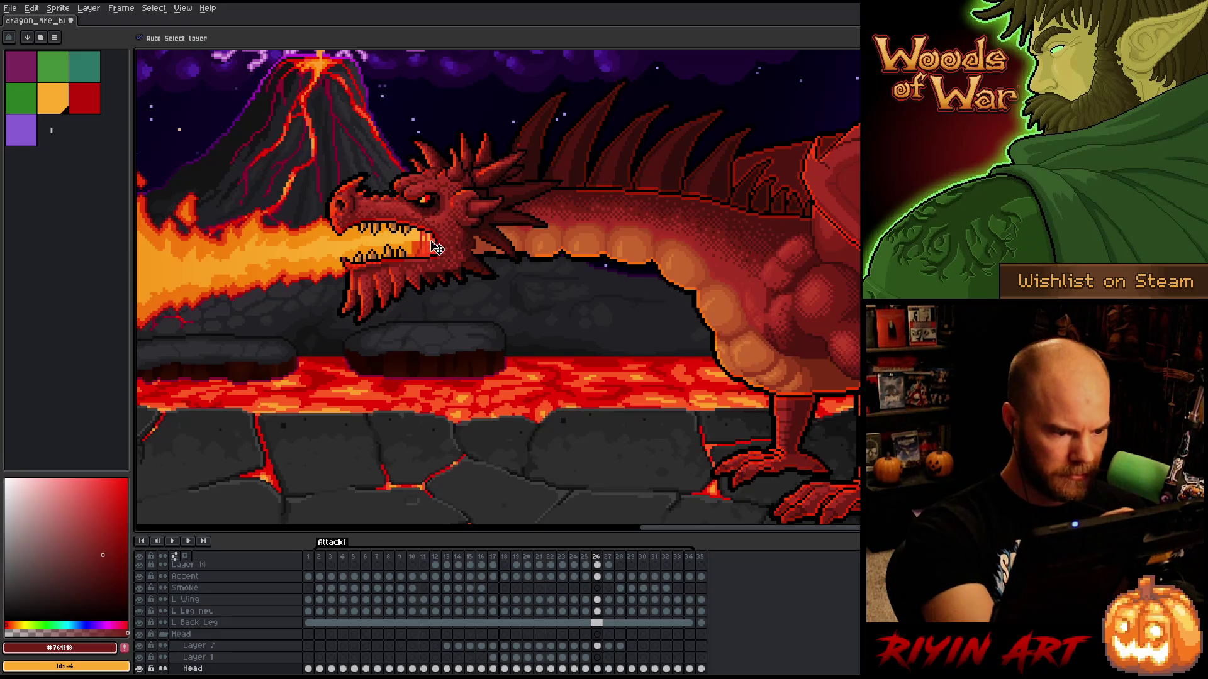
click(436, 252)
scroll(600, 605, up, 3)
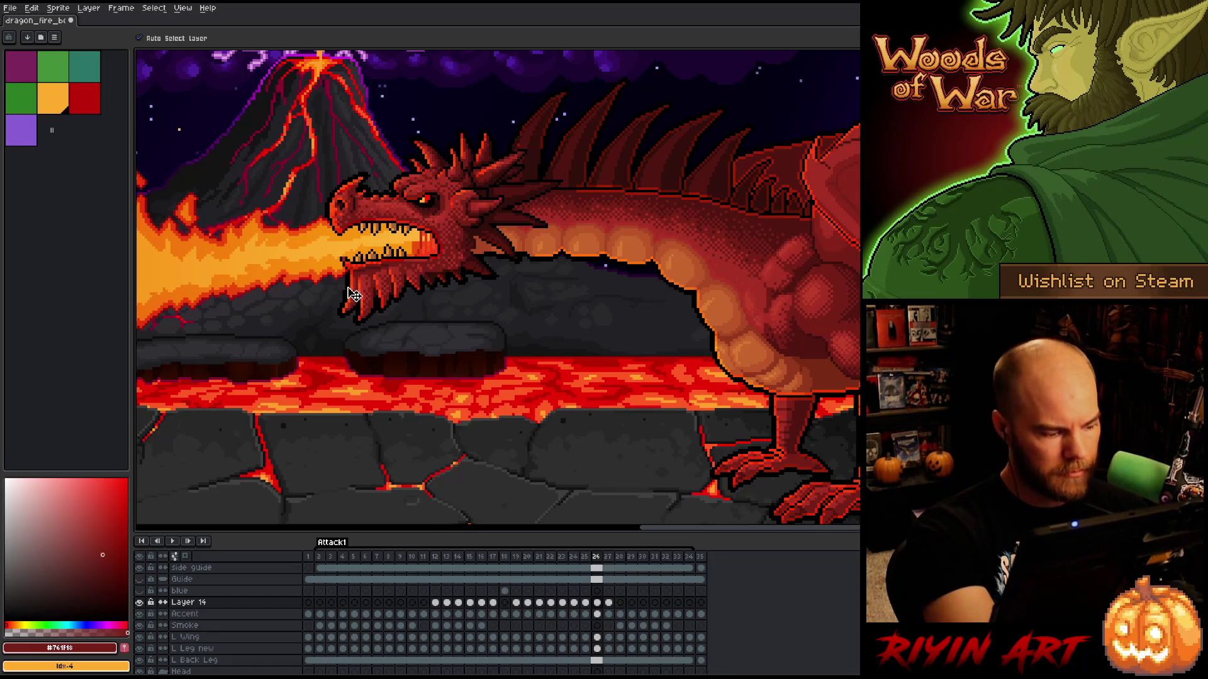
key(x)
key(b)
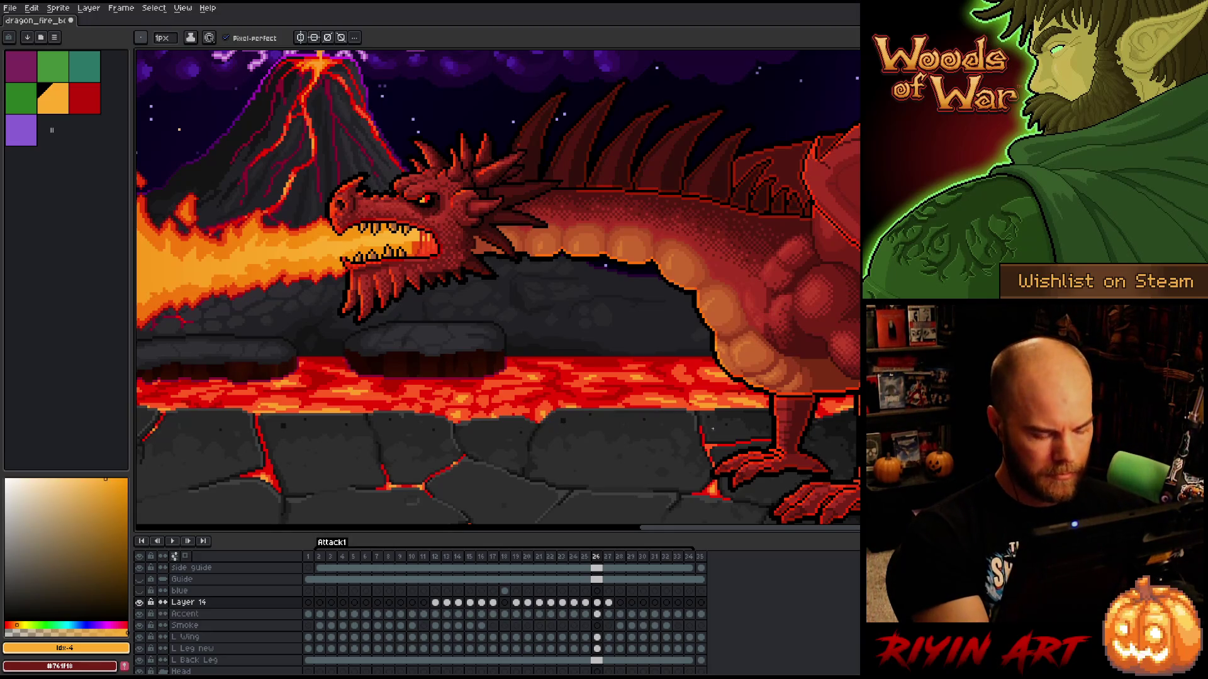
key(ctrl+s)
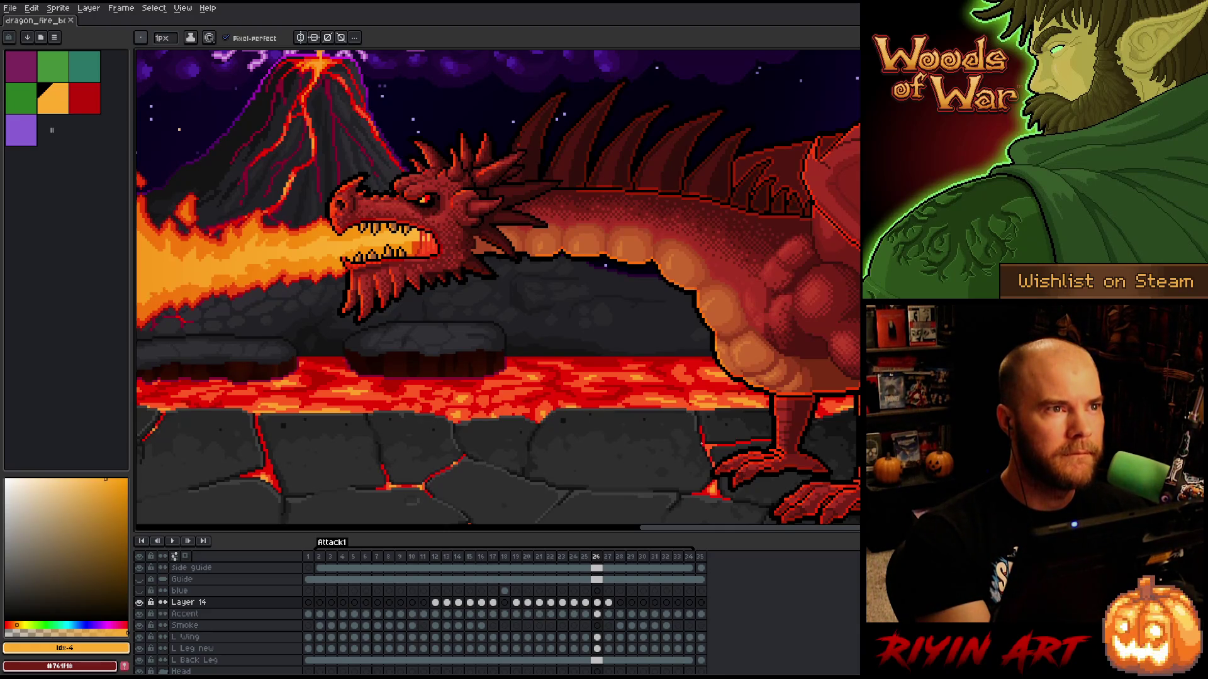
key(Right)
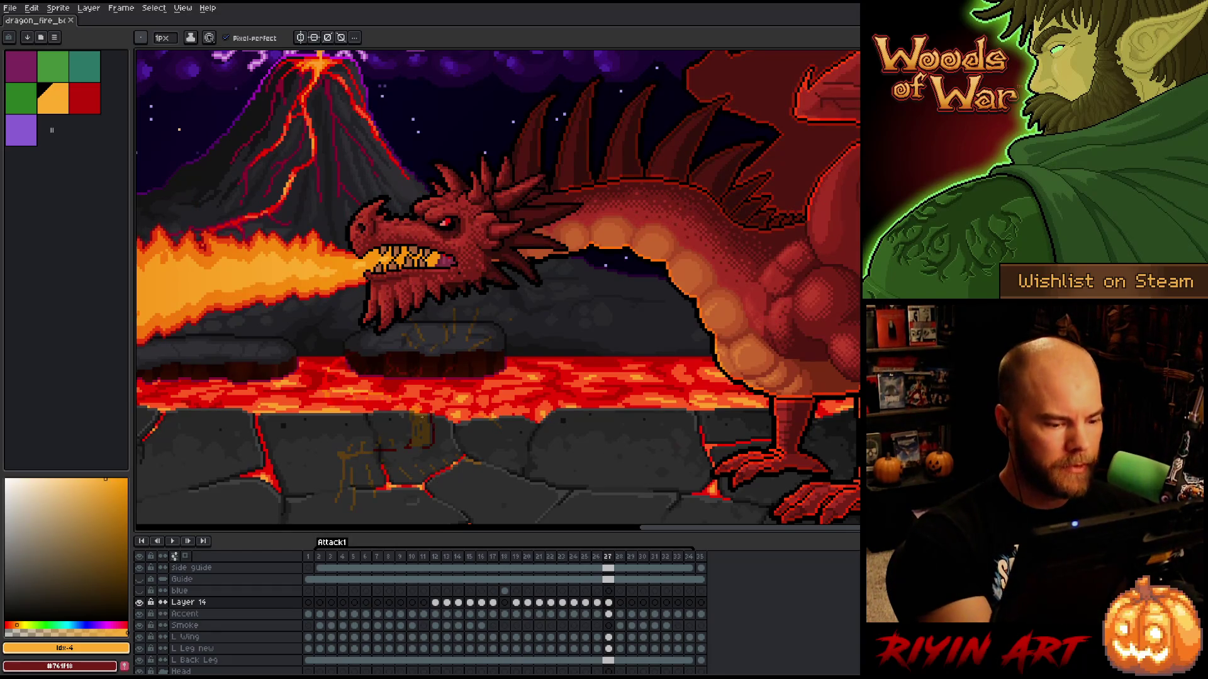
- Paste frame 12's Layer 14 sketch into frame 27 and raise it about 25 px
key(v)
mouse_move(432, 437)
mouse_down()
mouse_move(464, 266)
mouse_move(453, 318)
mouse_up()
click(435, 602)
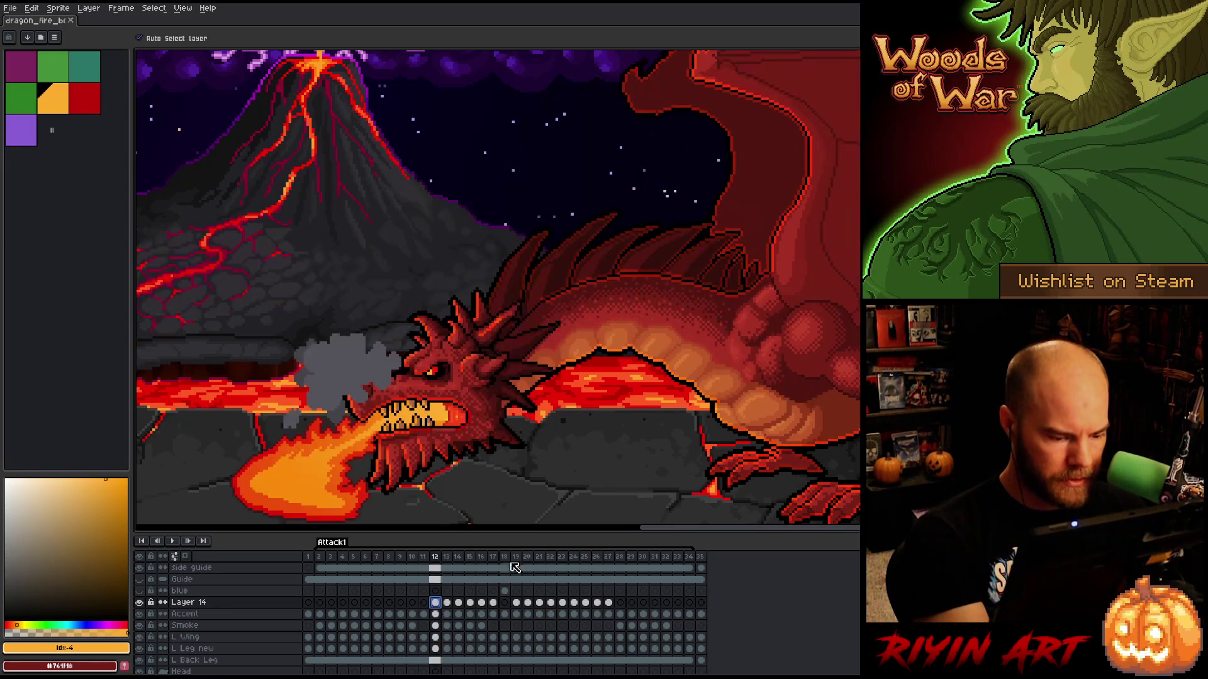
click(611, 603)
key(ctrl+v)
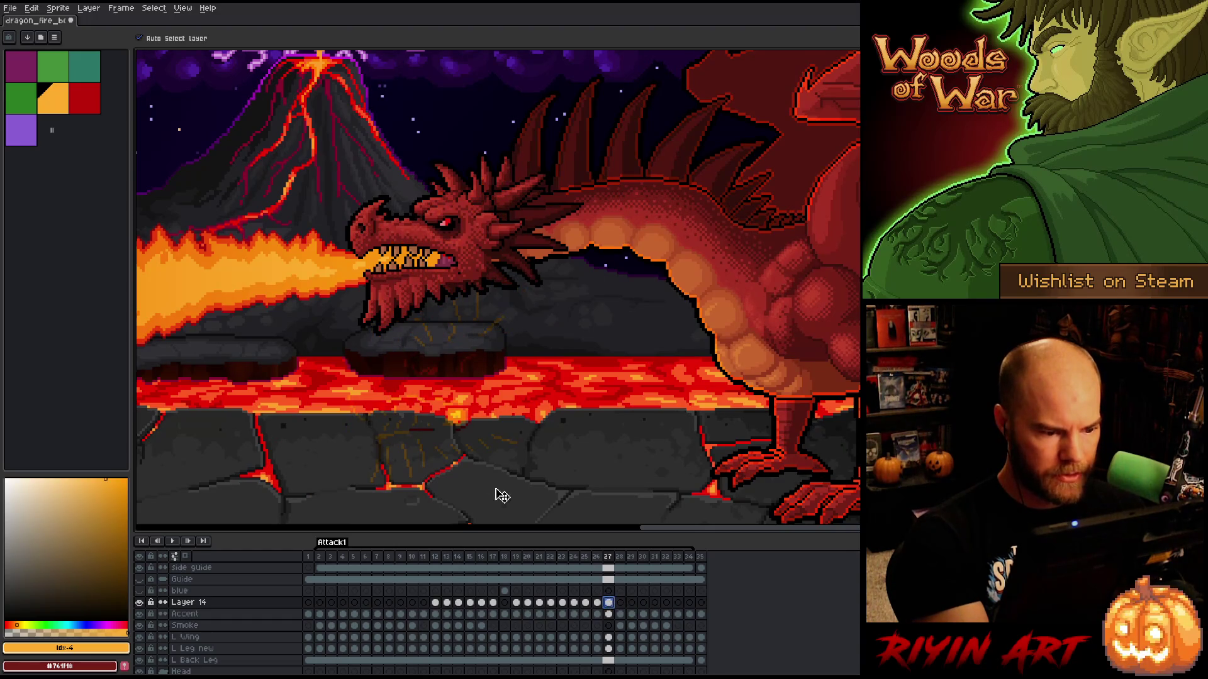
mouse_move(466, 425)
mouse_down()
mouse_move(461, 264)
mouse_move(475, 260)
mouse_move(468, 314)
mouse_up()
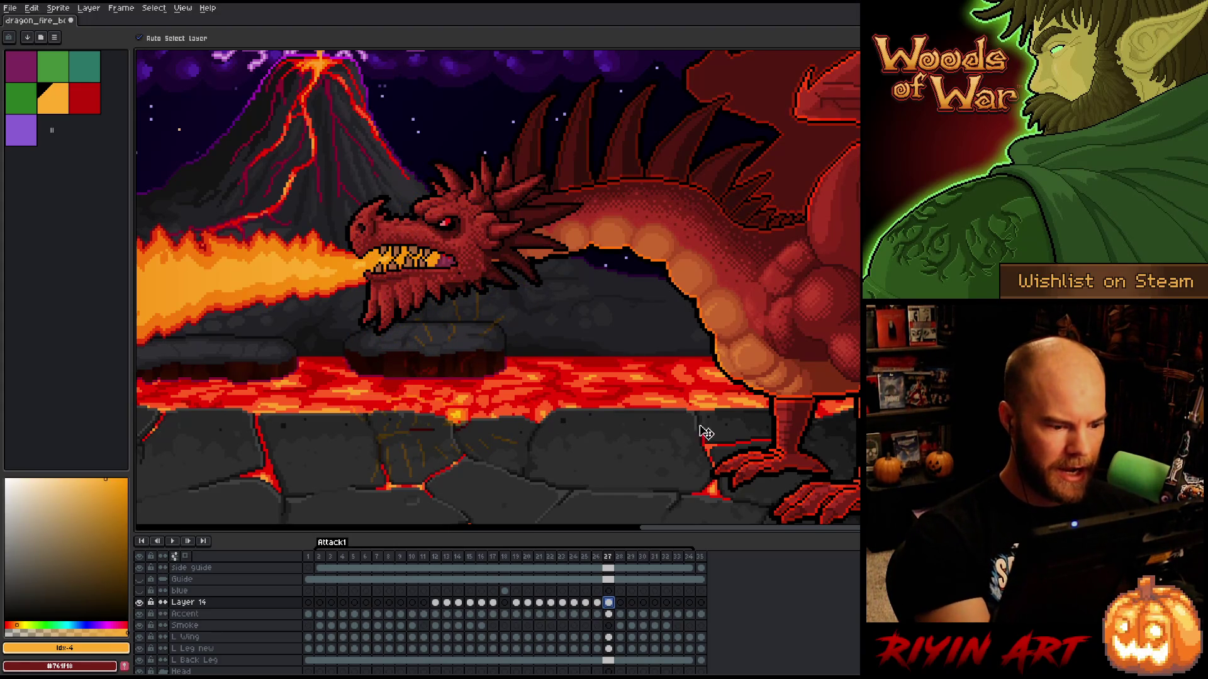
- Undo an accidental layer change, drop the selection, and drag the sketch onto the dragon's head
click(457, 293)
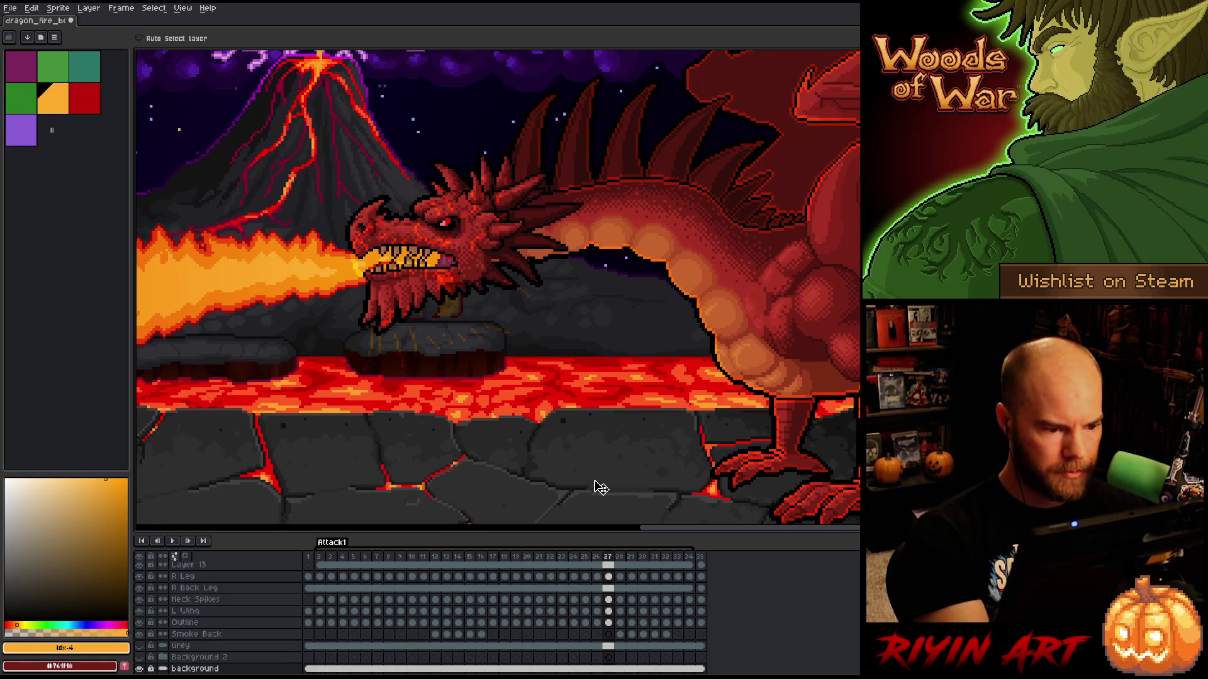
key(ctrl+z)
key(ctrl+z)
key(ctrl+d)
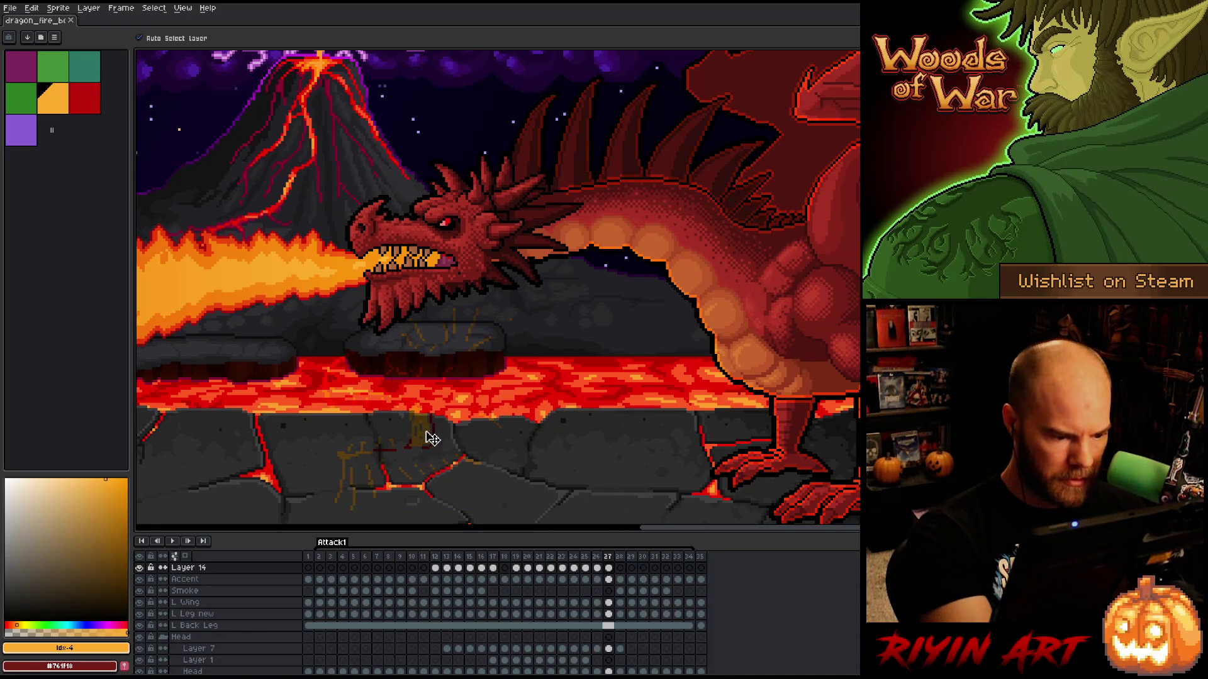
drag(432, 438, 462, 292)
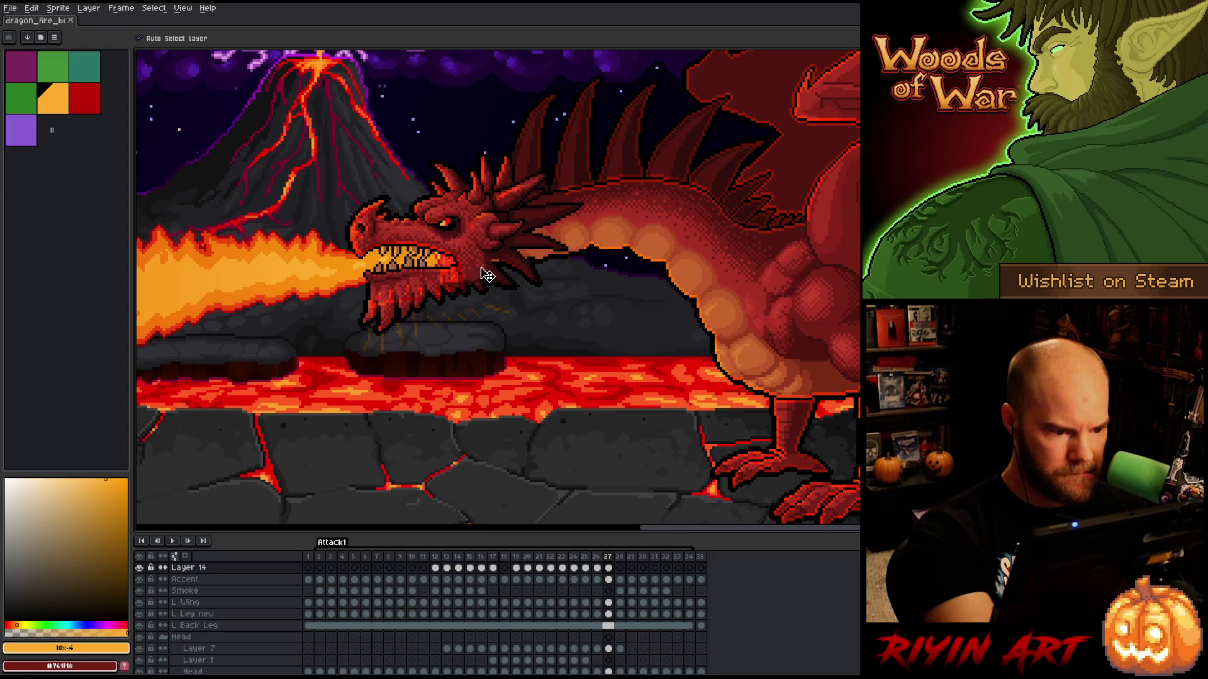
- Lasso the dragon's lower jaw in frame 27, rotate it, and commit the transform
key(w)
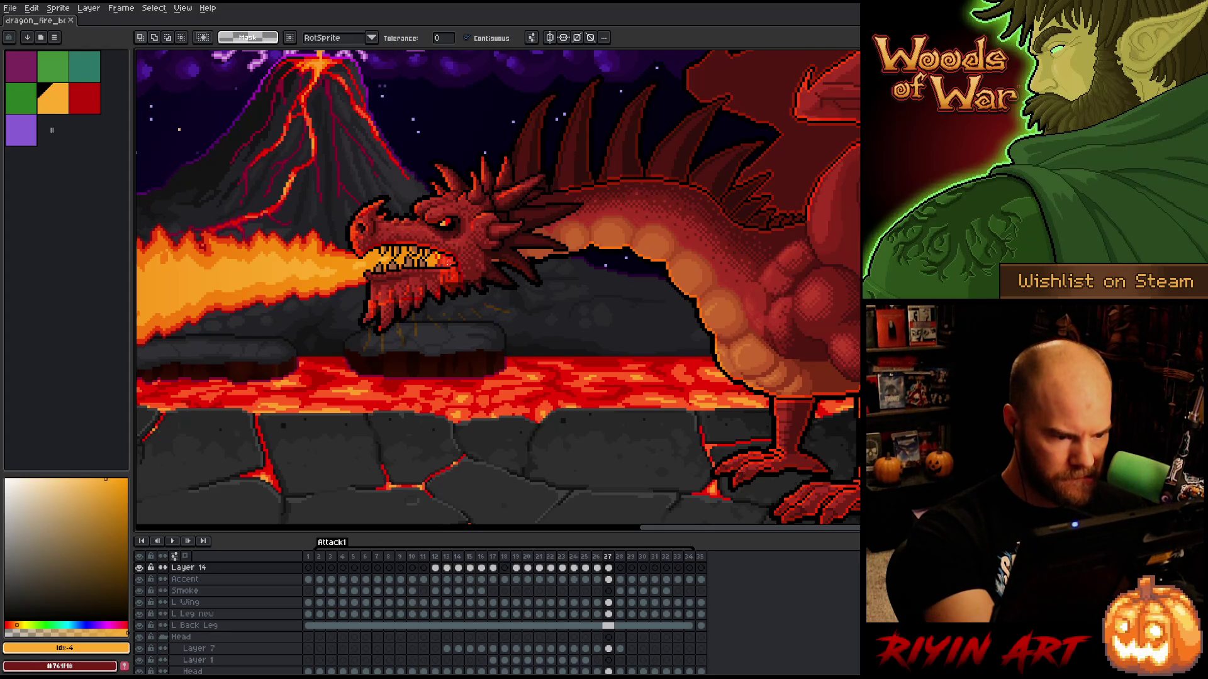
click(448, 275)
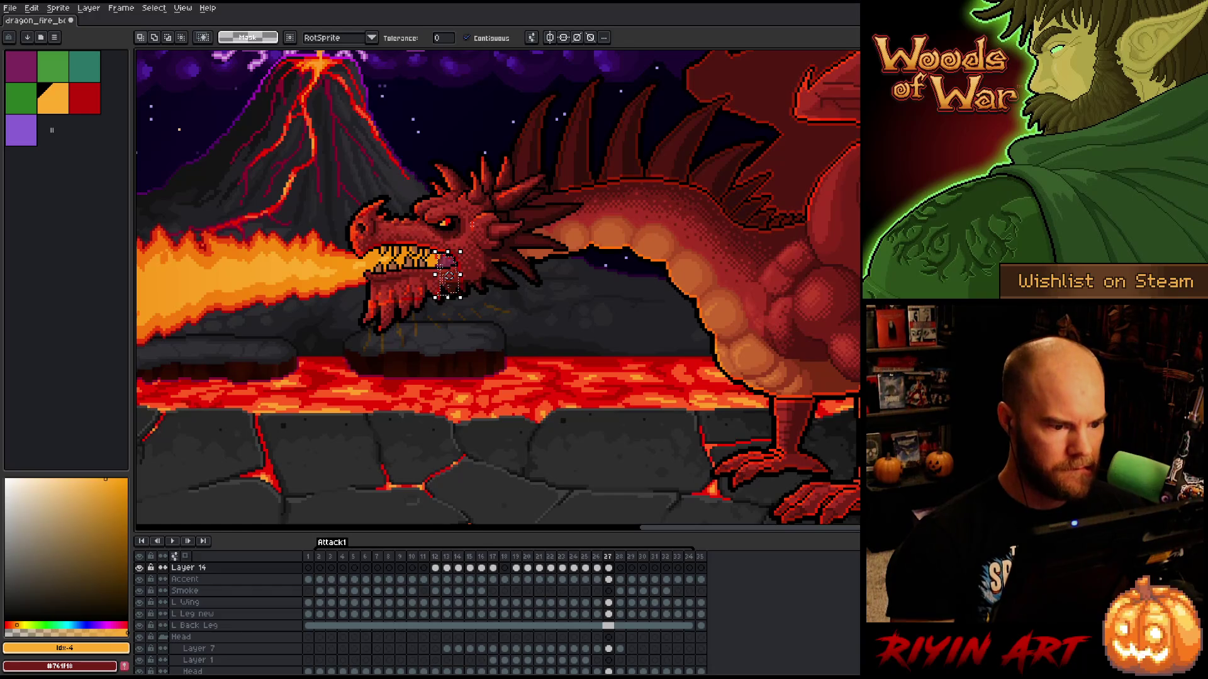
key(ctrl+d)
key(b)
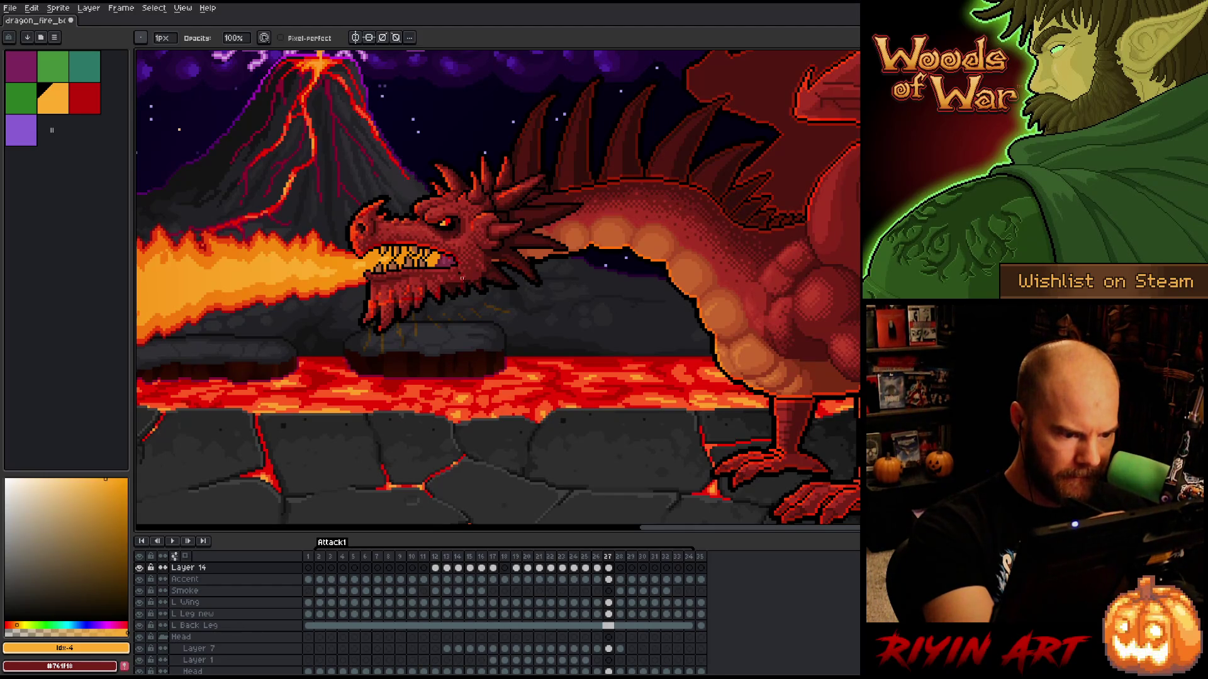
key(q)
mouse_move(462, 281)
mouse_down()
mouse_move(545, 353)
mouse_move(337, 287)
mouse_move(453, 268)
mouse_move(424, 291)
mouse_move(427, 269)
mouse_up()
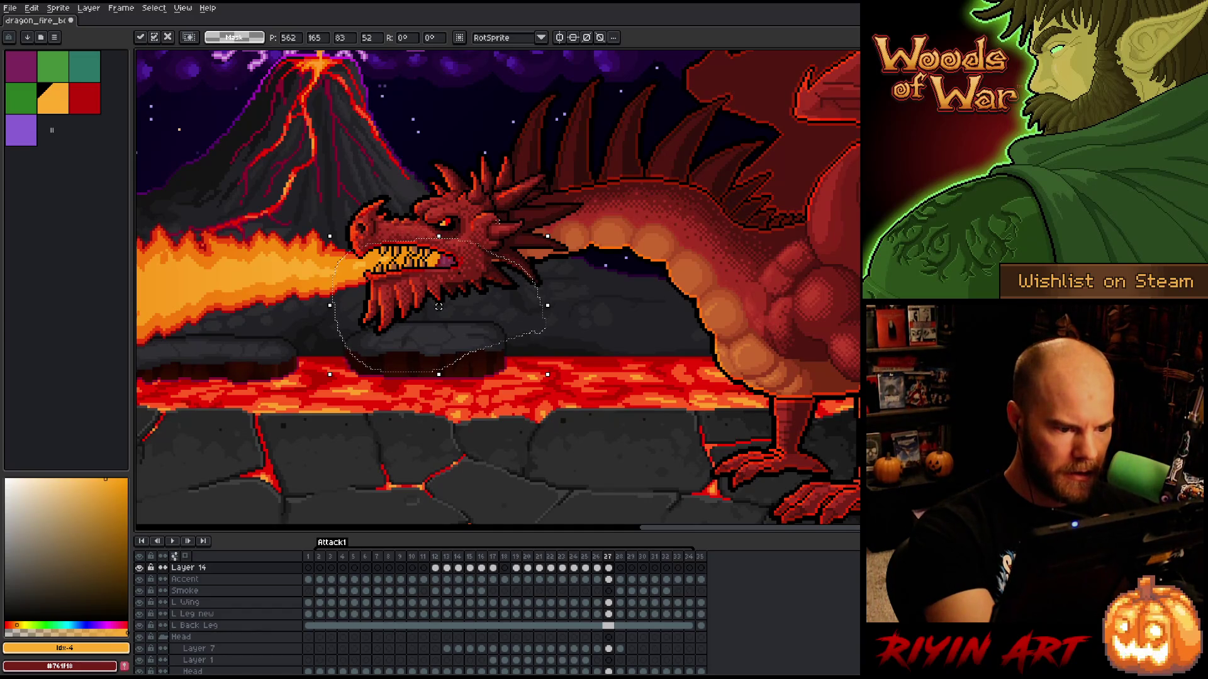
key(ctrl+d)
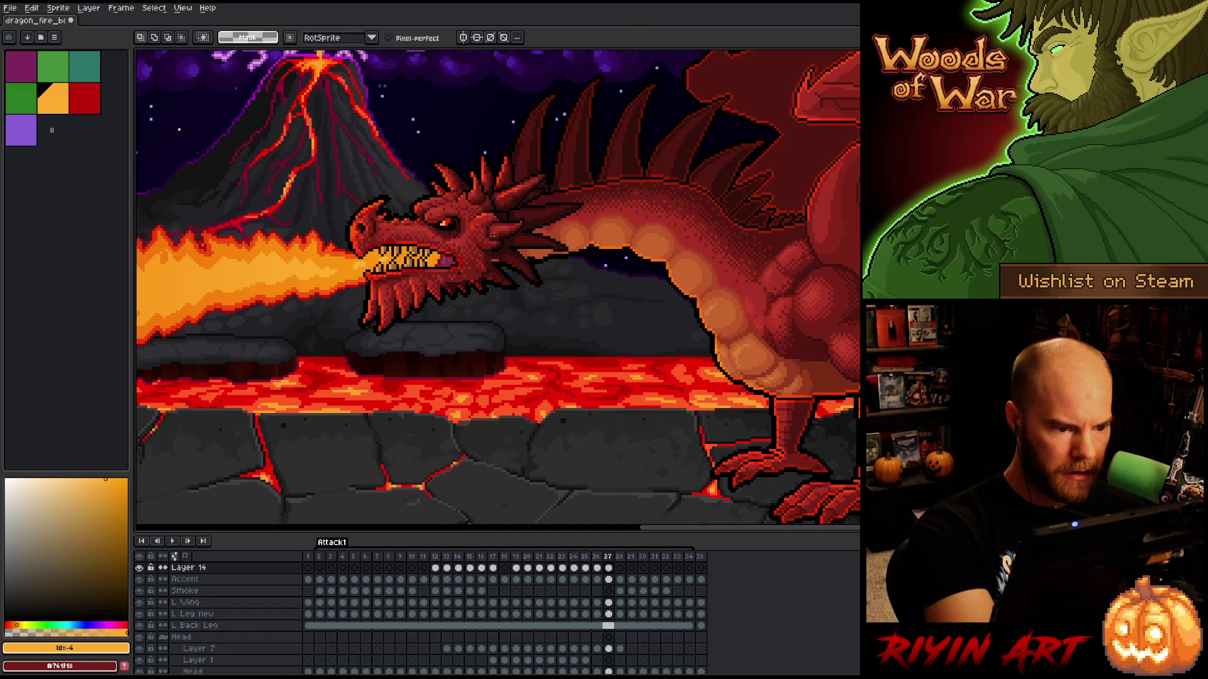
key(b)
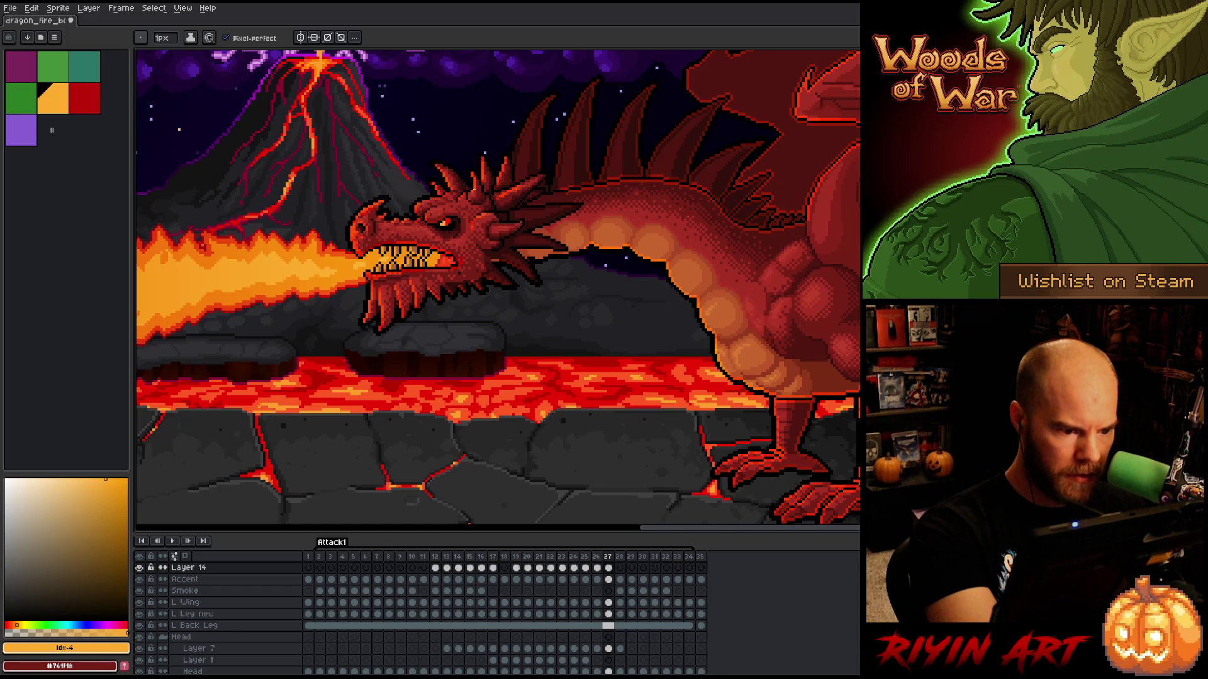
- Switch to the Pencil and jump to frame 28 in the timeline
key(b)
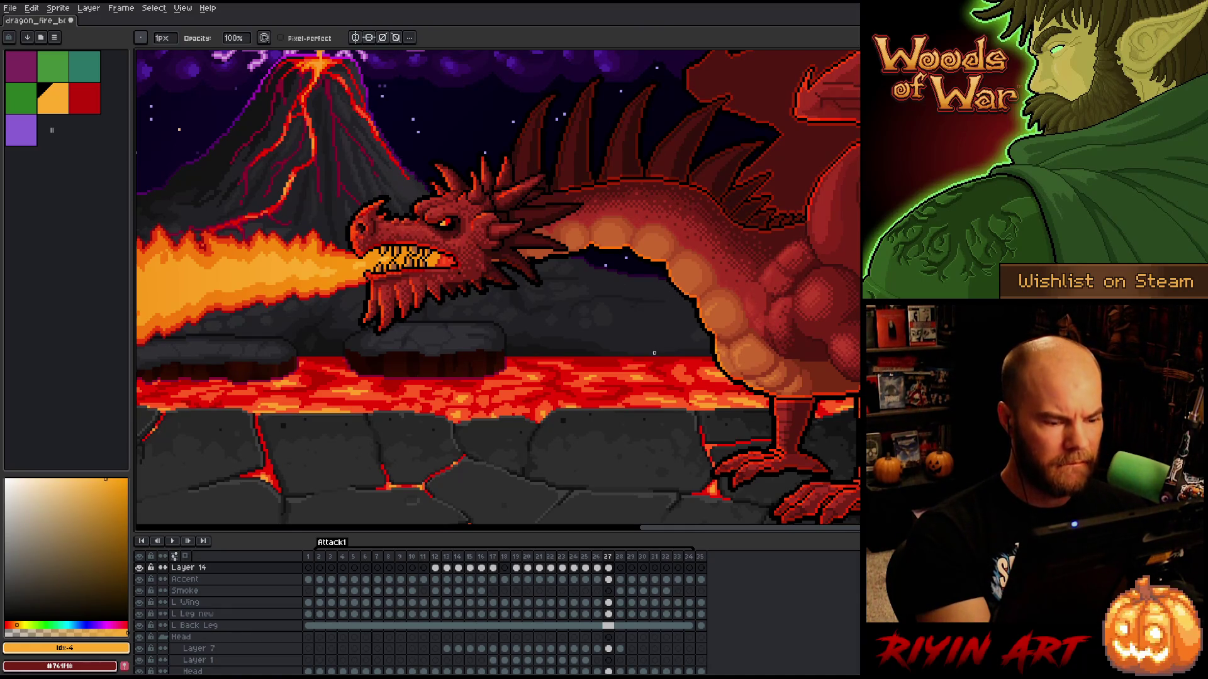
click(620, 568)
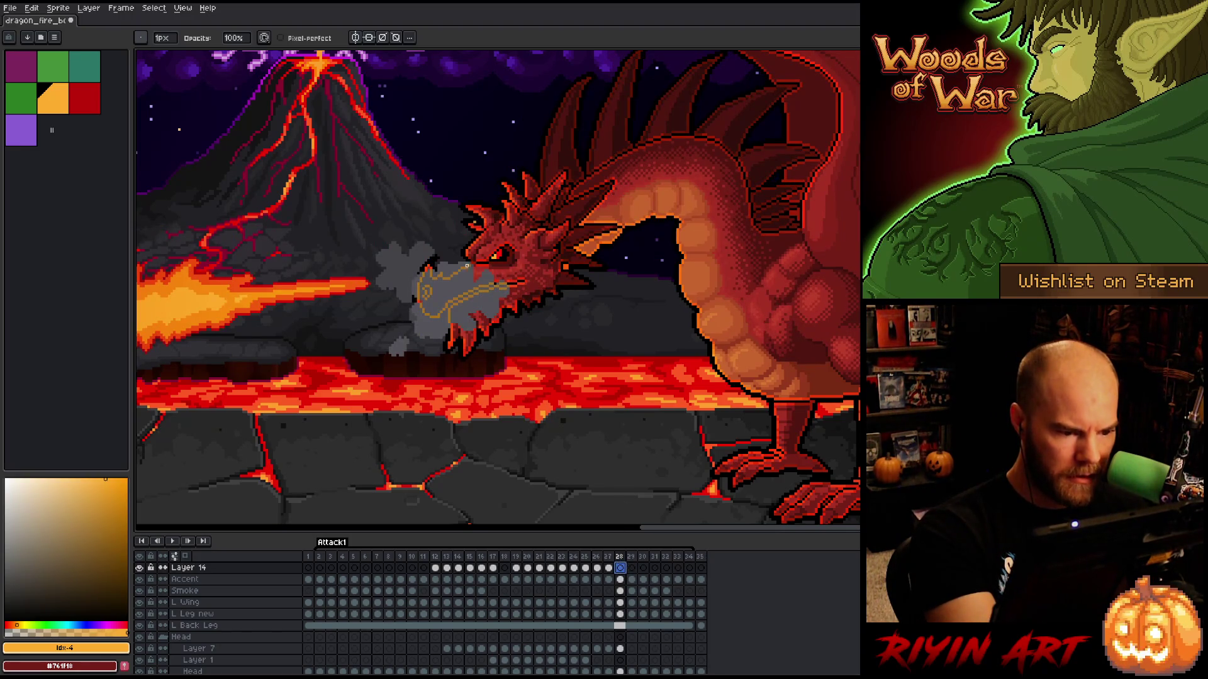
- On the Accent layer, erase the ends of the gold strokes by the dragon's mouth in frame 28
key(Down)
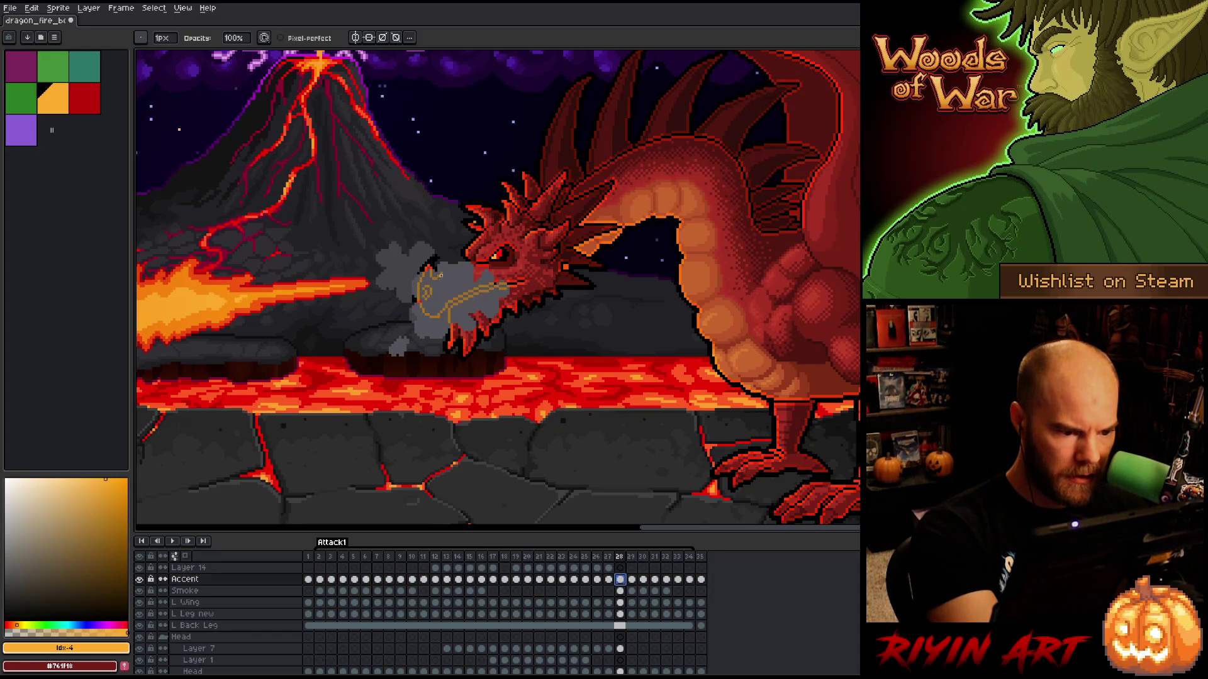
click(423, 275)
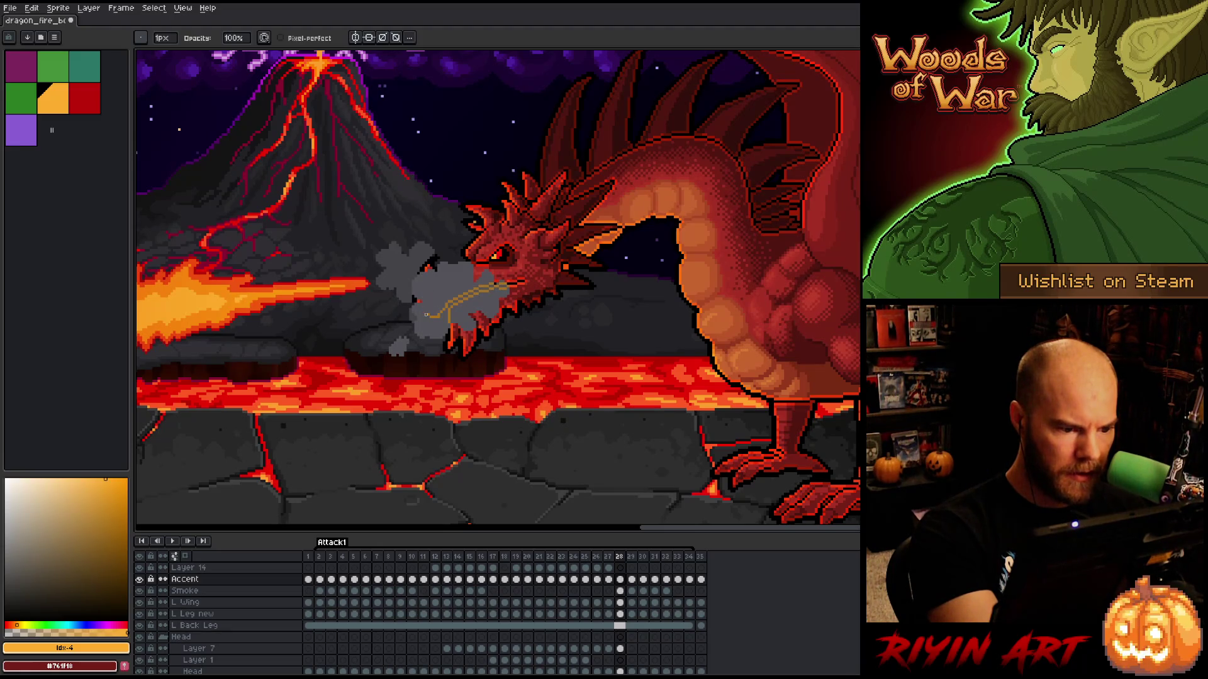
drag(439, 315, 449, 307)
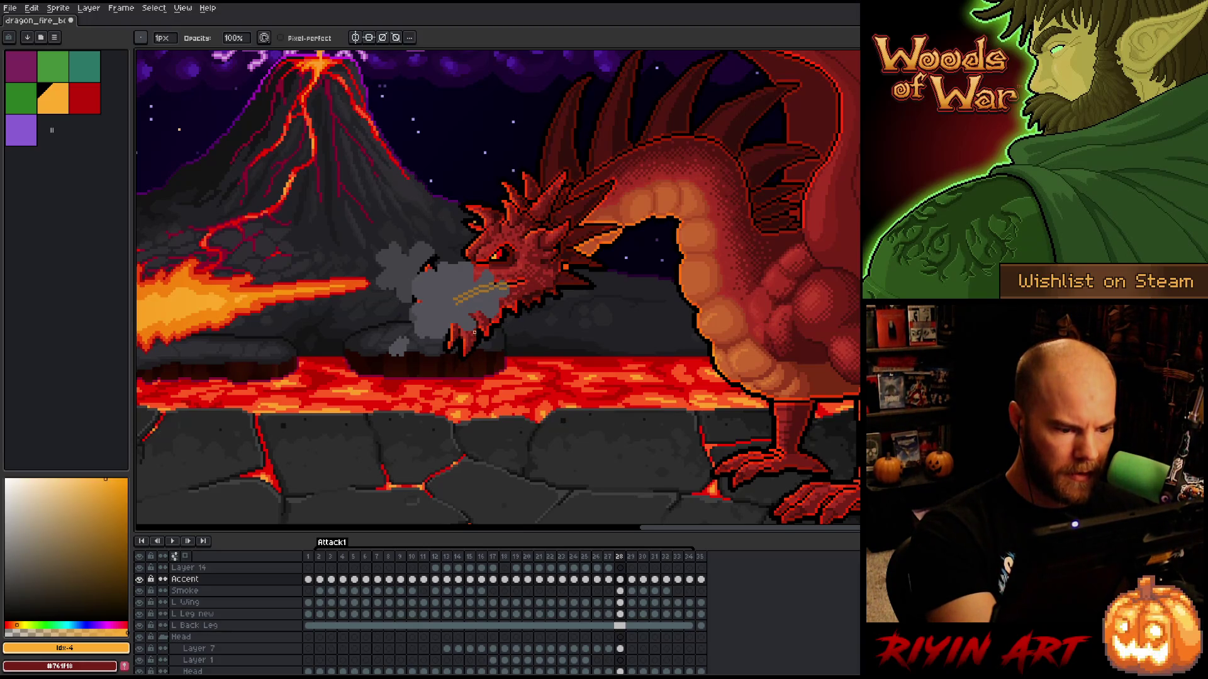
key(b)
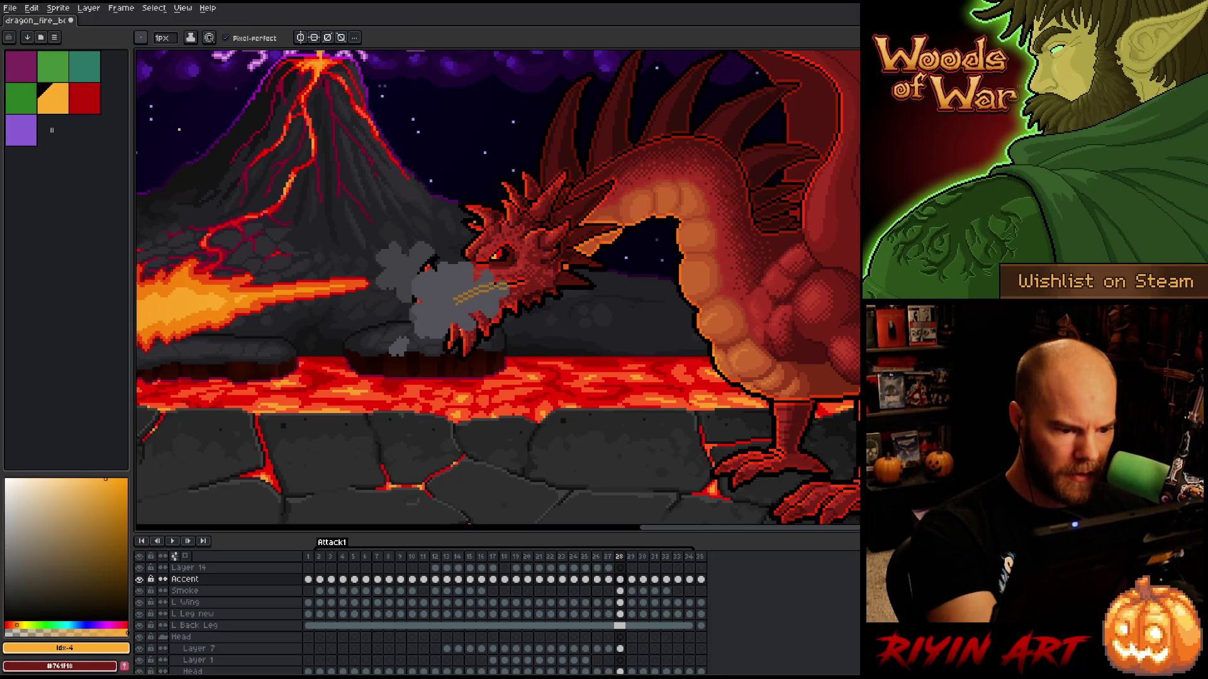
key(b)
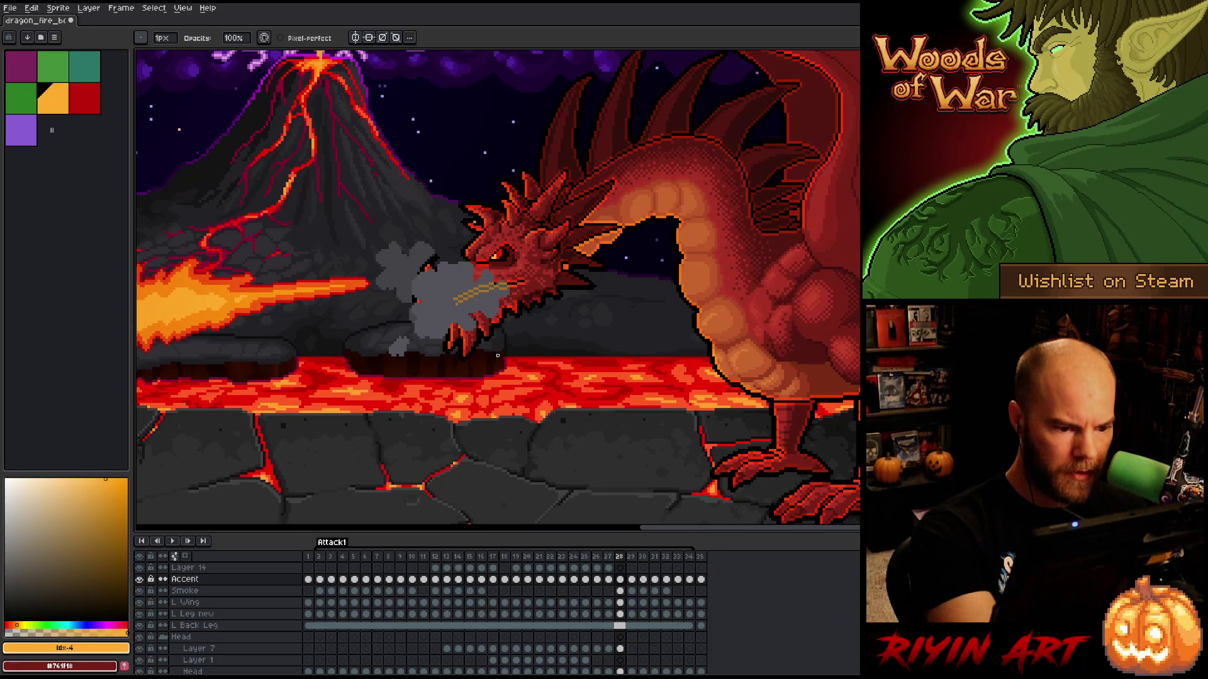
key(b)
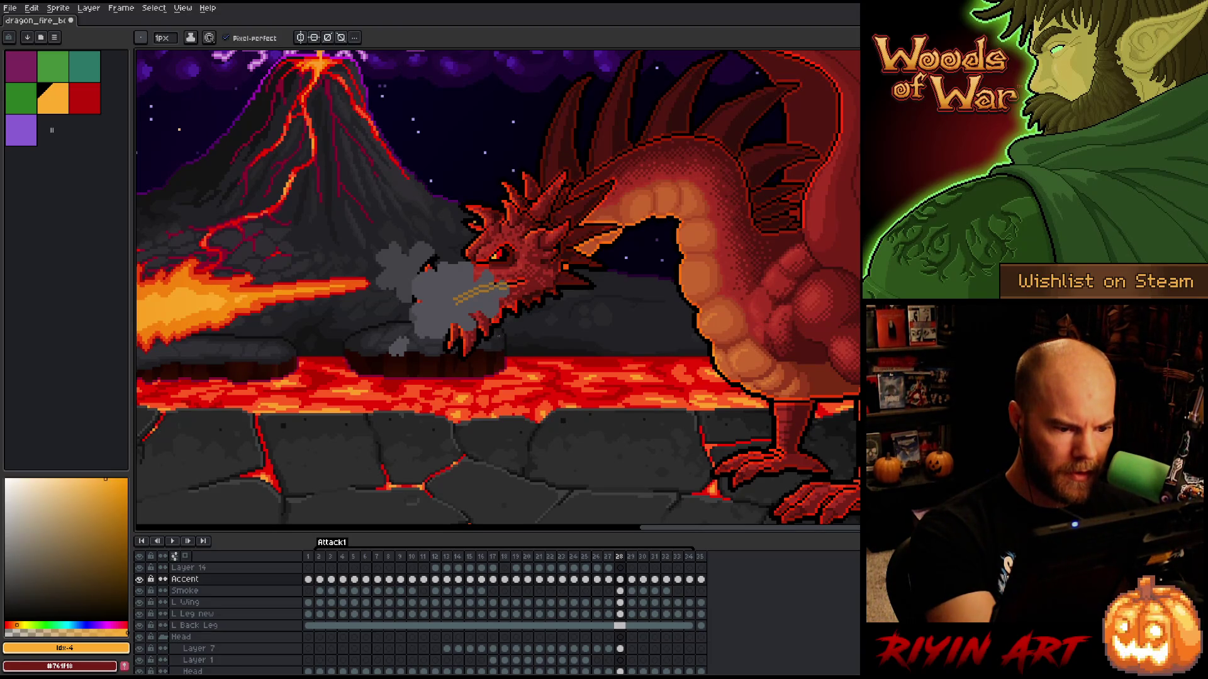
key(b)
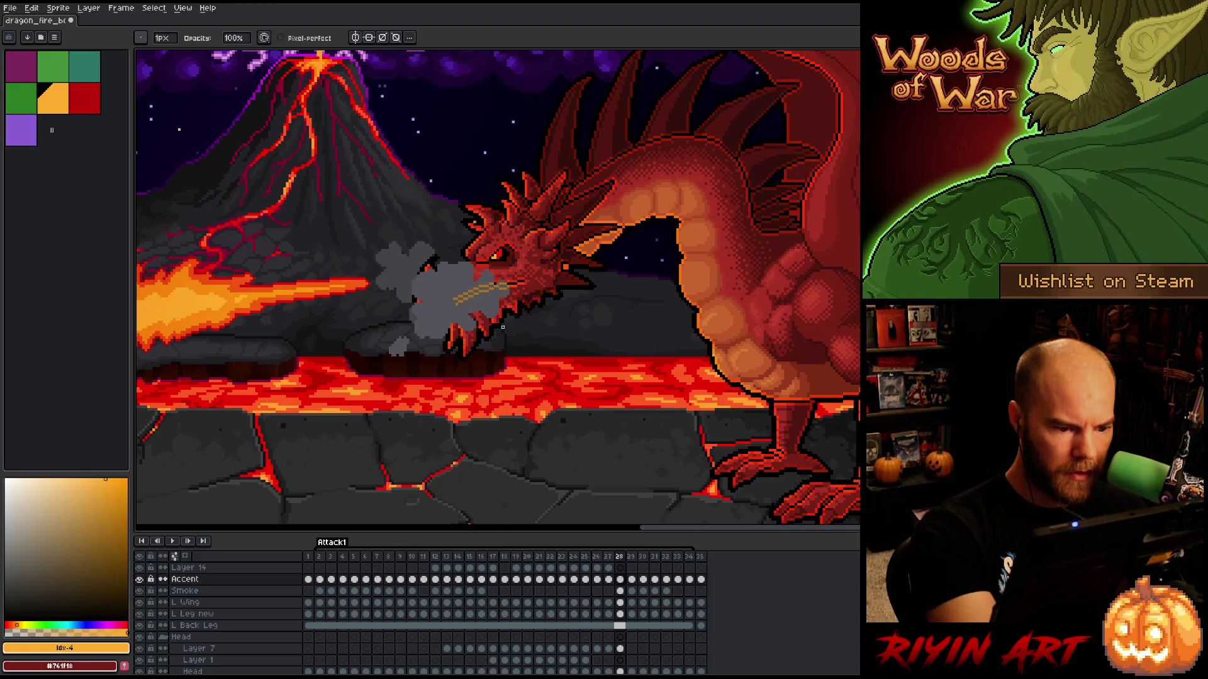
key(b)
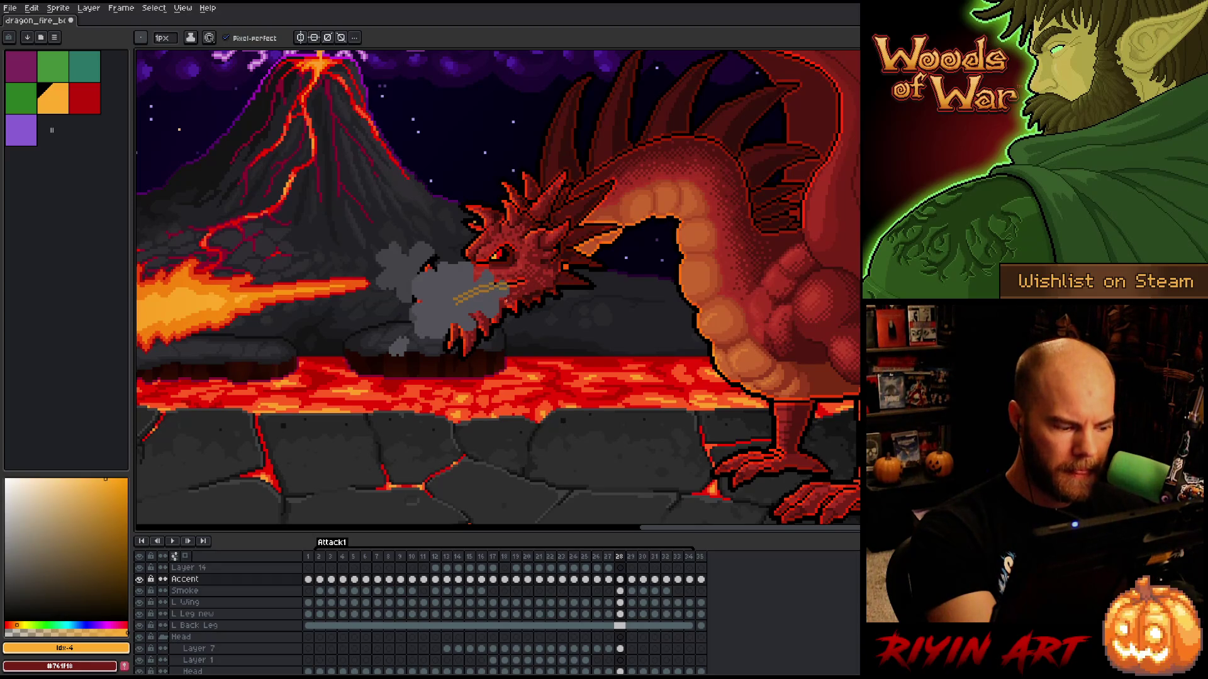
key(e)
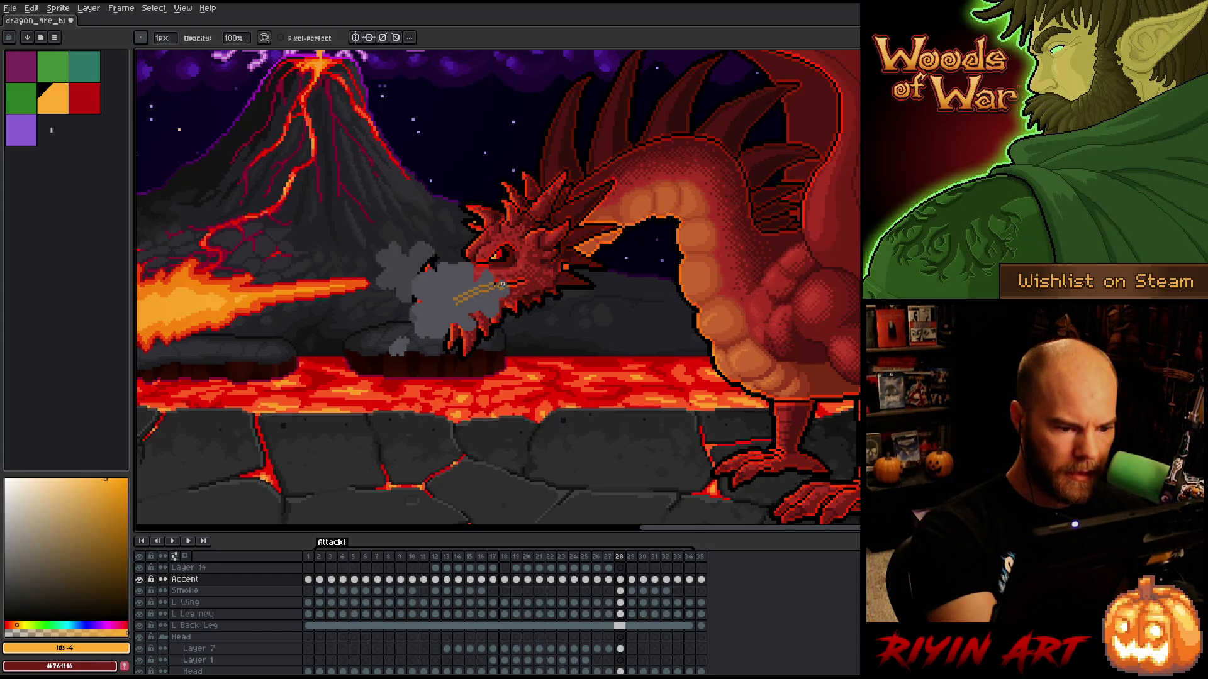
- Erase the yellow accent strokes over the smoke, then save the file
drag(494, 284, 474, 289)
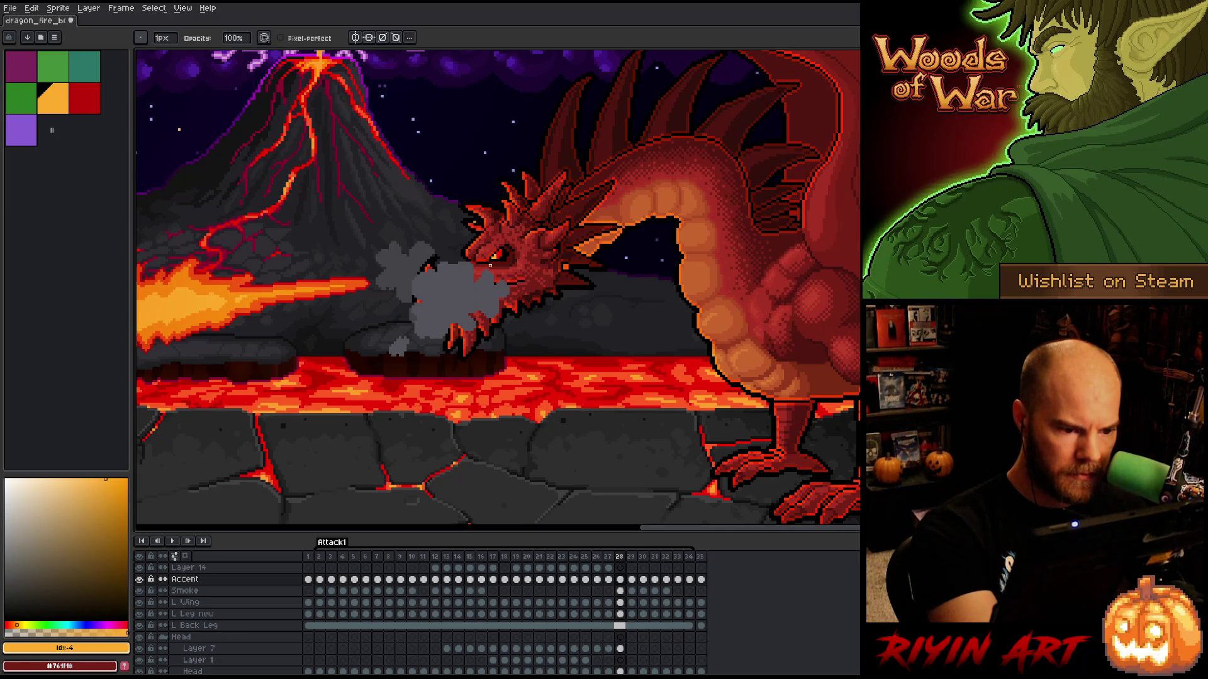
key(e)
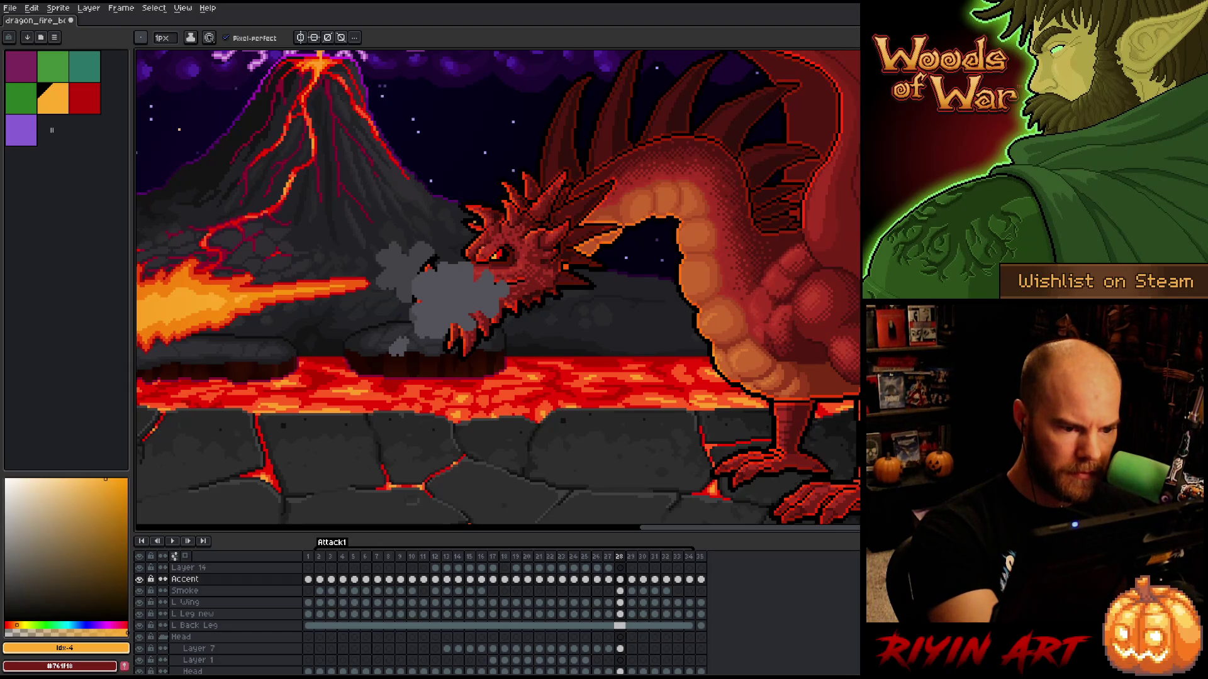
key(b)
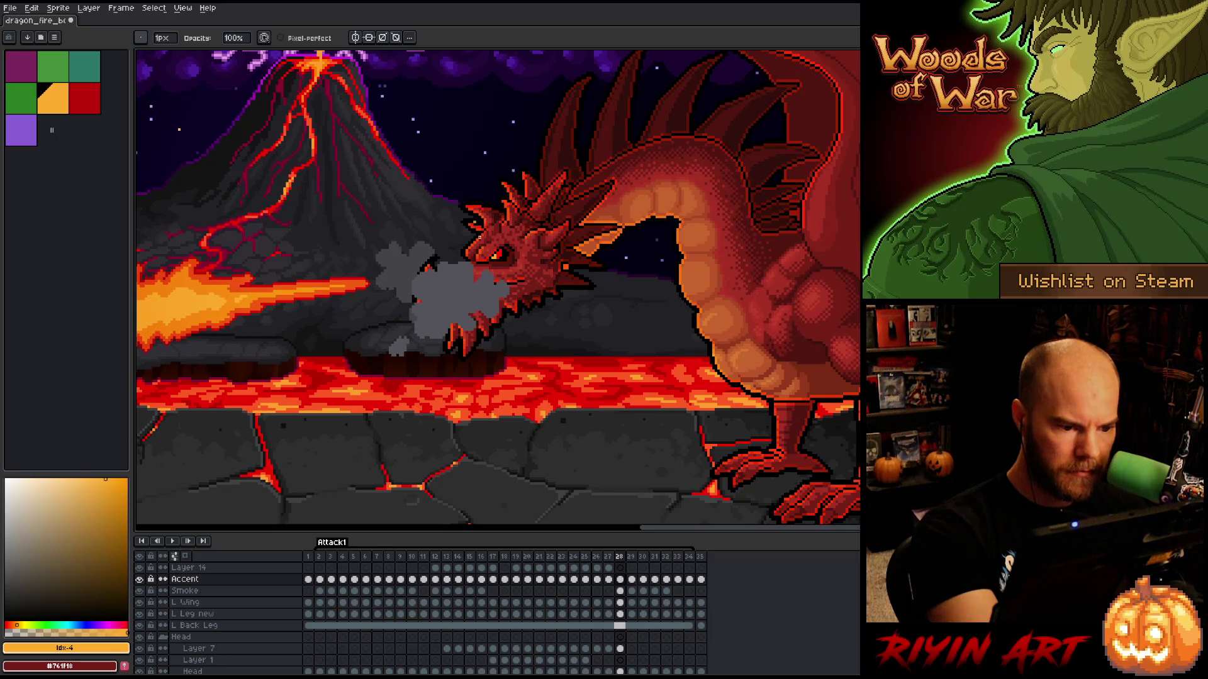
key(e)
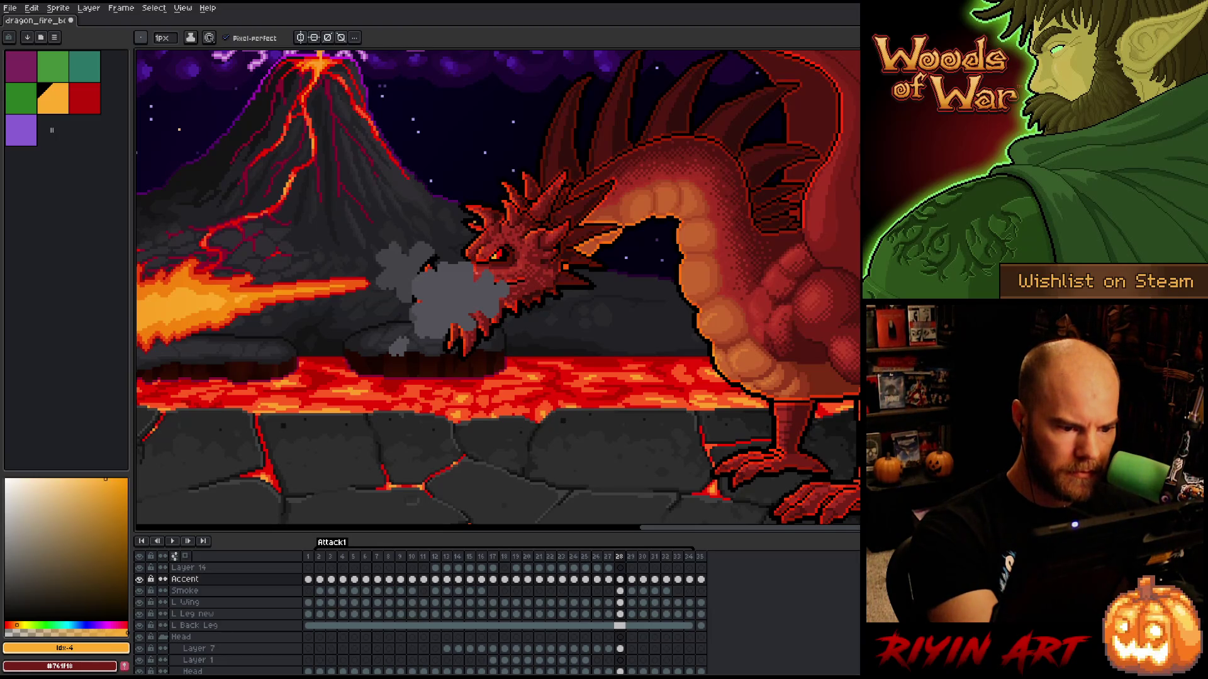
key(b)
key(e)
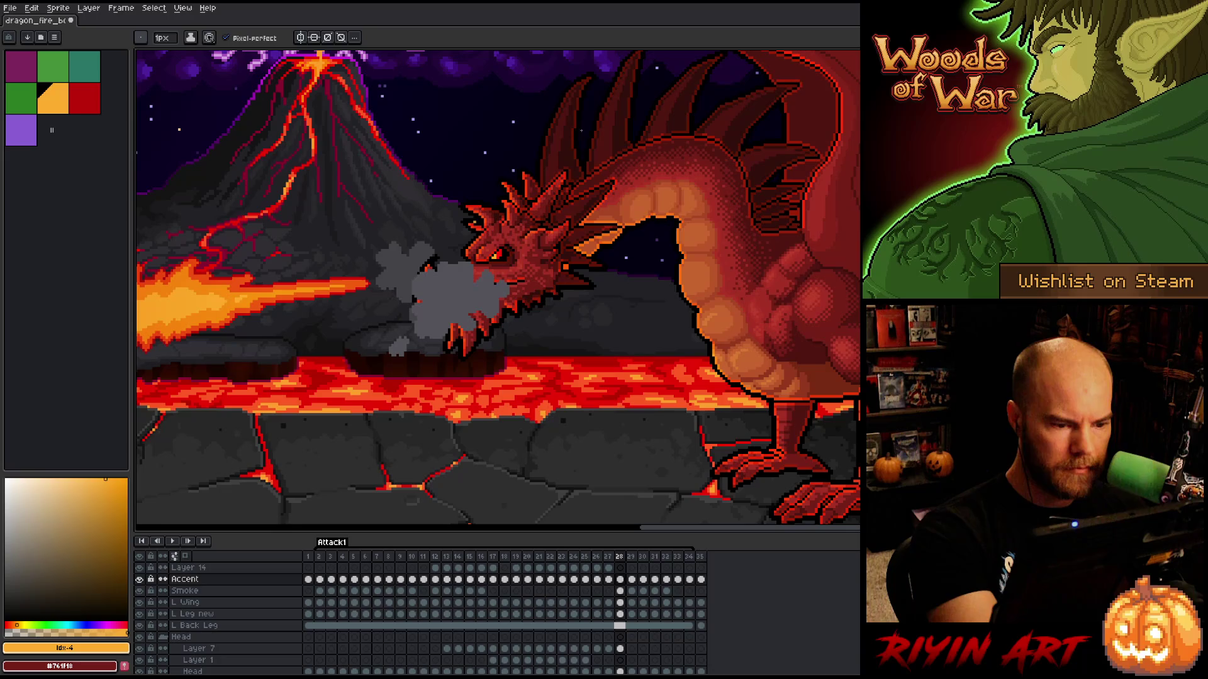
key(b)
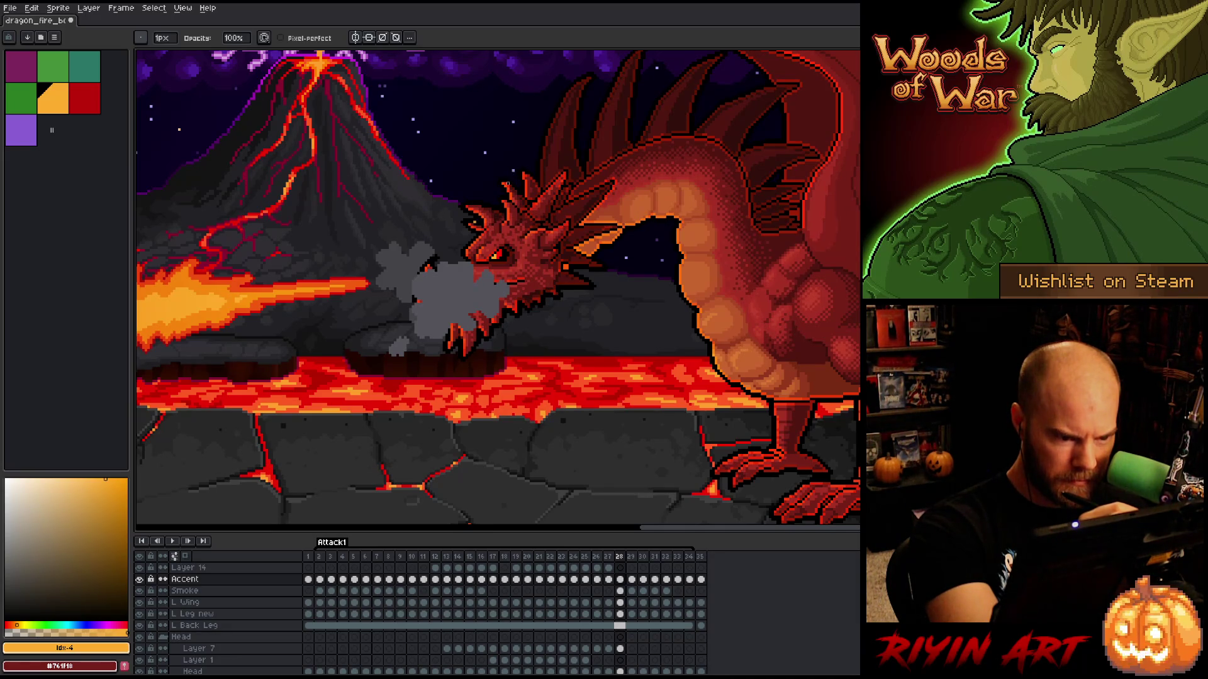
key(ctrl+s)
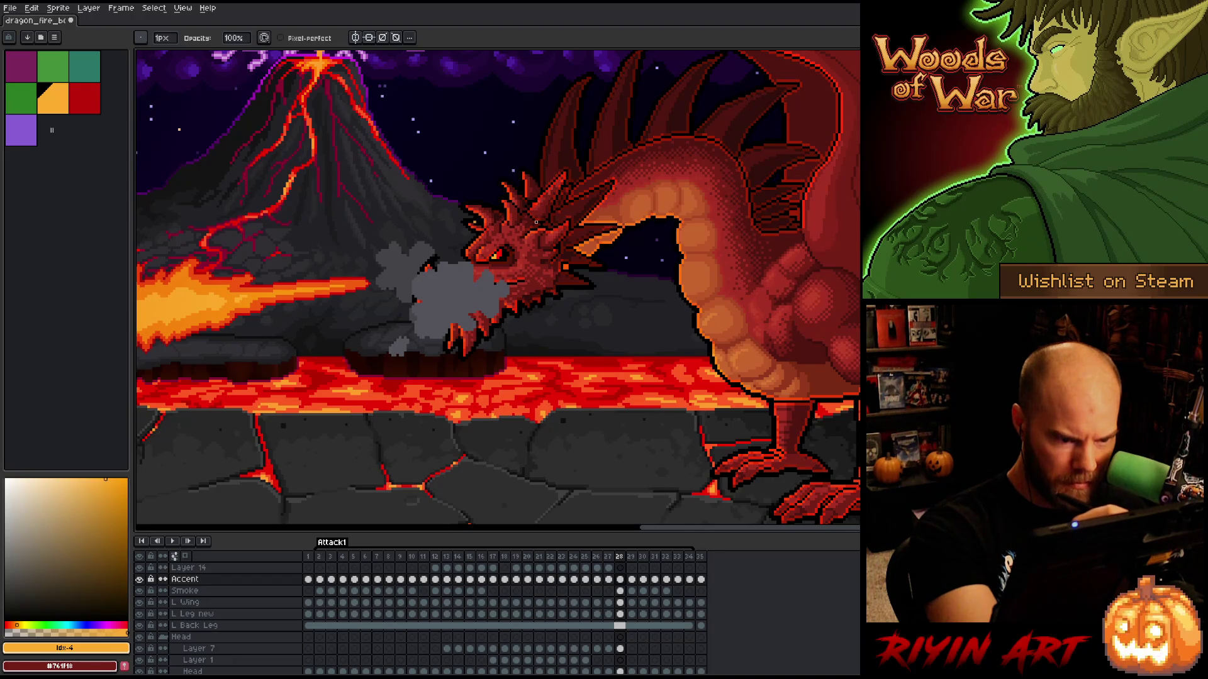
- Keep touching up the Accent pixels and enlarge the brush to 6px
key(e)
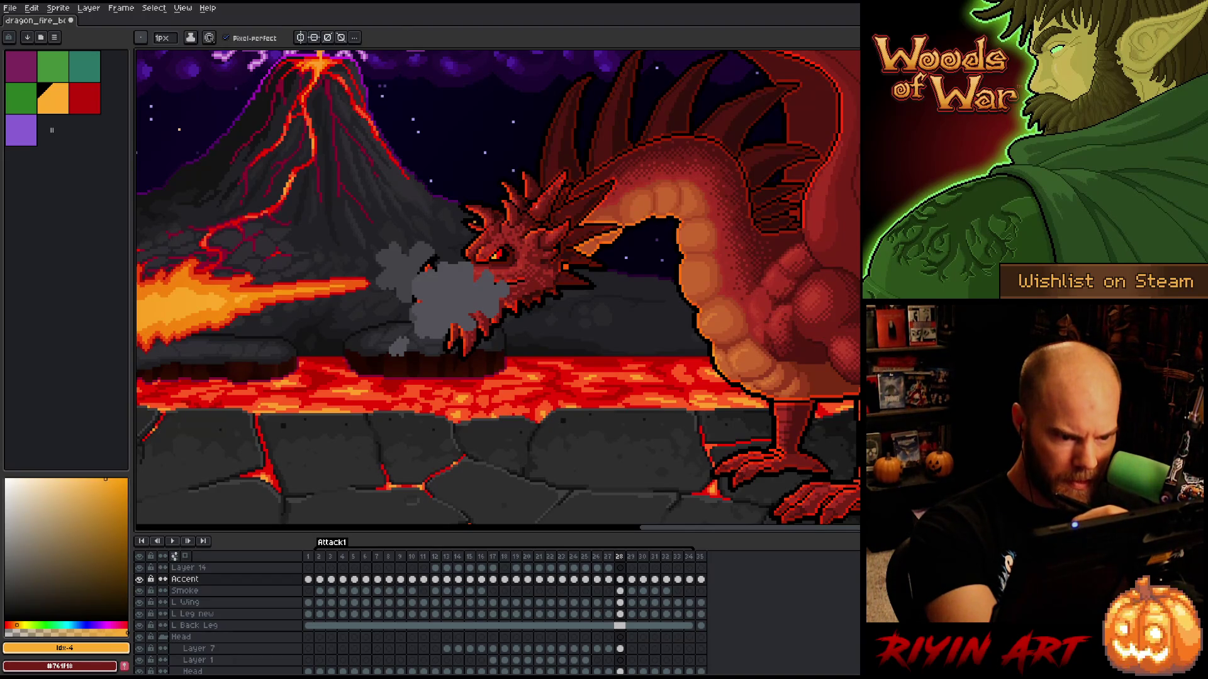
key(b)
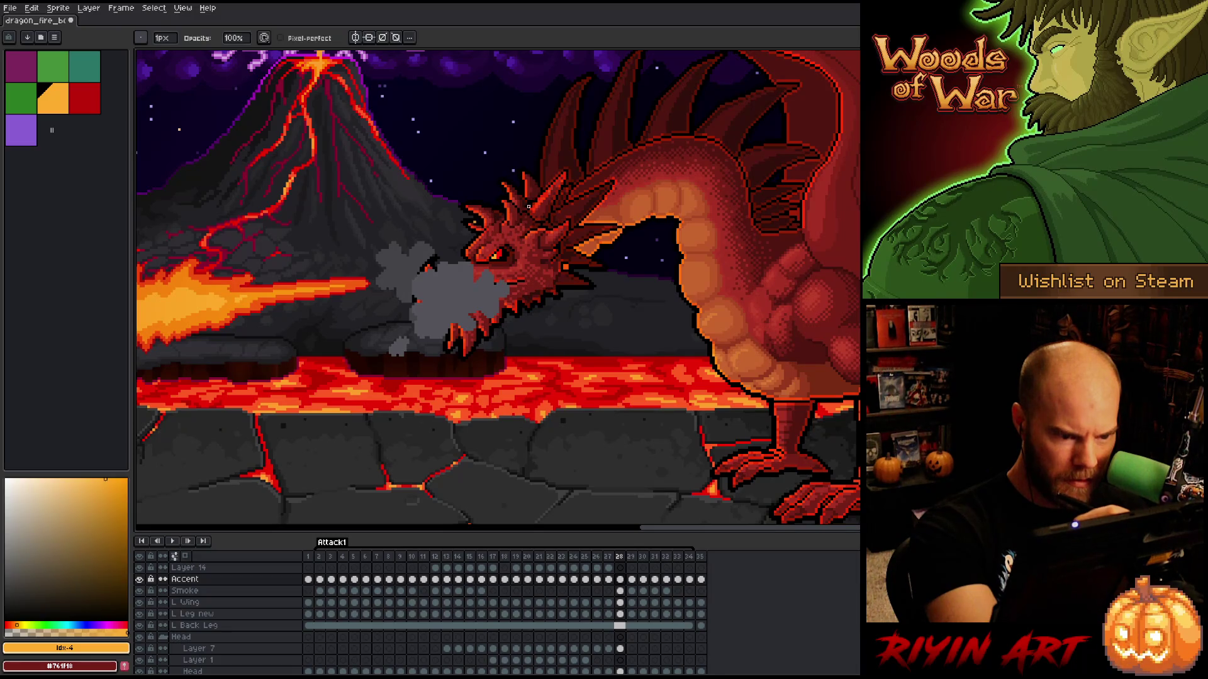
key(e)
key(b)
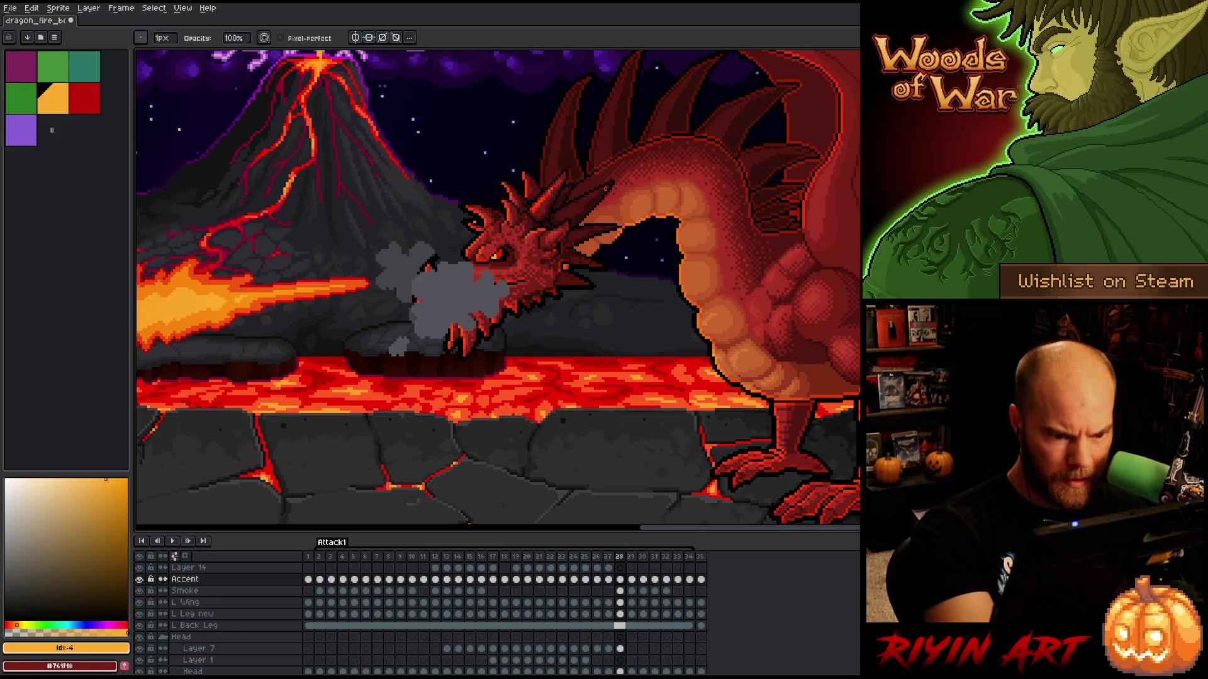
key(plus)
key(plus)
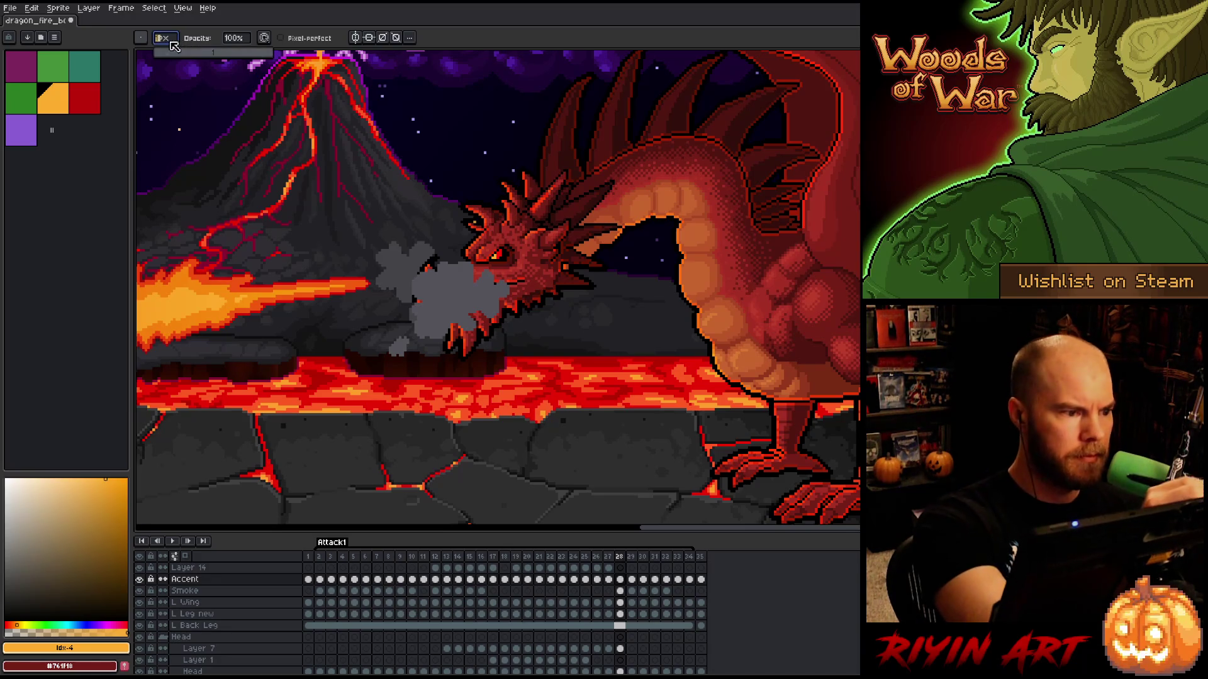
key(plus)
key(plus)
key(plus)
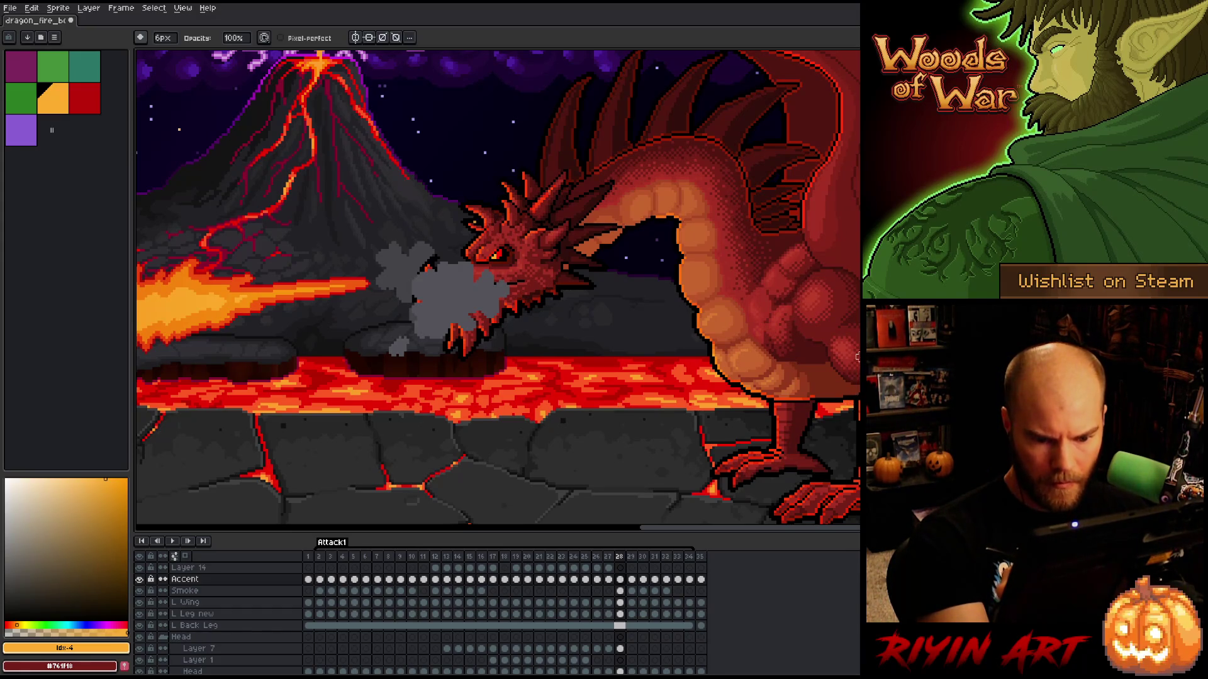
- Reset to a 1px pixel-perfect pencil, erase a few pixels, and save the animation
key(b)
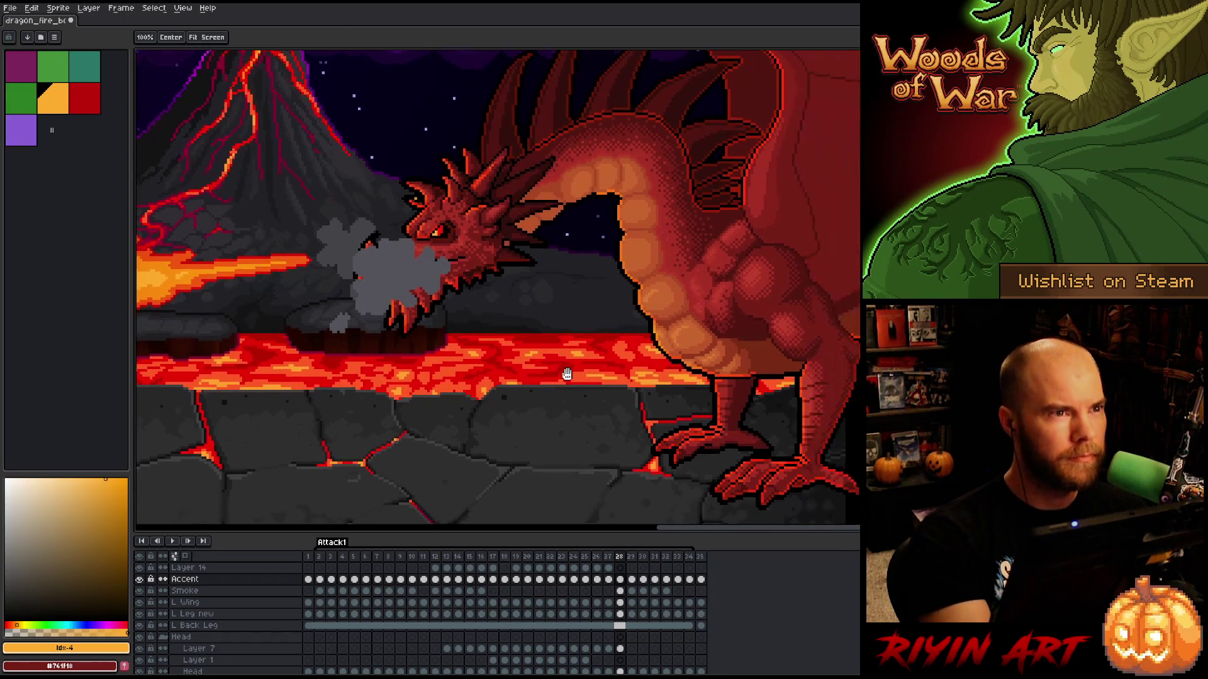
scroll(761, 364, right, 3)
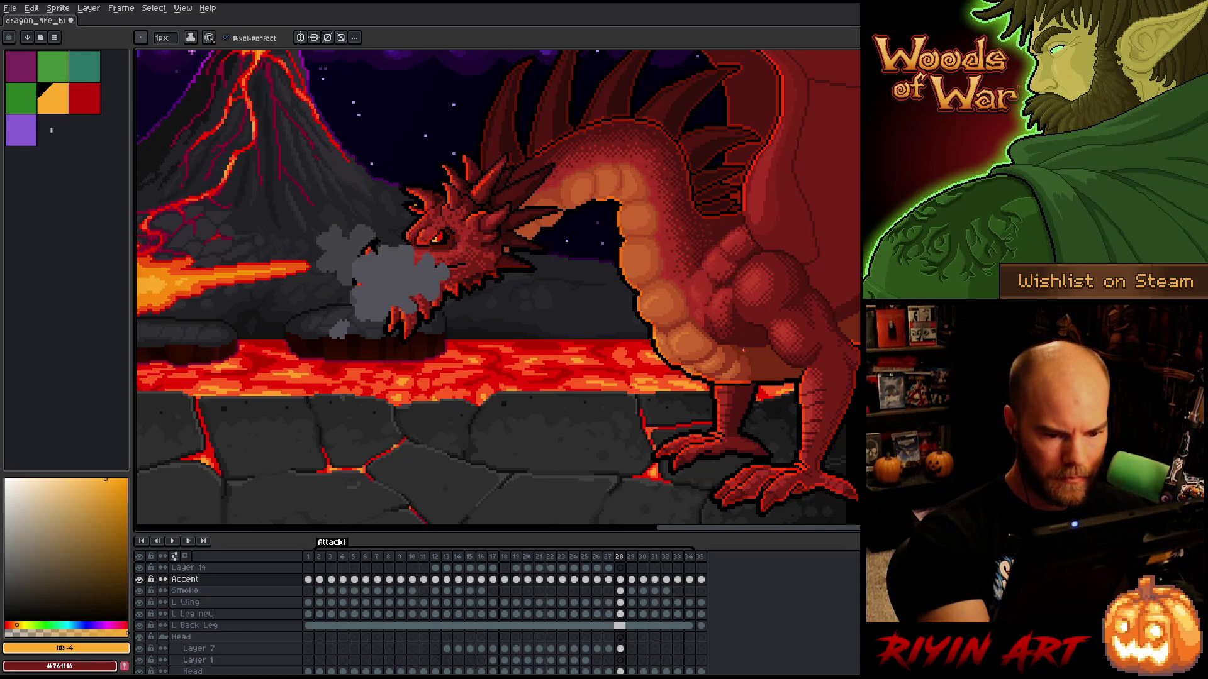
key(e)
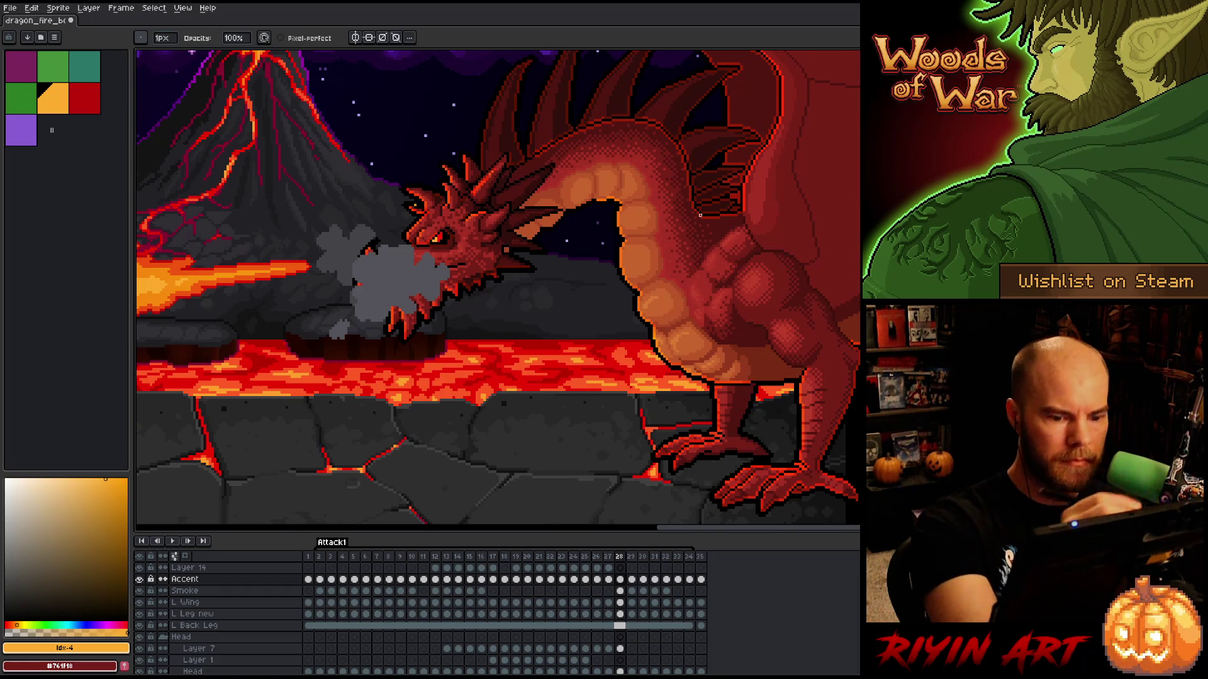
key(ctrl+s)
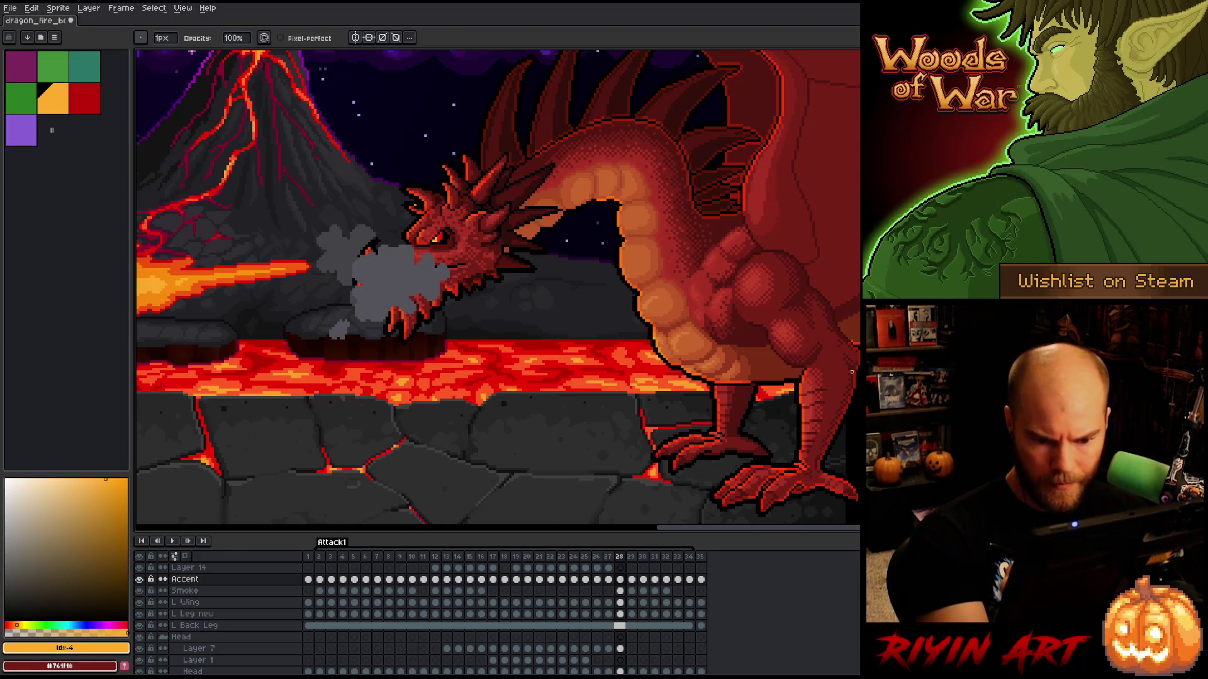
- Lasso-select the area around the dragon's rear leg, then return to the 1px pencil
key(m)
mouse_move(860, 327)
mouse_down()
mouse_move(816, 467)
mouse_move(766, 504)
mouse_move(763, 523)
mouse_move(859, 520)
mouse_move(859, 327)
mouse_up()
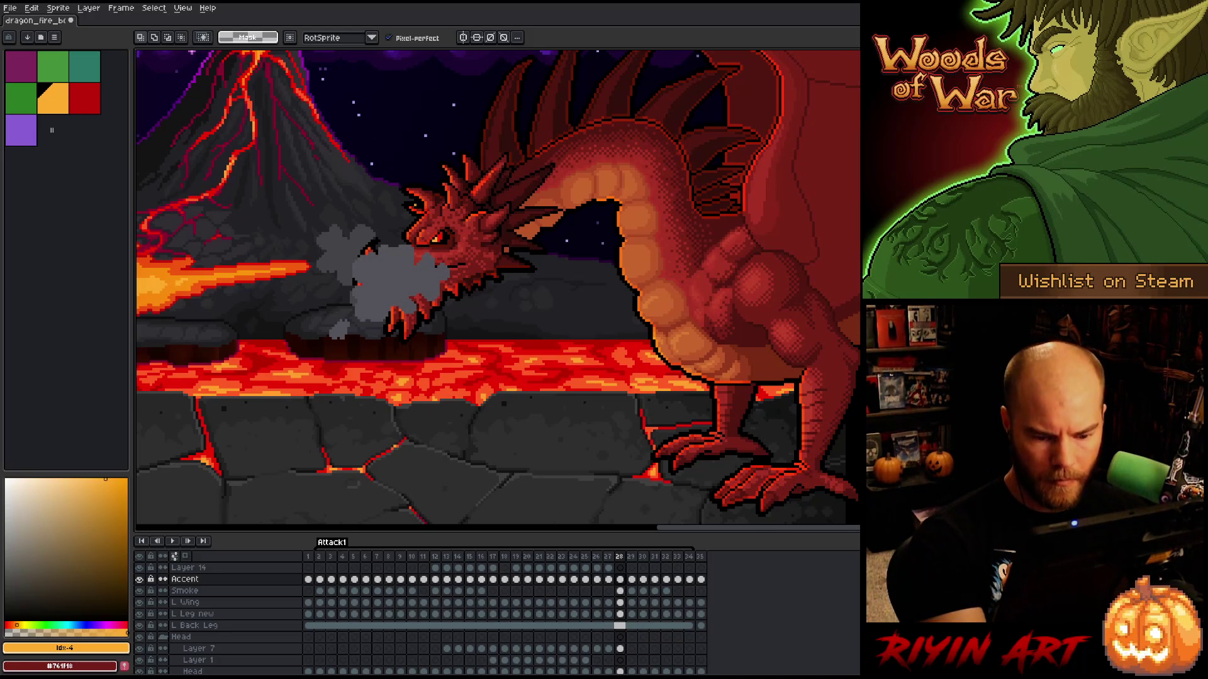
key(b)
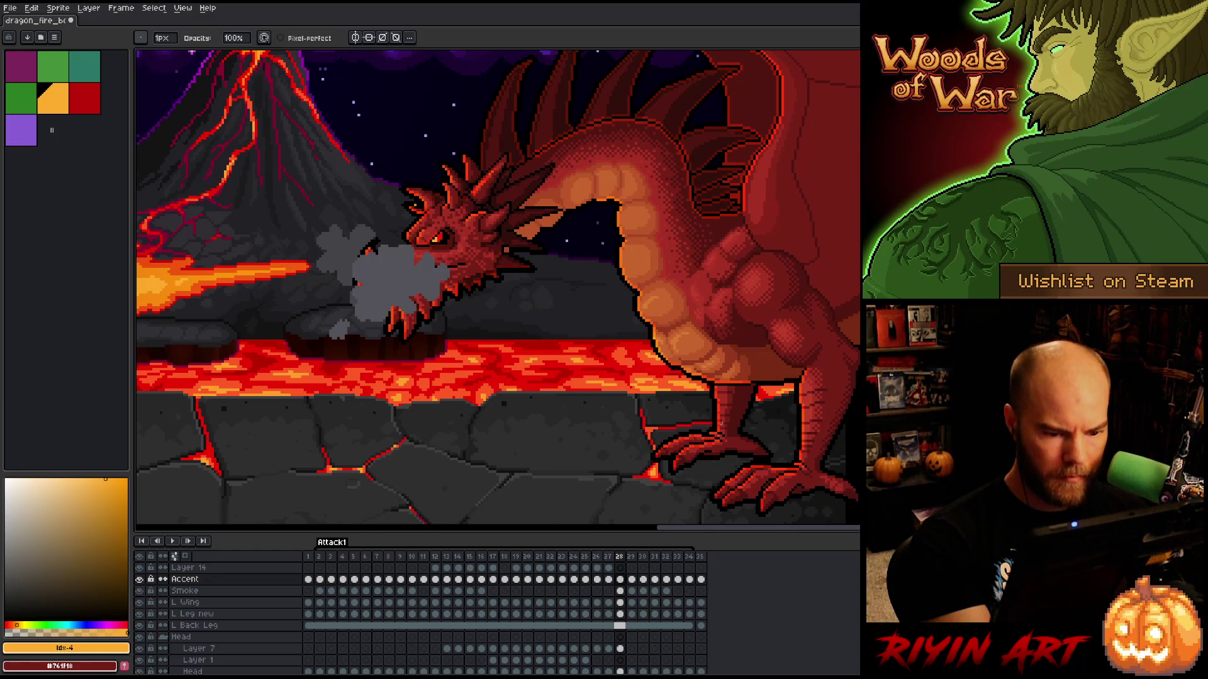
drag(723, 377, 710, 448)
key(m)
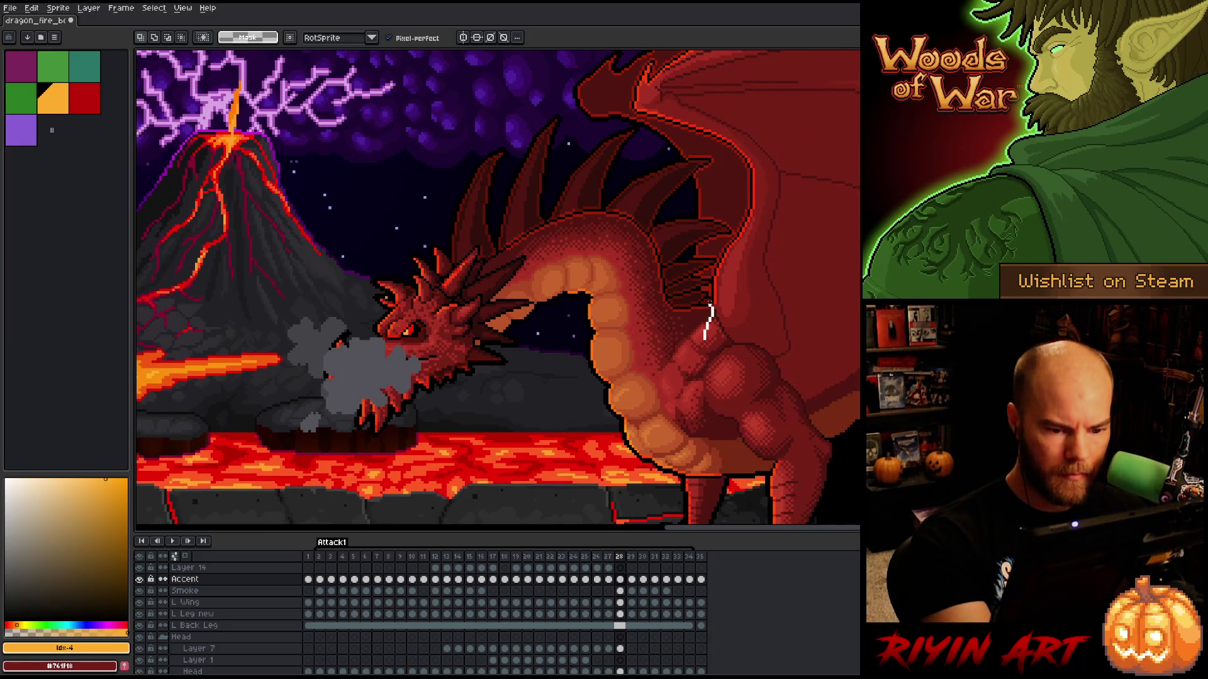
- Extend the lasso up the dragon's side and bring the raised wing into close view
mouse_move(709, 272)
mouse_down()
mouse_move(713, 254)
mouse_move(686, 261)
mouse_move(695, 222)
mouse_move(682, 188)
mouse_move(633, 135)
mouse_move(546, 220)
mouse_move(562, 133)
mouse_move(552, 135)
mouse_move(498, 242)
mouse_move(510, 152)
mouse_move(497, 161)
mouse_move(473, 270)
mouse_move(604, 261)
mouse_move(659, 356)
mouse_up()
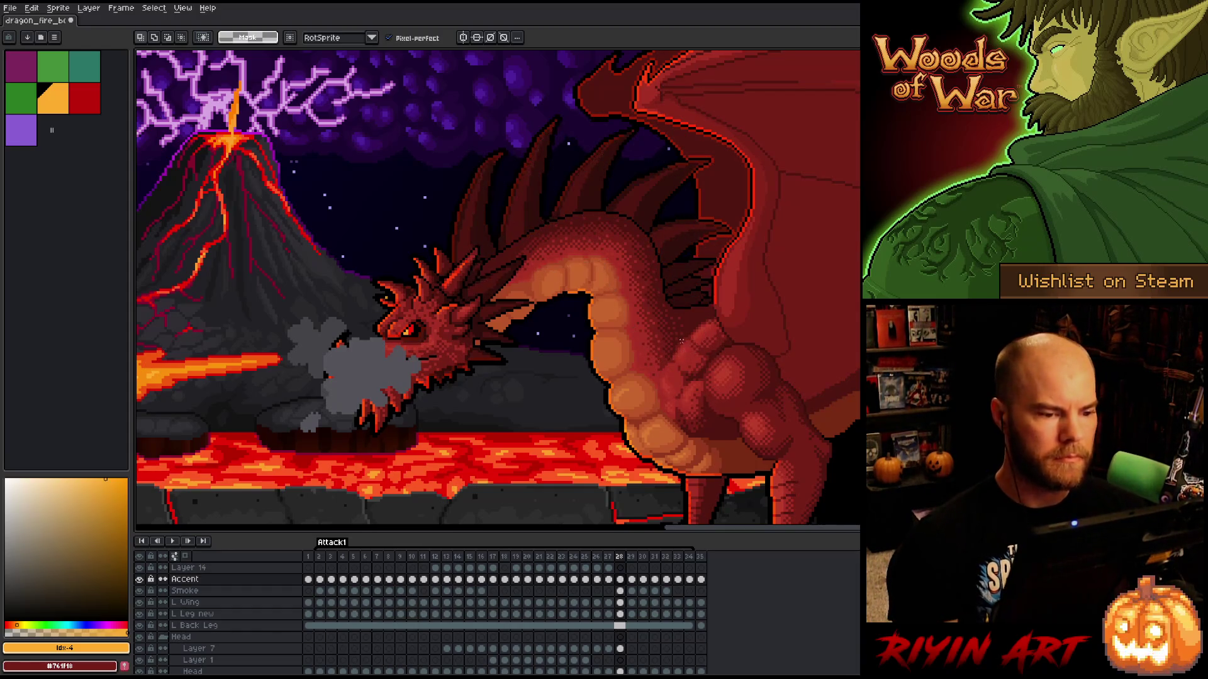
key(b)
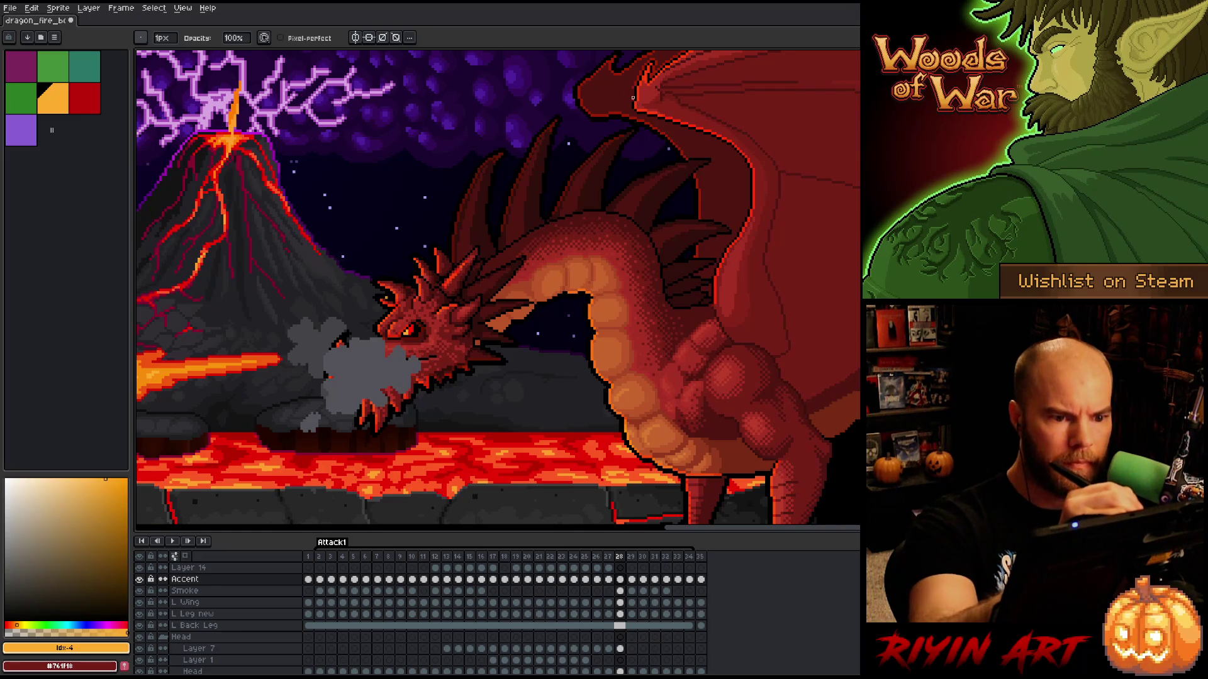
drag(642, 220, 480, 453)
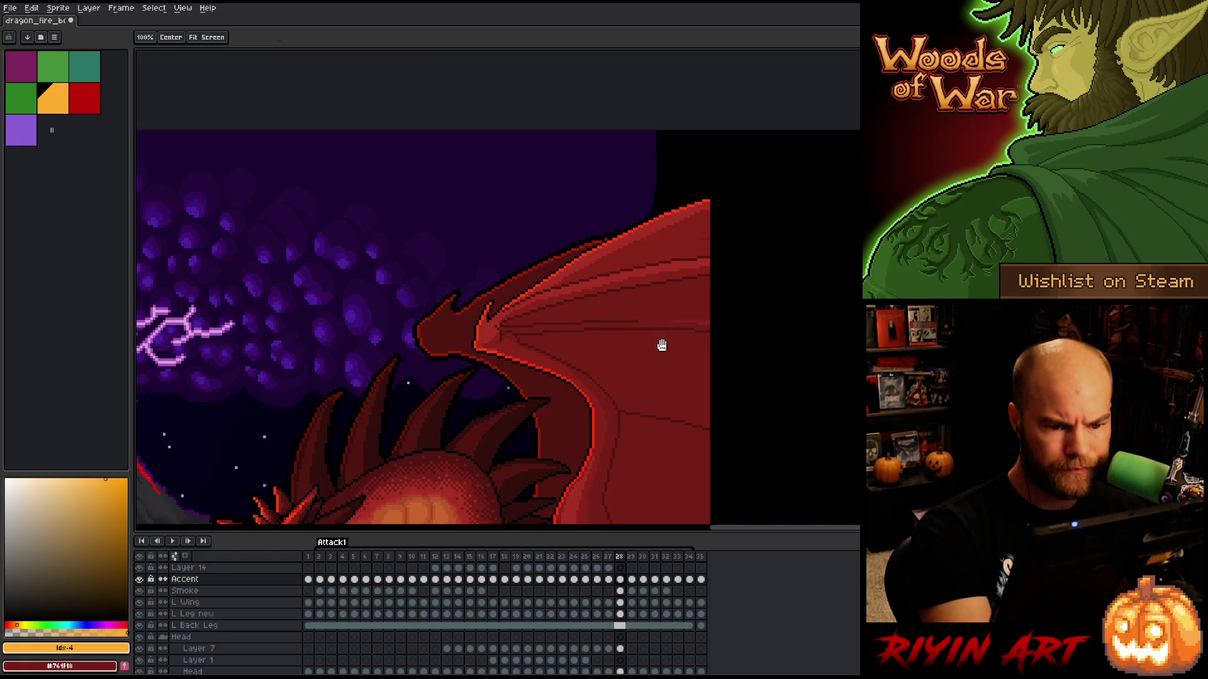
- Bring the dragon's body into view and paint a bright red rim highlight on its shoulder
scroll(654, 345, down, 1)
drag(711, 322, 738, 259)
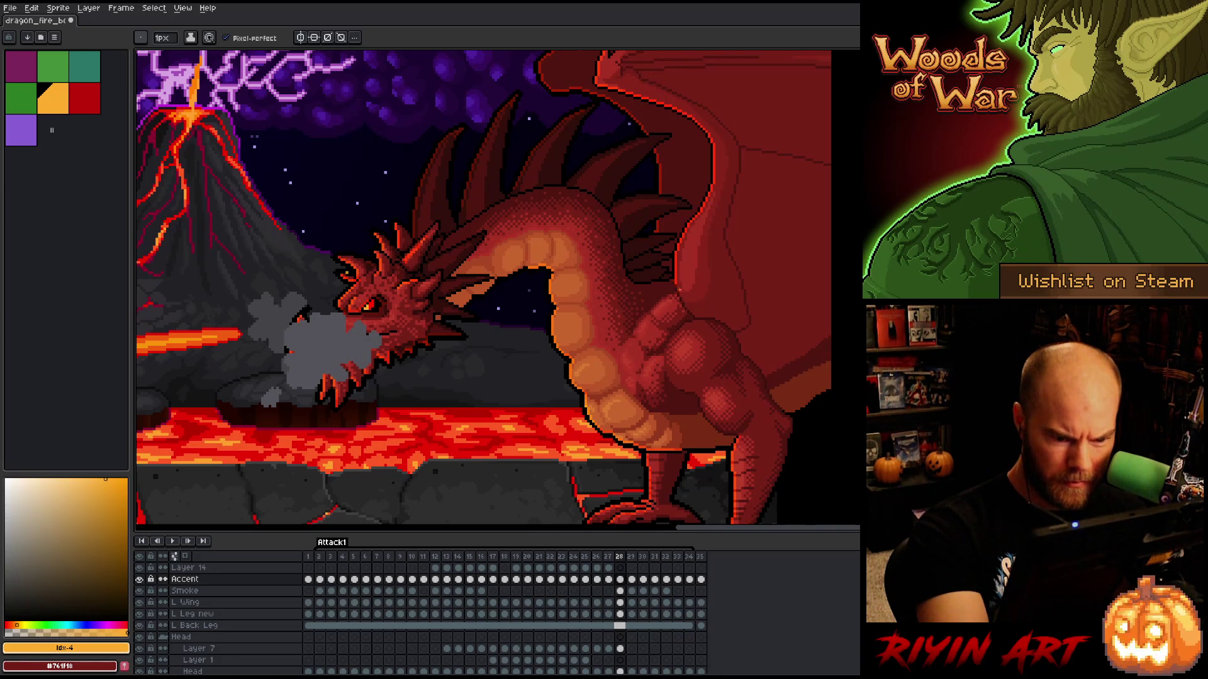
key(e)
key(b)
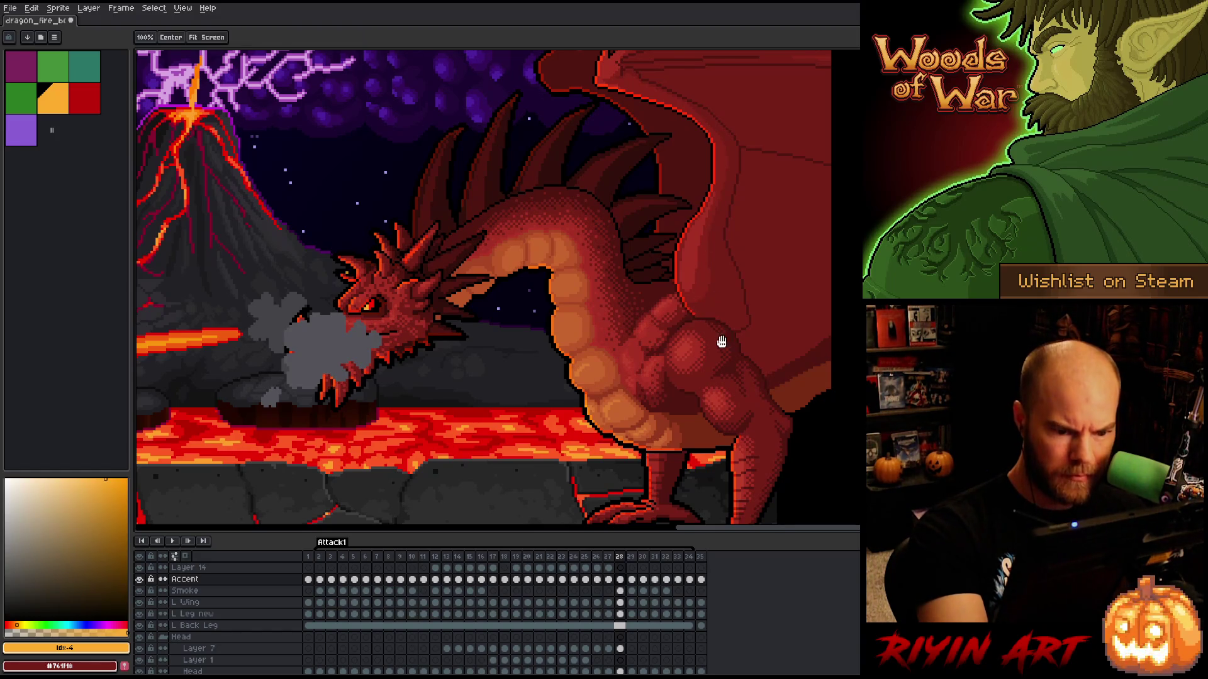
drag(676, 374, 691, 287)
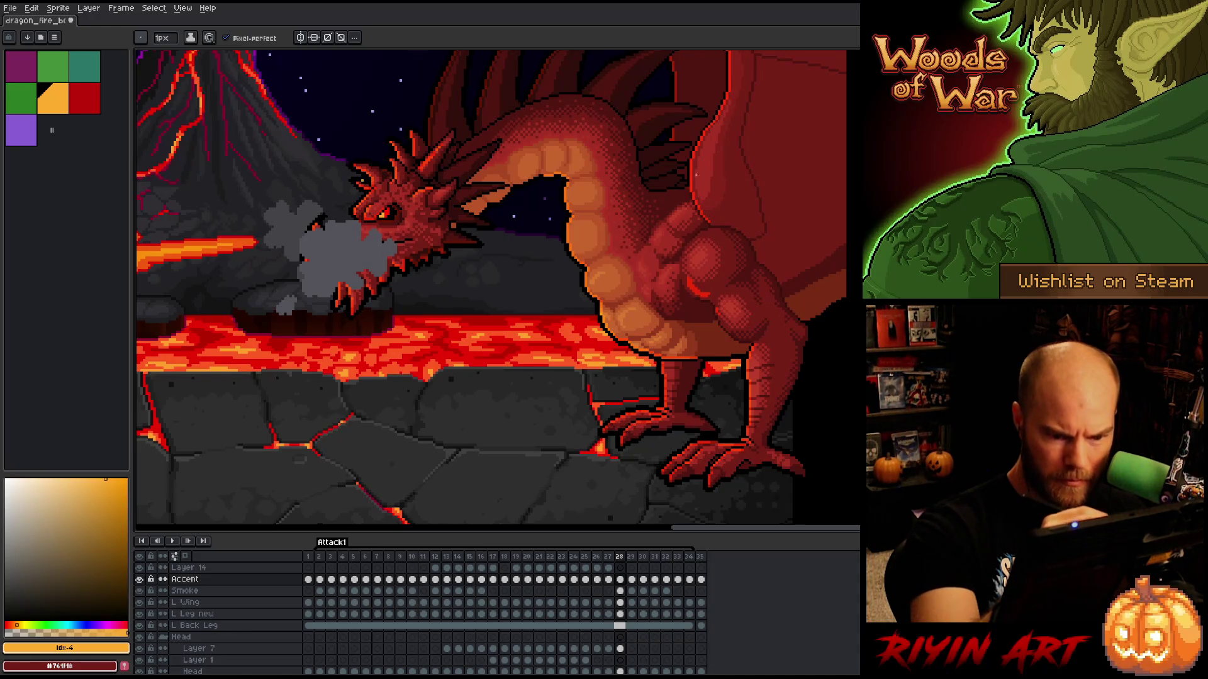
key(e)
key(b)
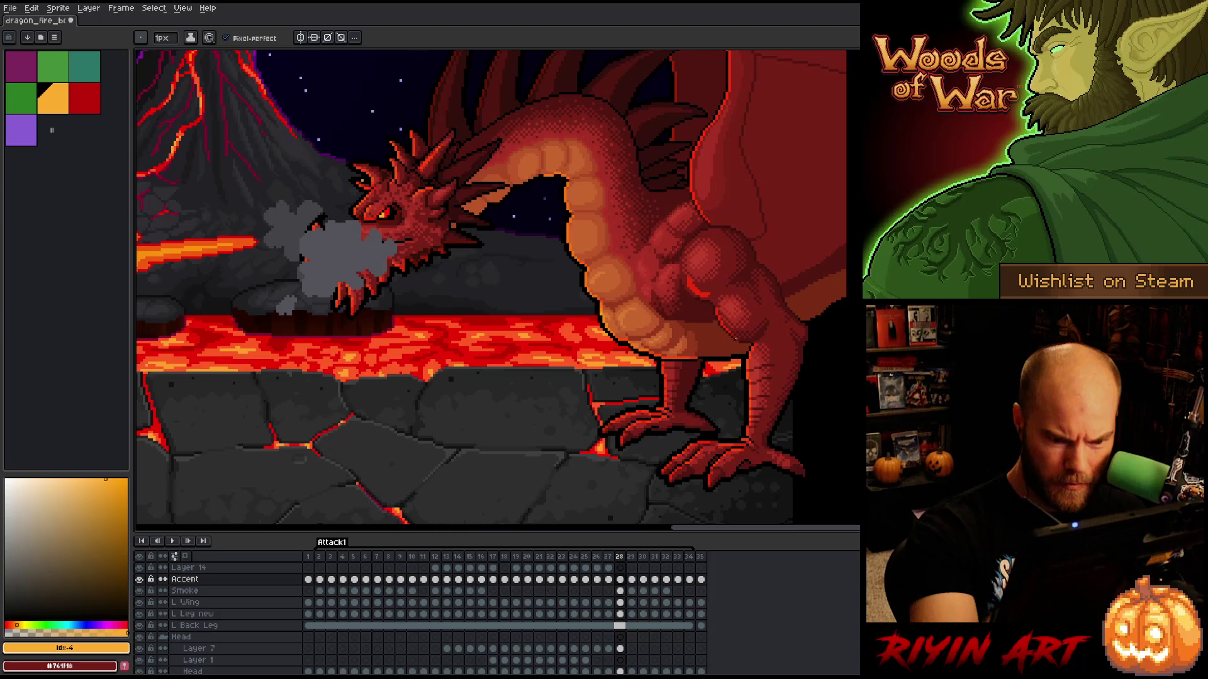
key(e)
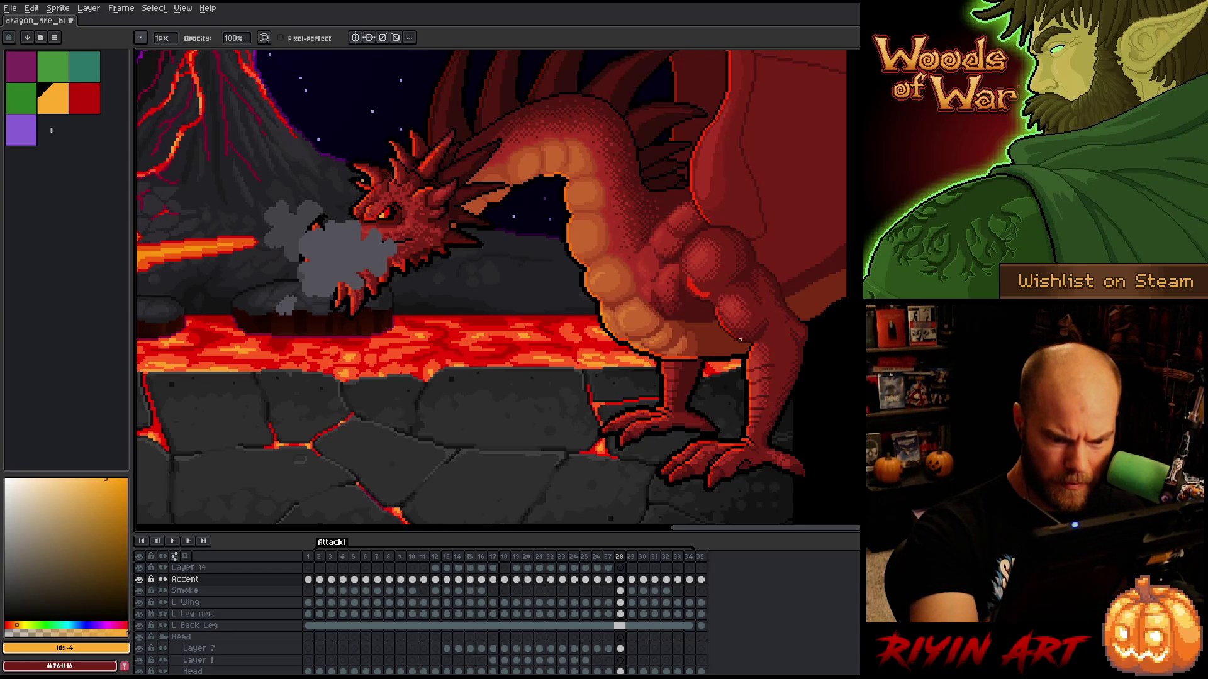
key(b)
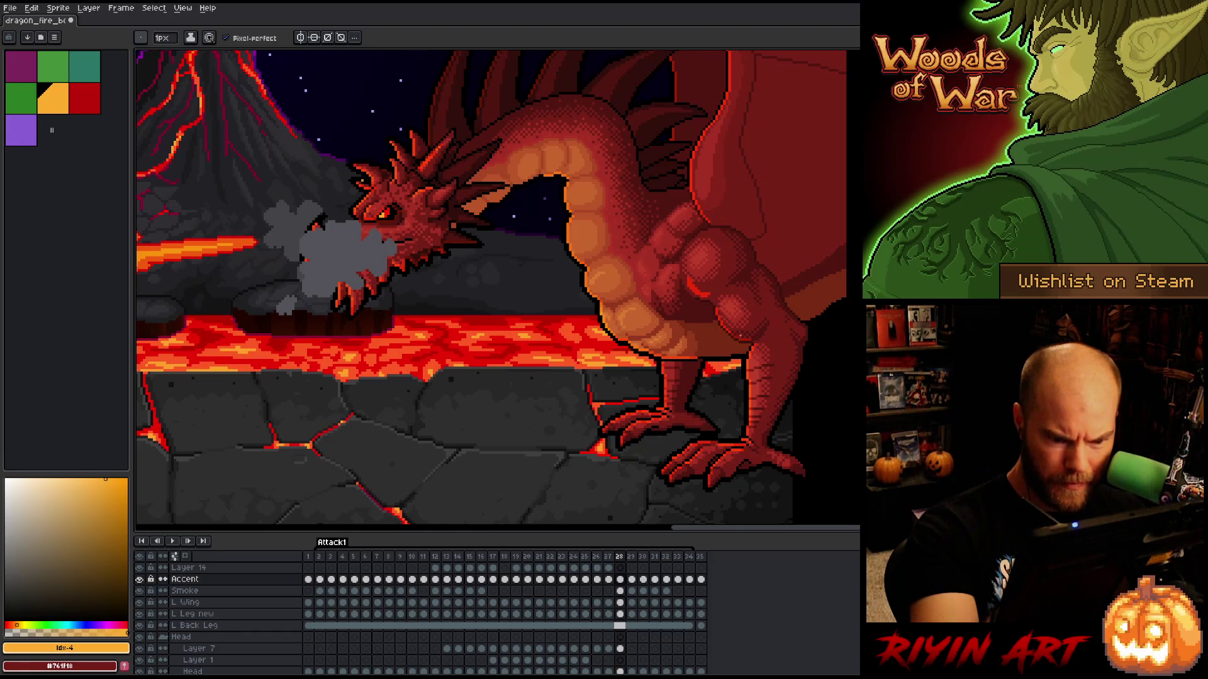
- Erase the excess shoulder highlight pixels and re-centre the view on the dragon
key(e)
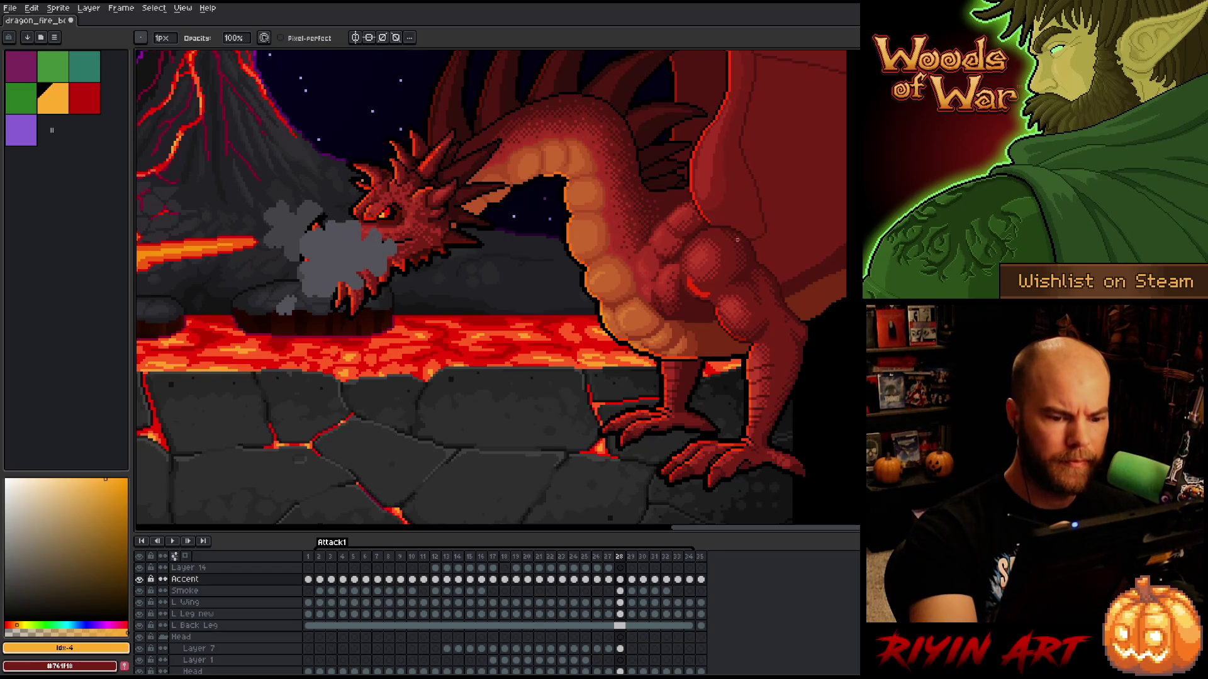
drag(685, 286, 696, 292)
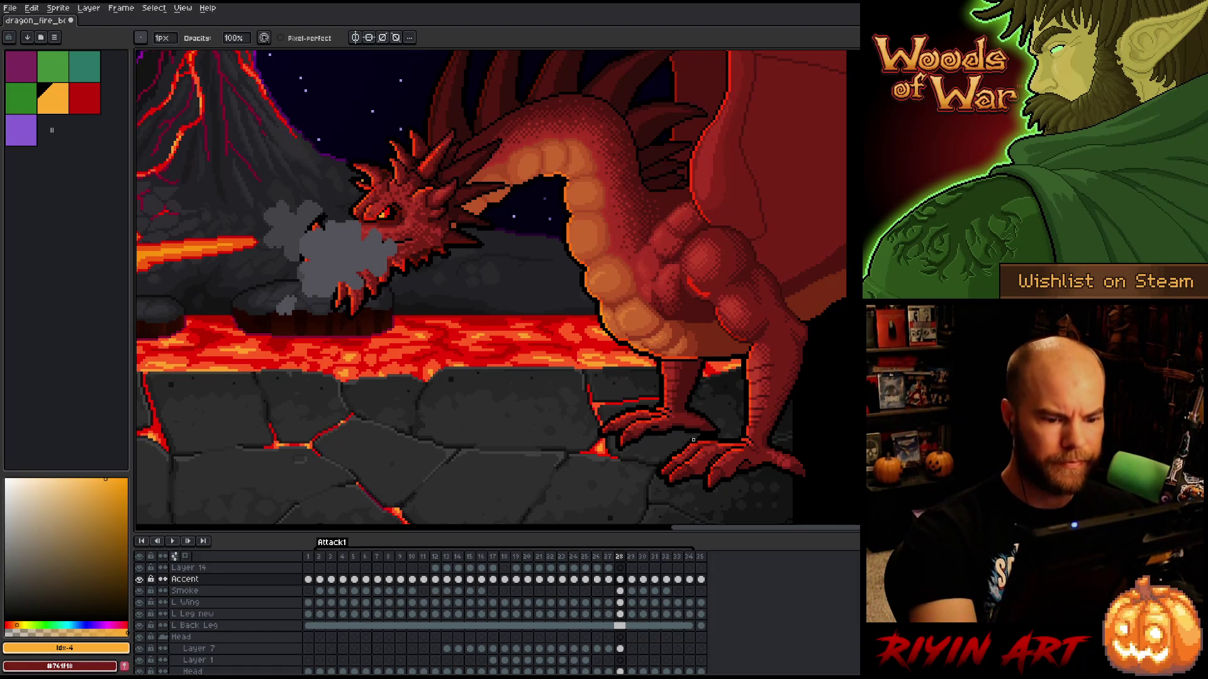
key(b)
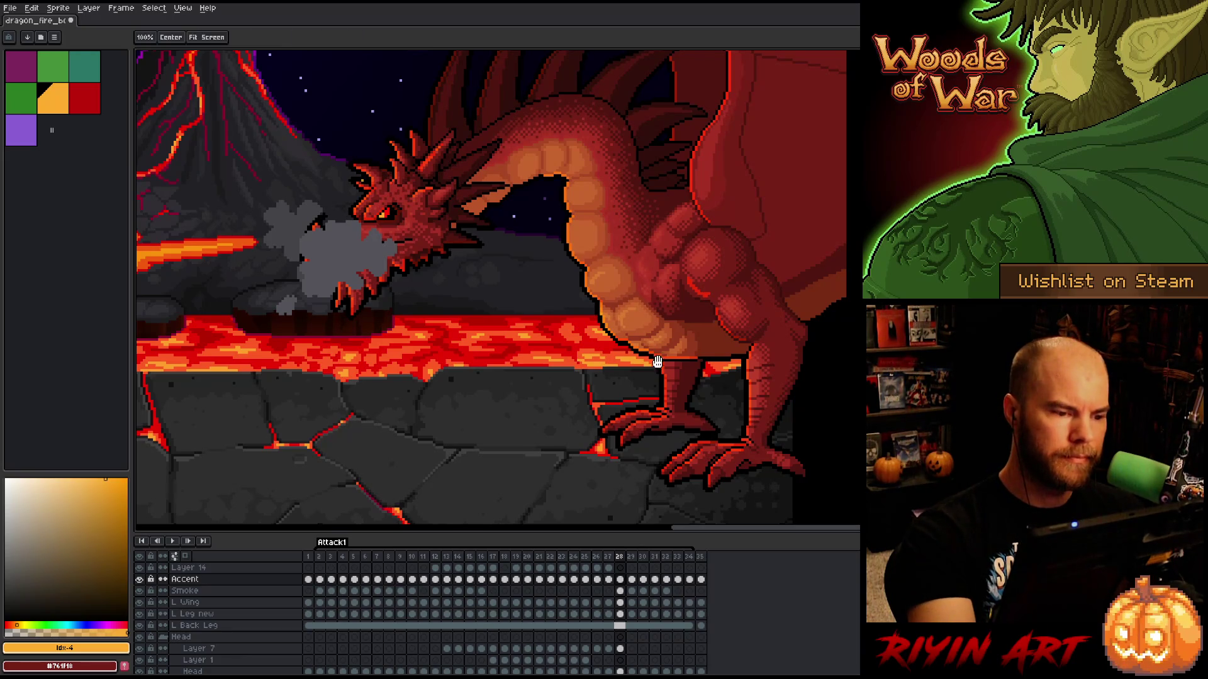
drag(664, 355, 752, 370)
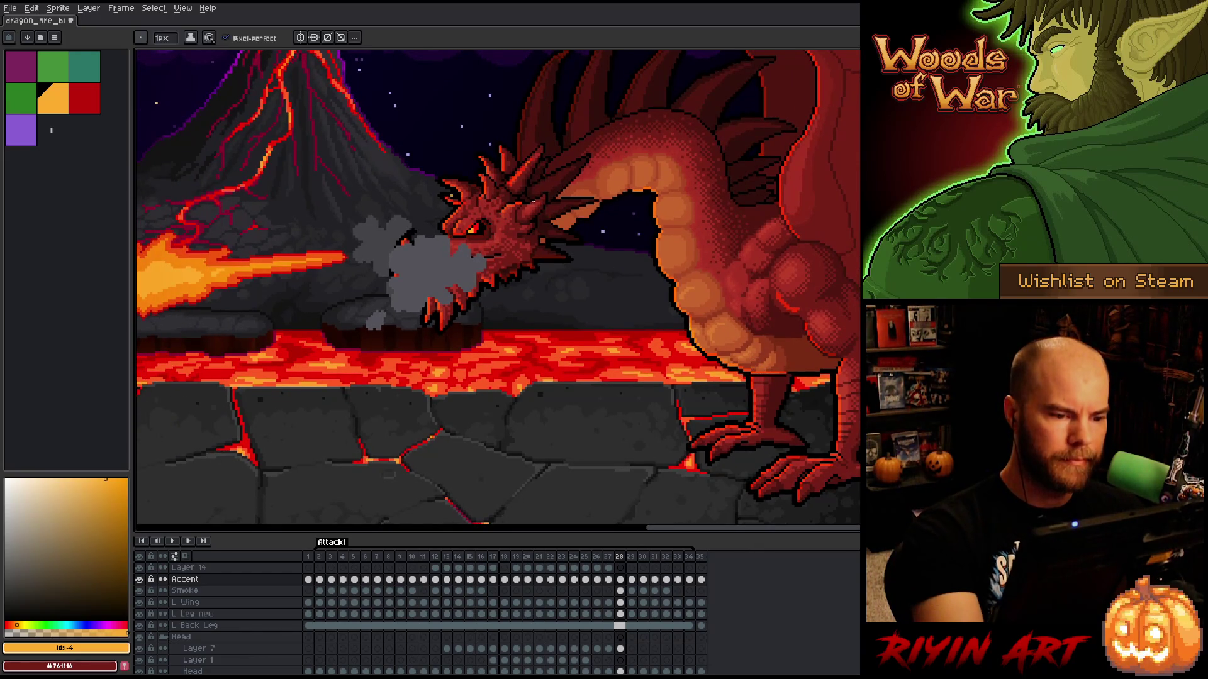
key(e)
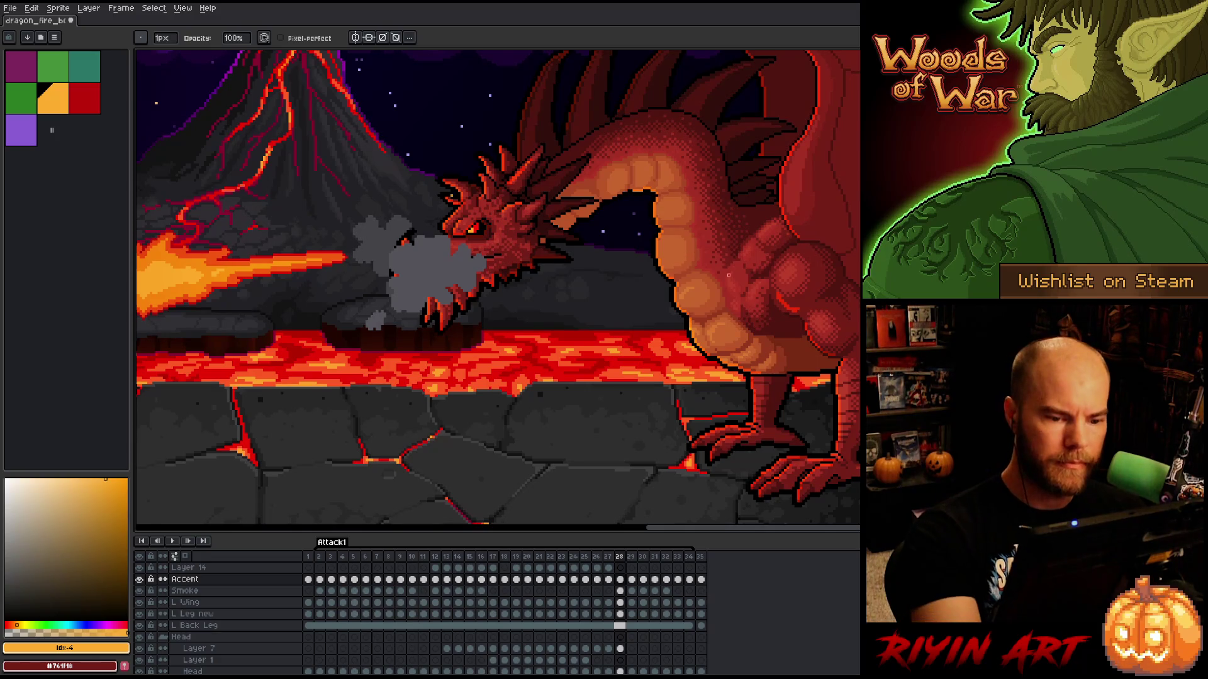
scroll(817, 346, down, 1)
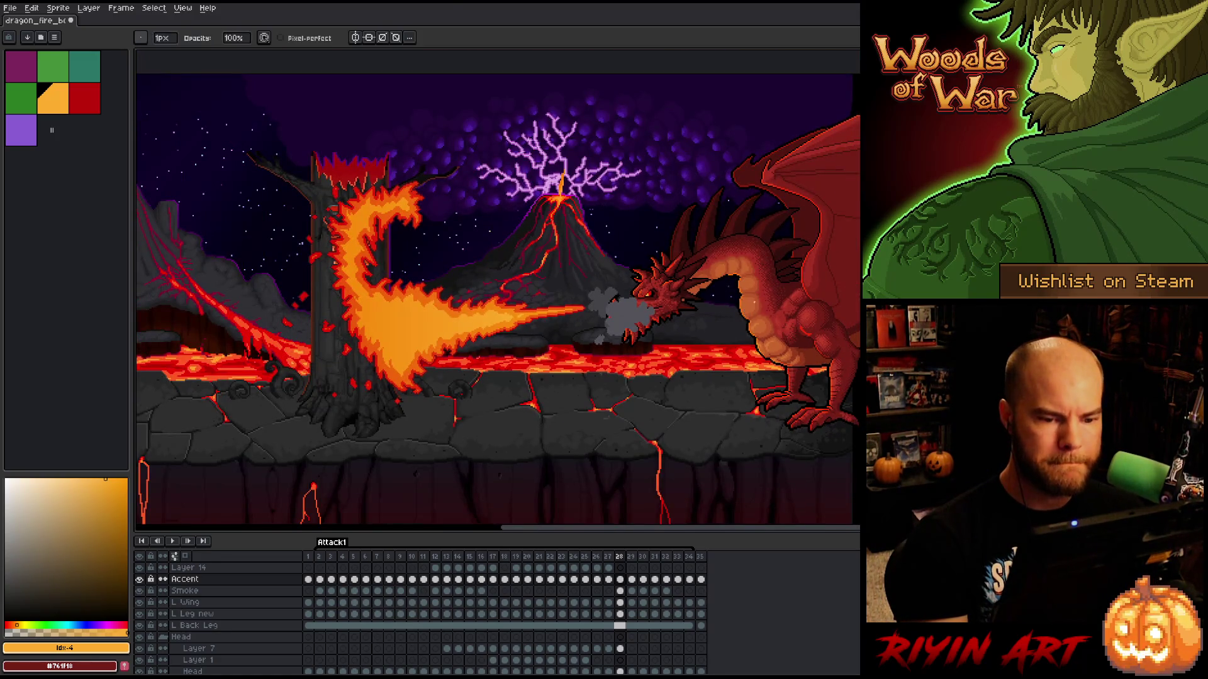
- Zoom to review the whole volcano scene with the burning tree, then pan the view back
scroll(744, 296, up, 1)
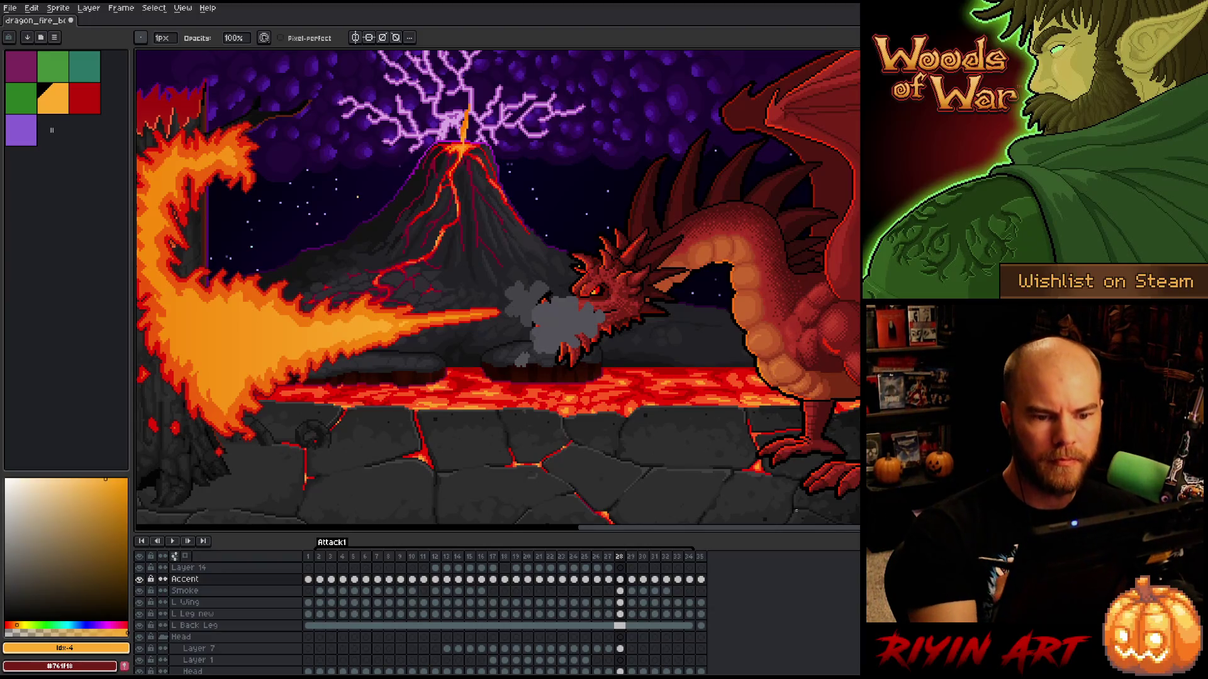
right_click(585, 310)
click(620, 347)
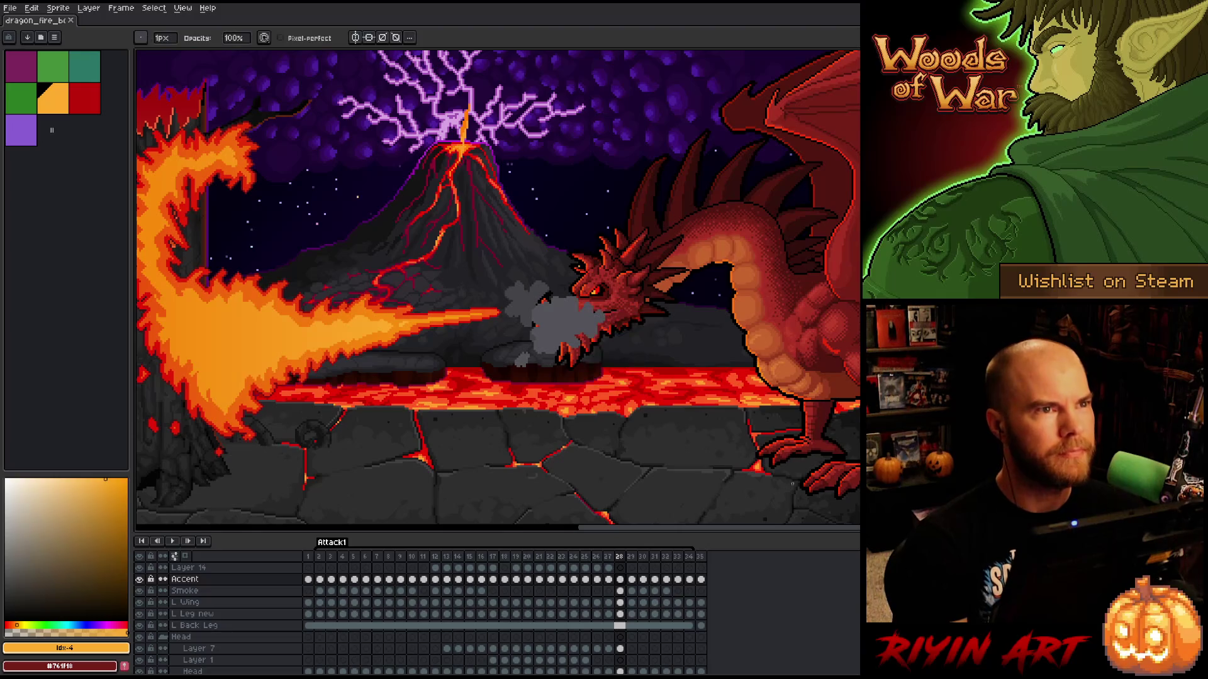
drag(851, 408, 815, 393)
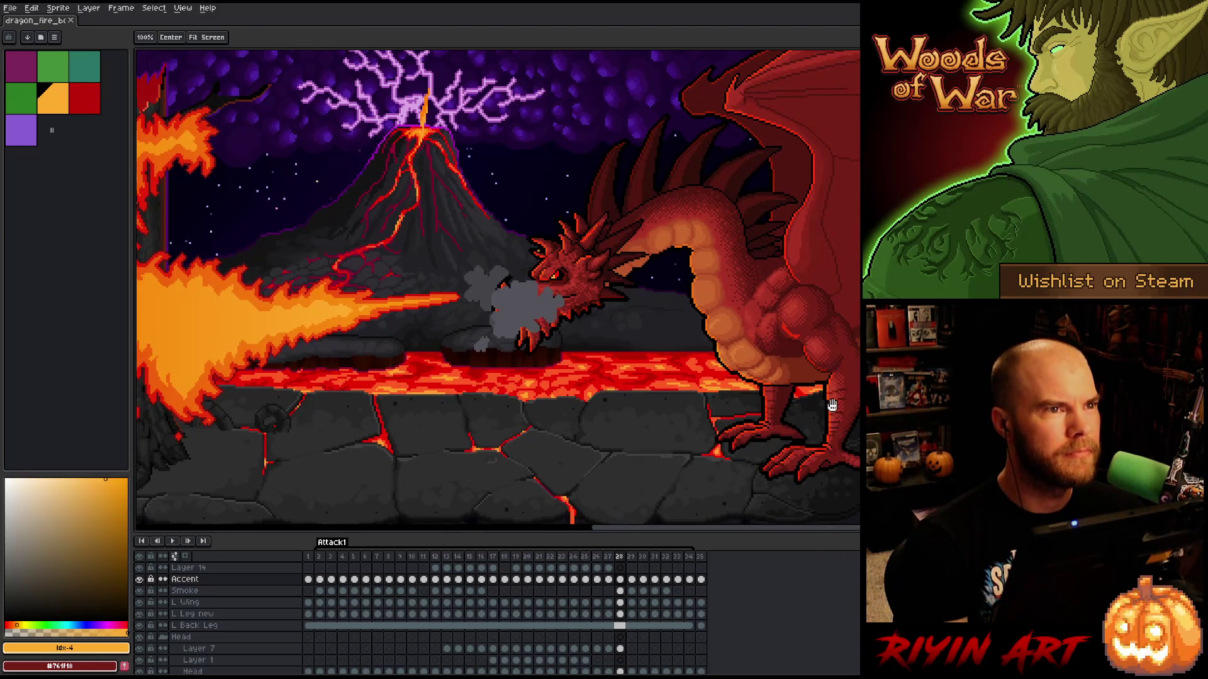
- Flip back and forth between neighbouring frames around frame 28 to compare the fire-breathing poses
key(Left)
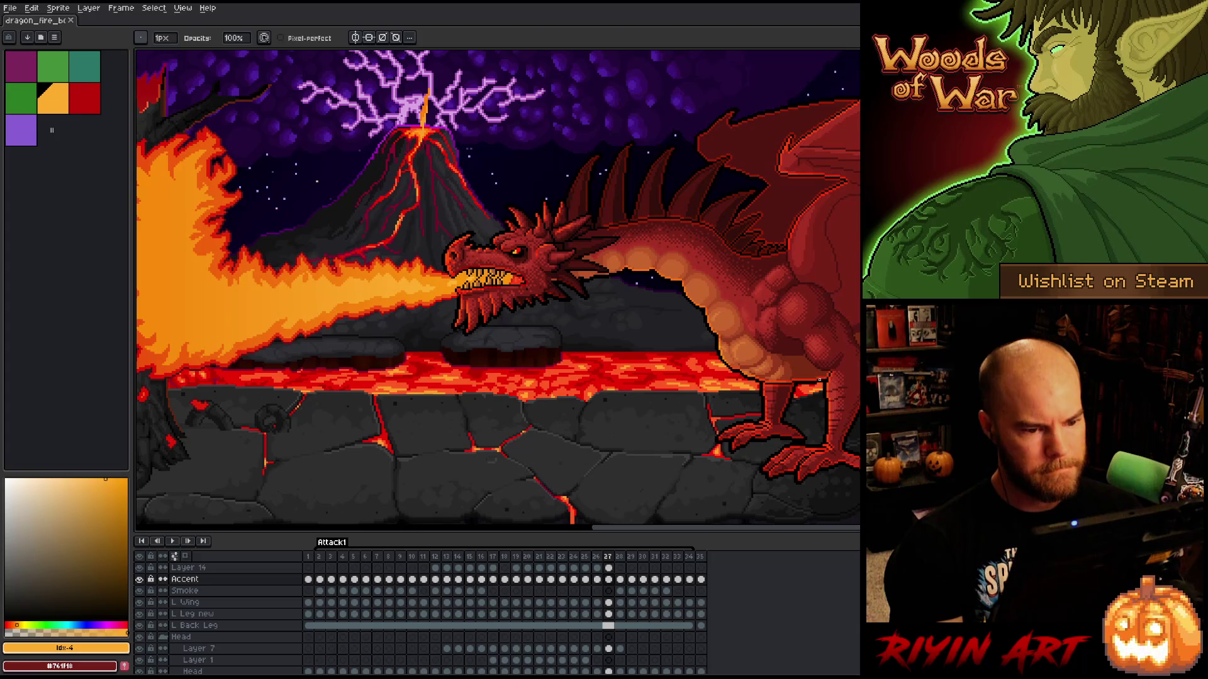
key(Right)
key(Right)
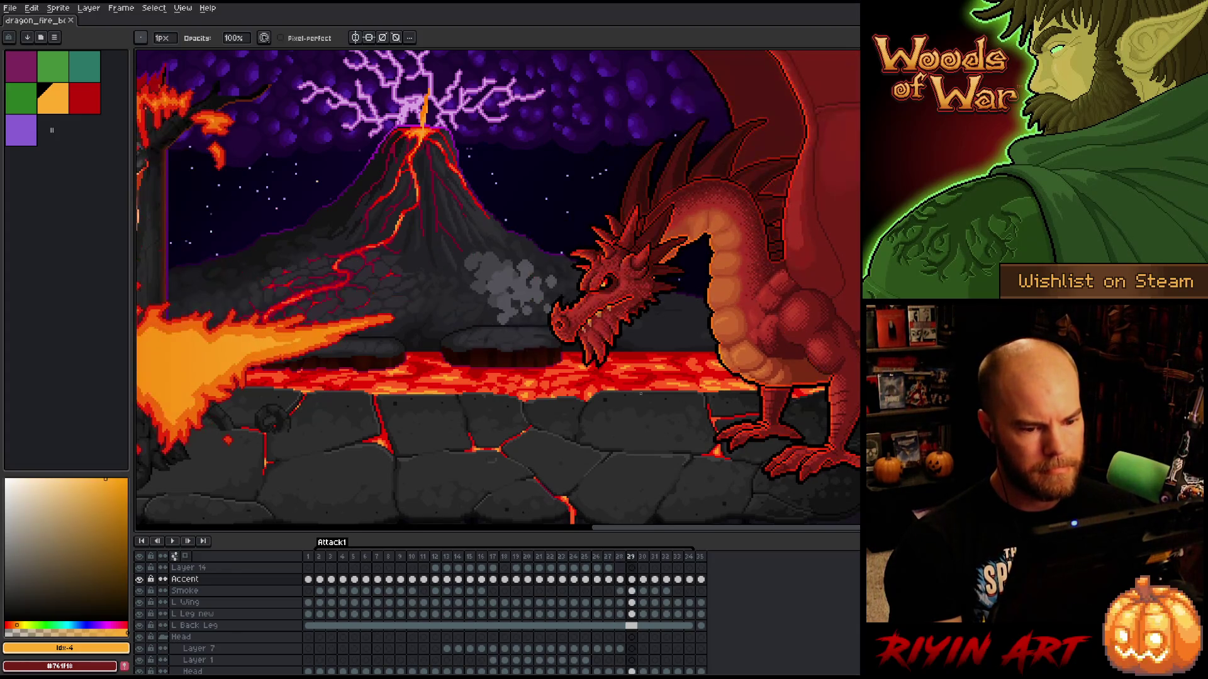
key(Left)
key(Right)
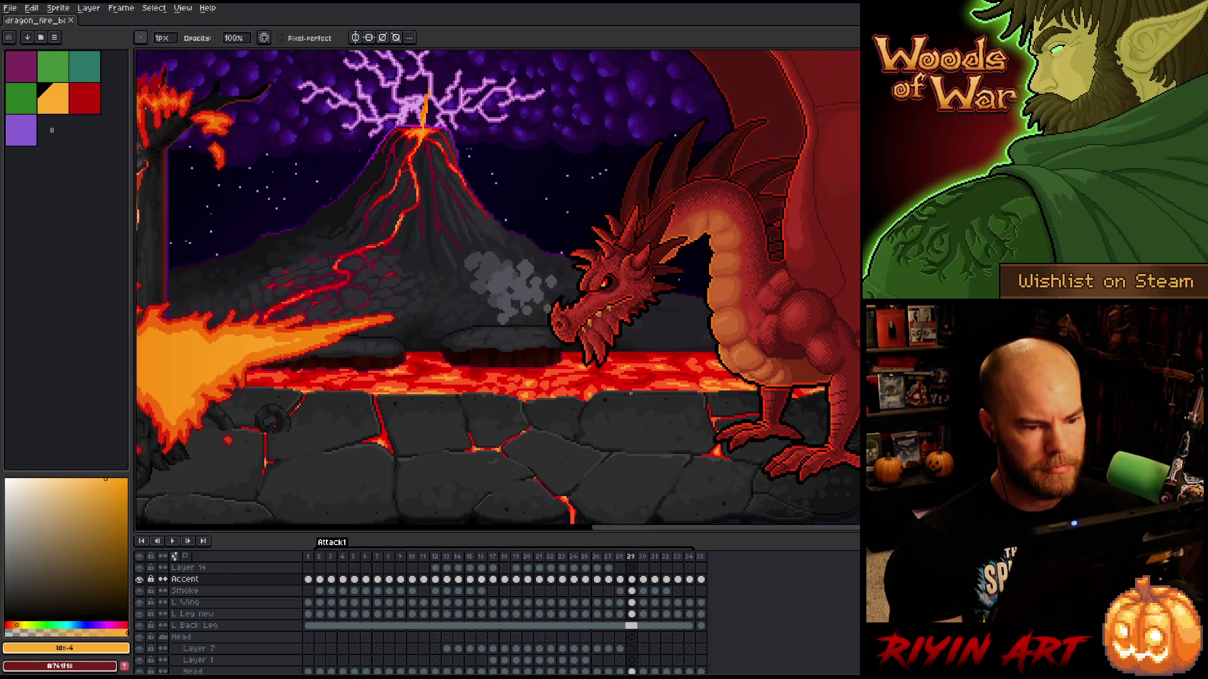
key(Left)
scroll(507, 472, down, 1)
key(Right)
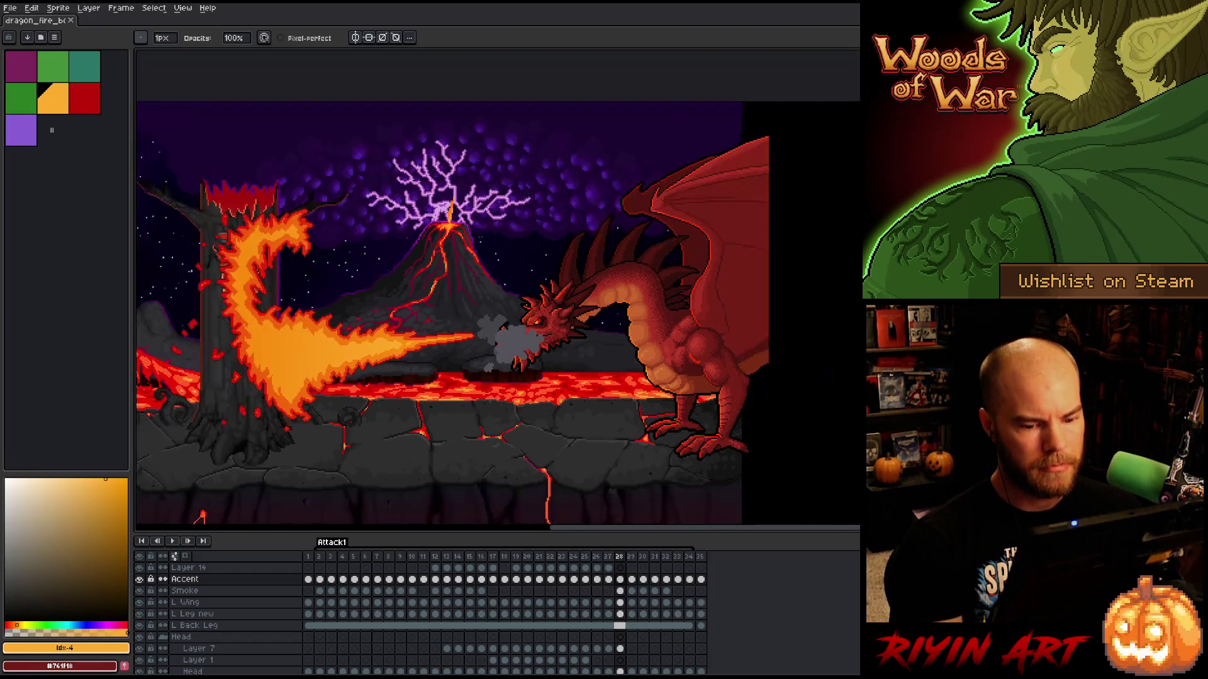
key(Left)
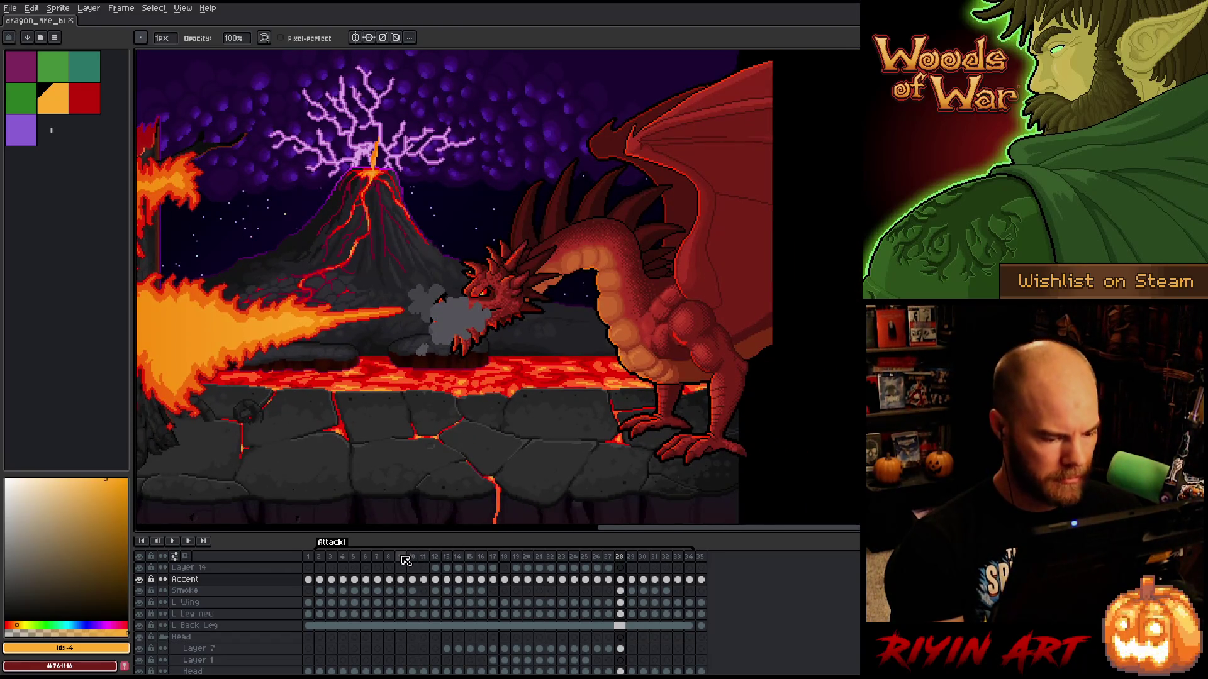
- Step through early frames 4–10, then select the Accent layer's cels from frame 1 to frame 7
click(401, 557)
key(Left)
key(Left)
key(Left)
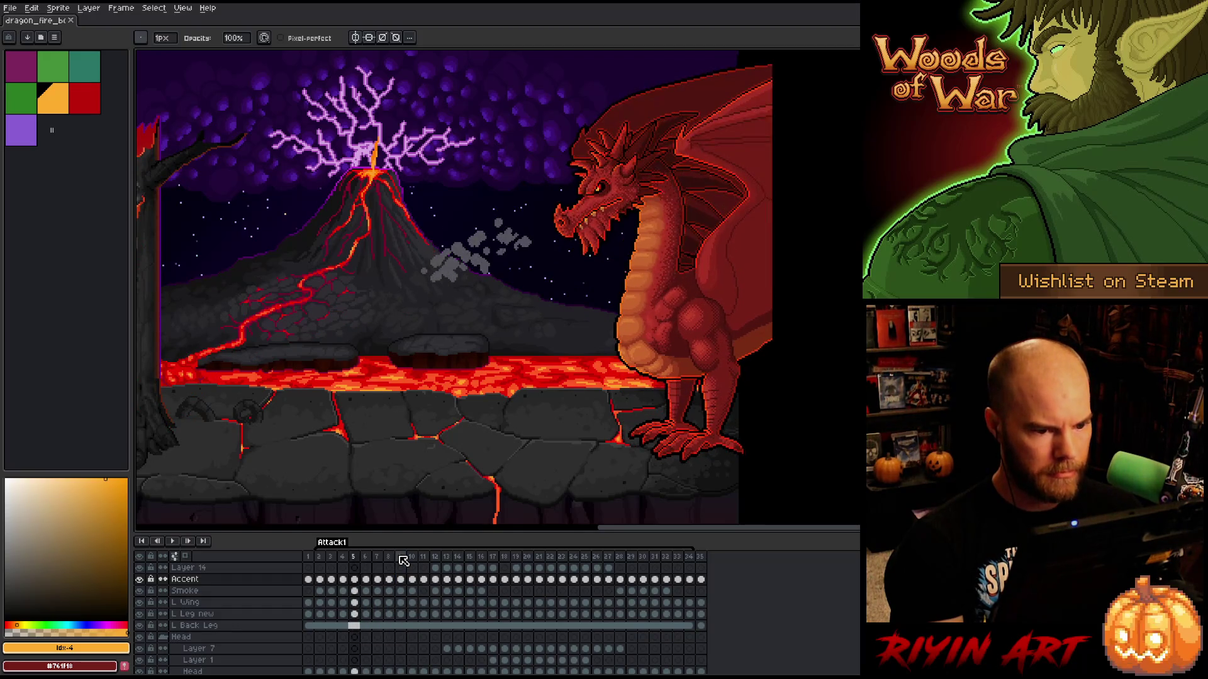
key(Right)
key(Right)
key(Right)
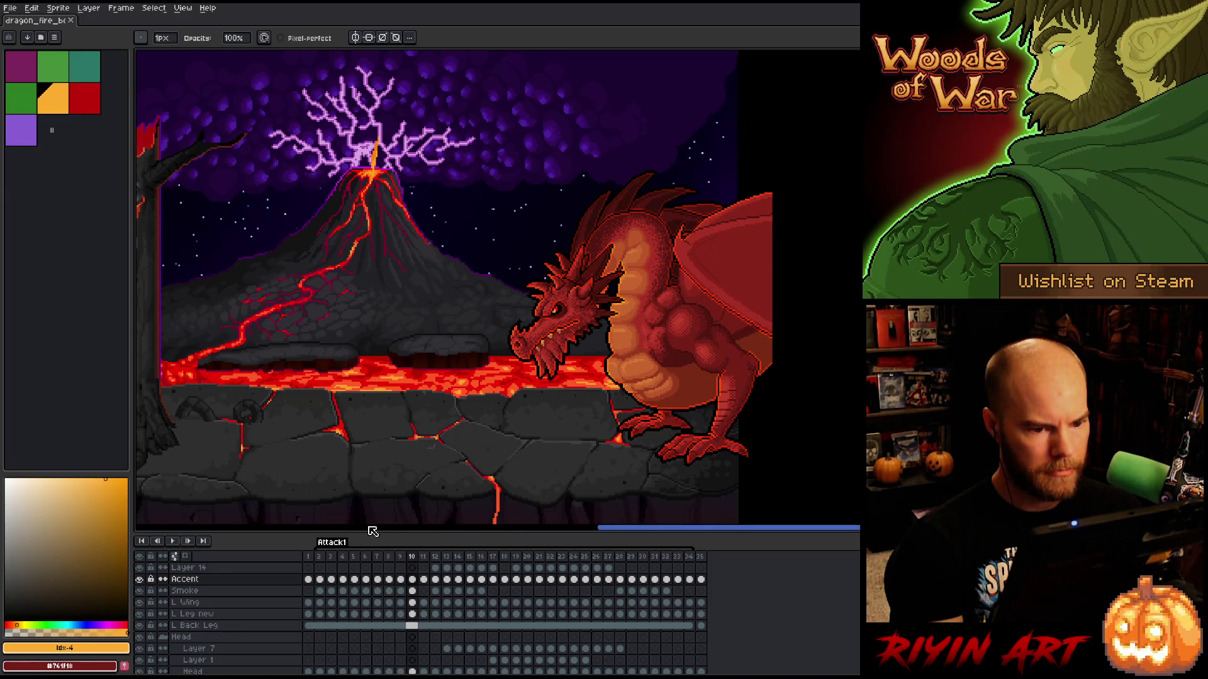
key(Left)
key(Left)
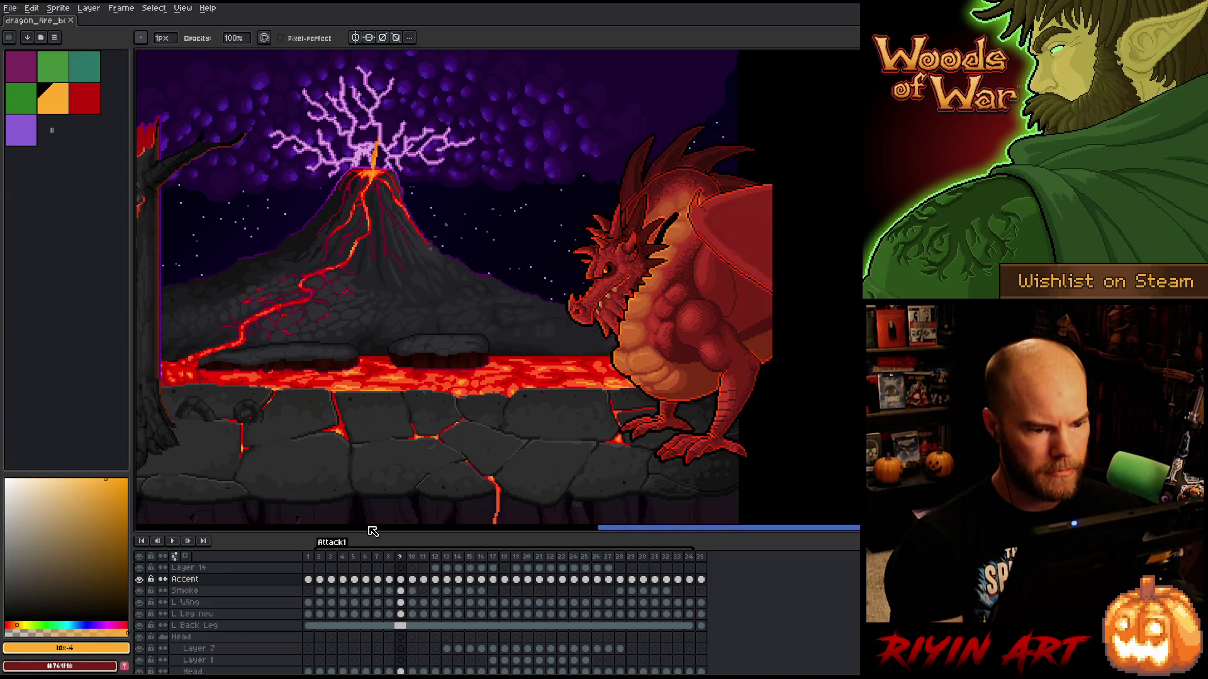
key(Left)
key(Left)
key(Left)
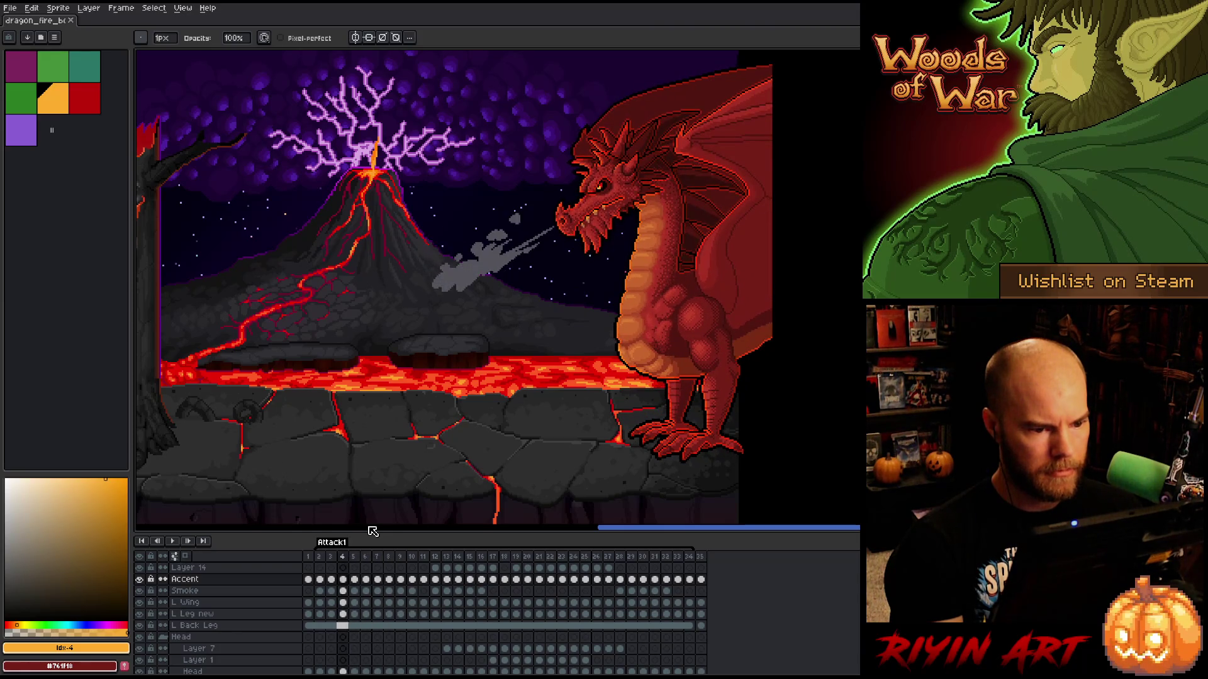
key(Right)
key(Right)
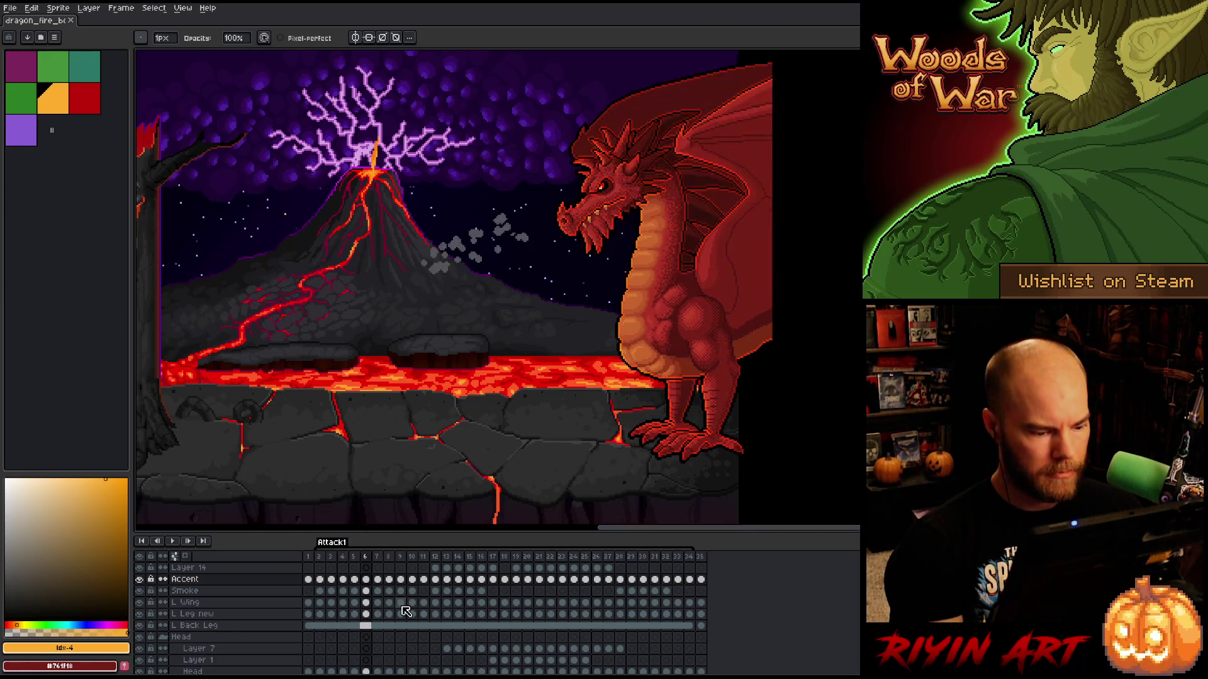
click(310, 578)
drag(313, 581, 379, 586)
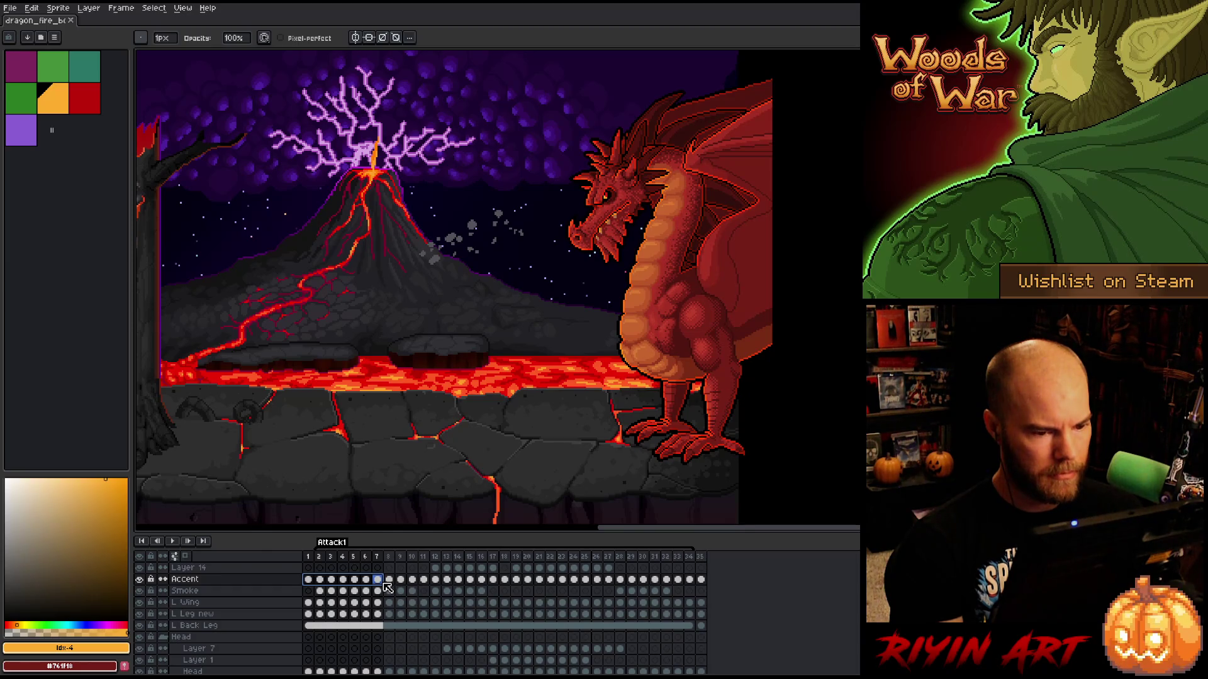
- Clear the Accent layer's content in frames 1–7
key(Delete)
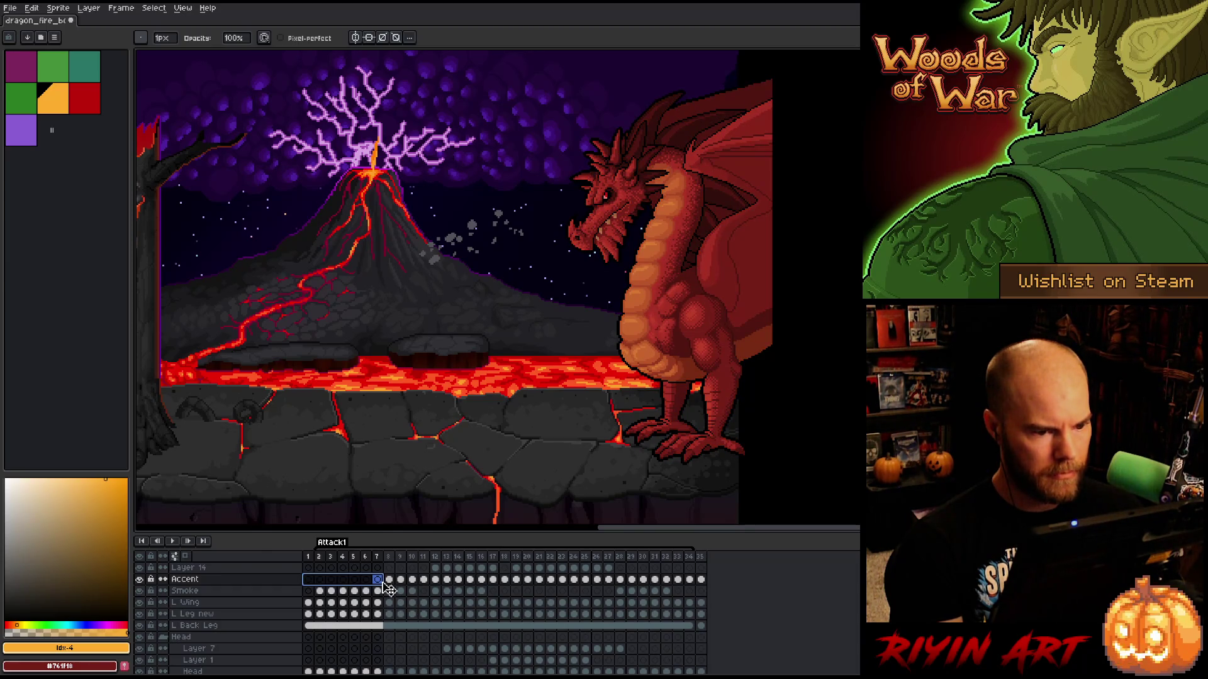
click(321, 558)
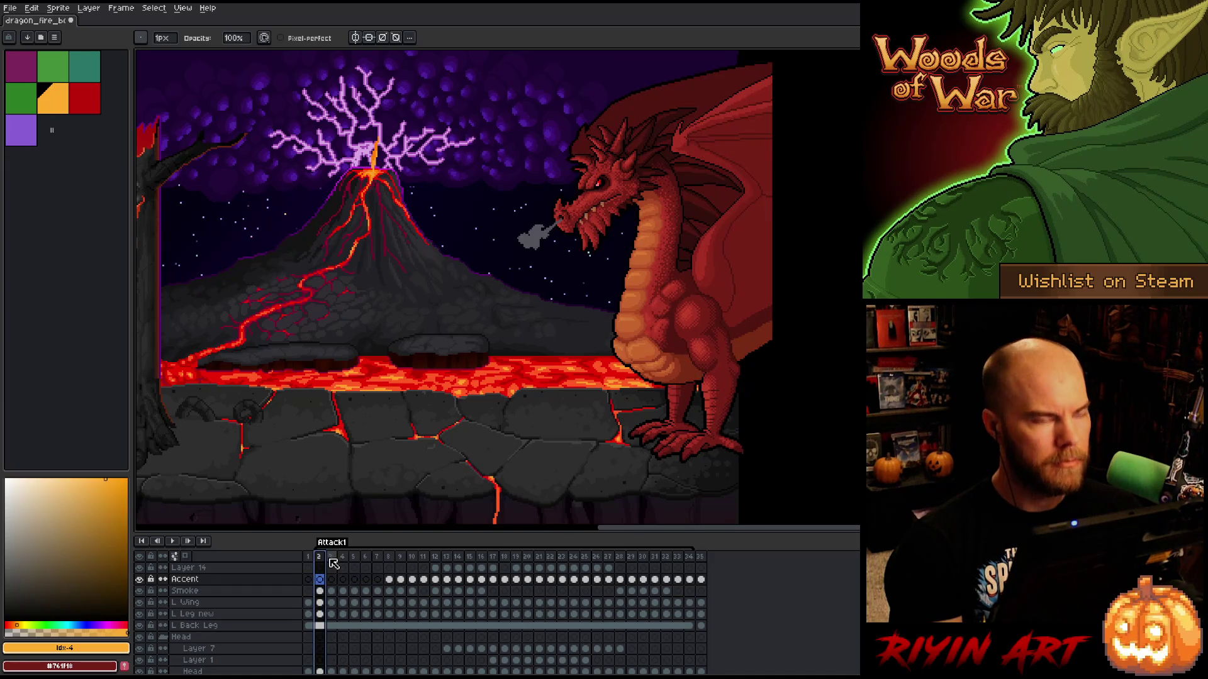
key(Right)
key(Right)
key(Right)
- Lower the alpha of the Accent cel at frame 8 with Hue/Saturation
click(388, 580)
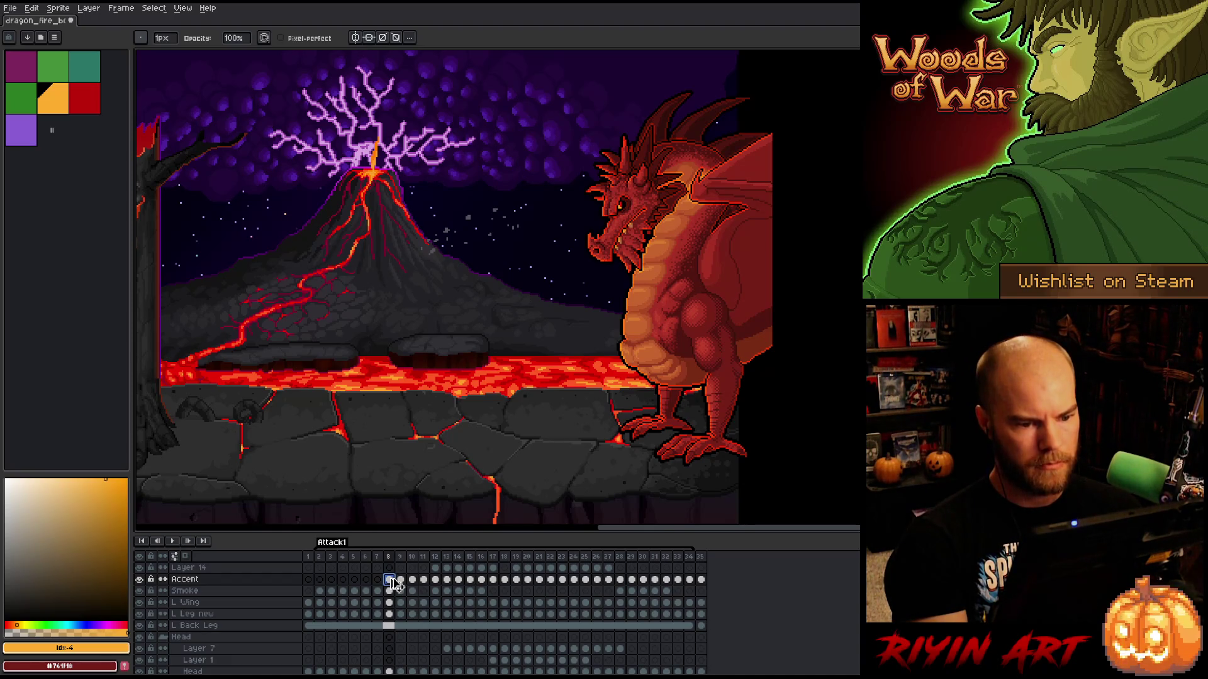
key(ctrl+u)
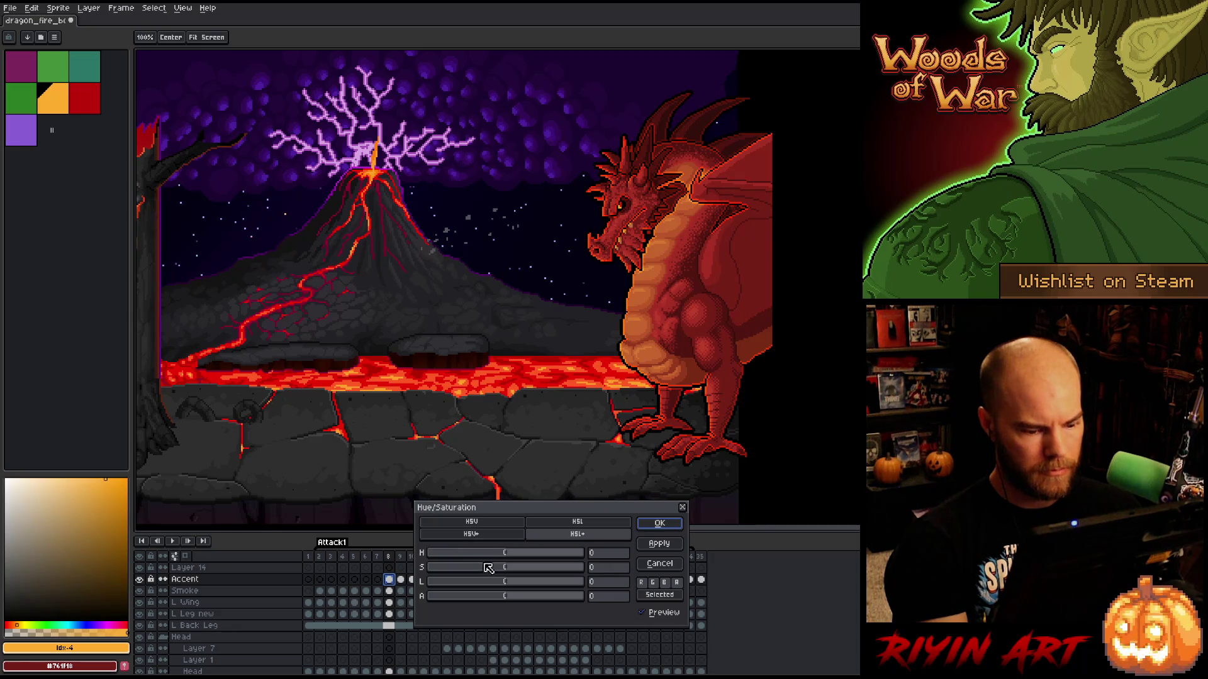
mouse_move(493, 602)
mouse_down()
mouse_move(440, 602)
mouse_move(457, 599)
mouse_up()
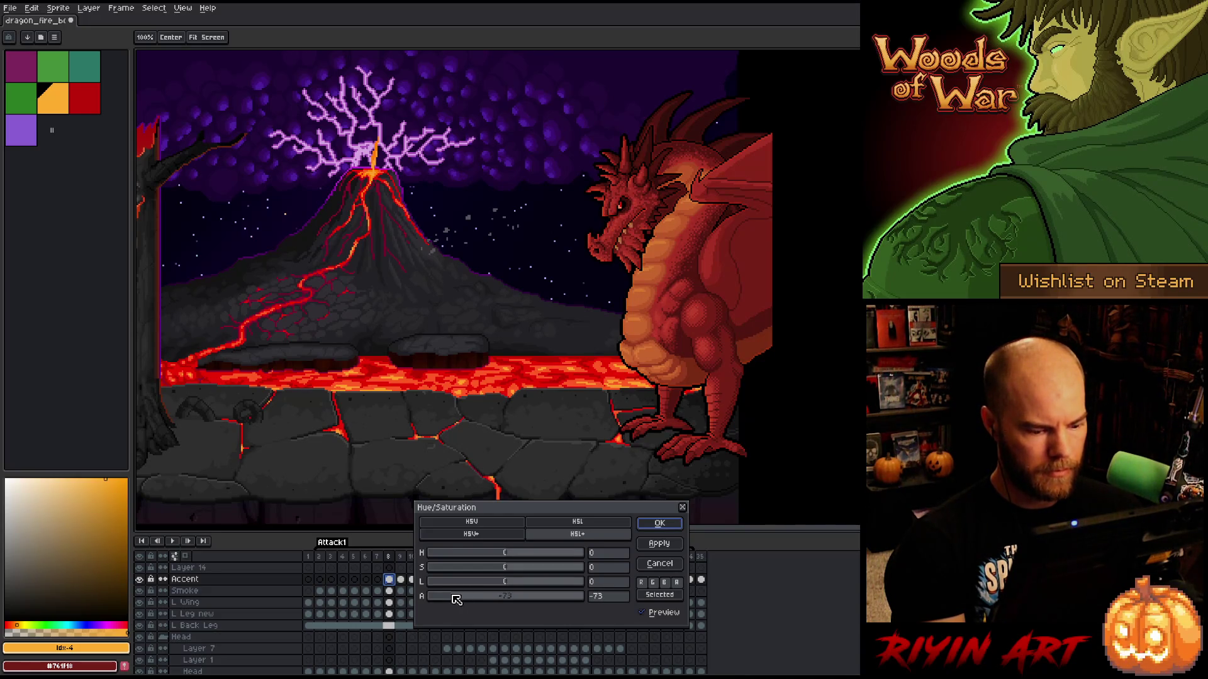
click(659, 524)
- Play the animation to review it, then select the Accent cels on frames 2–7
click(407, 581)
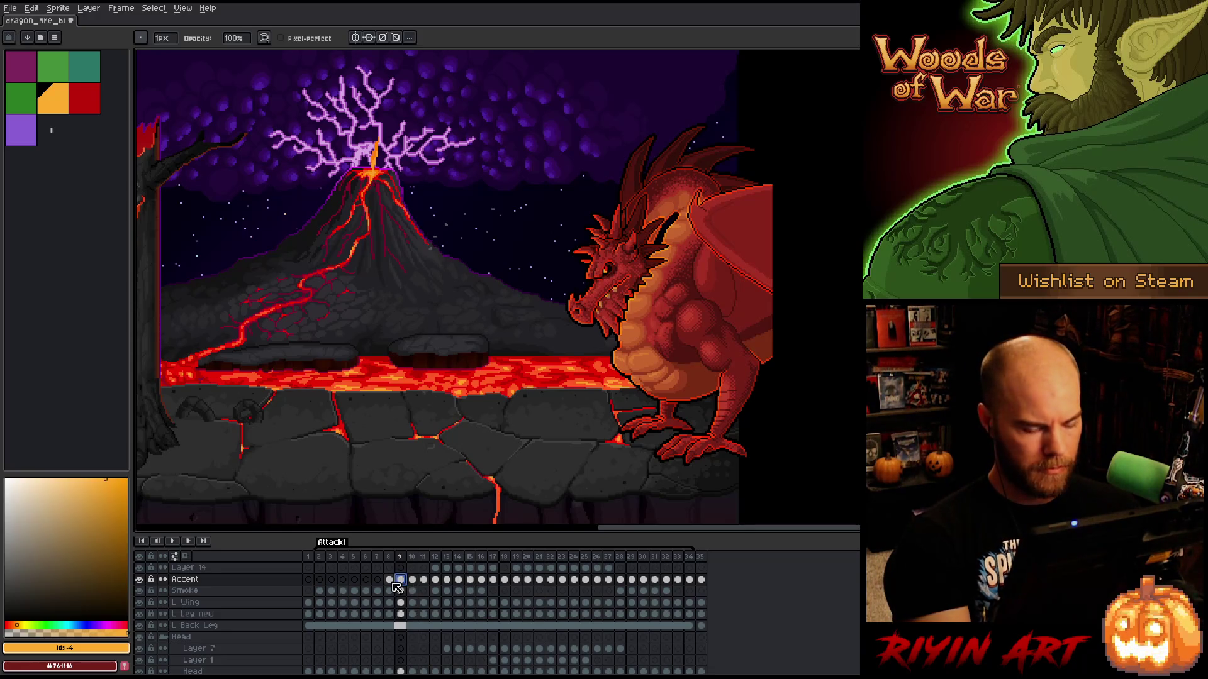
key(Return)
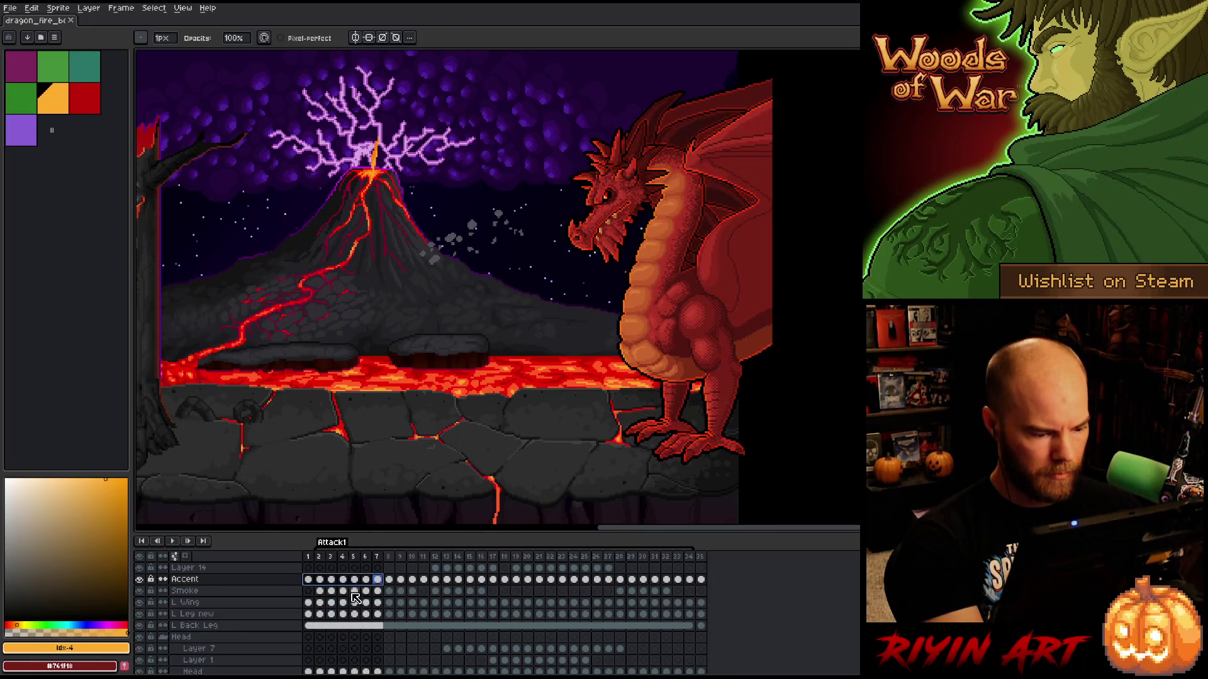
click(342, 592)
click(333, 592)
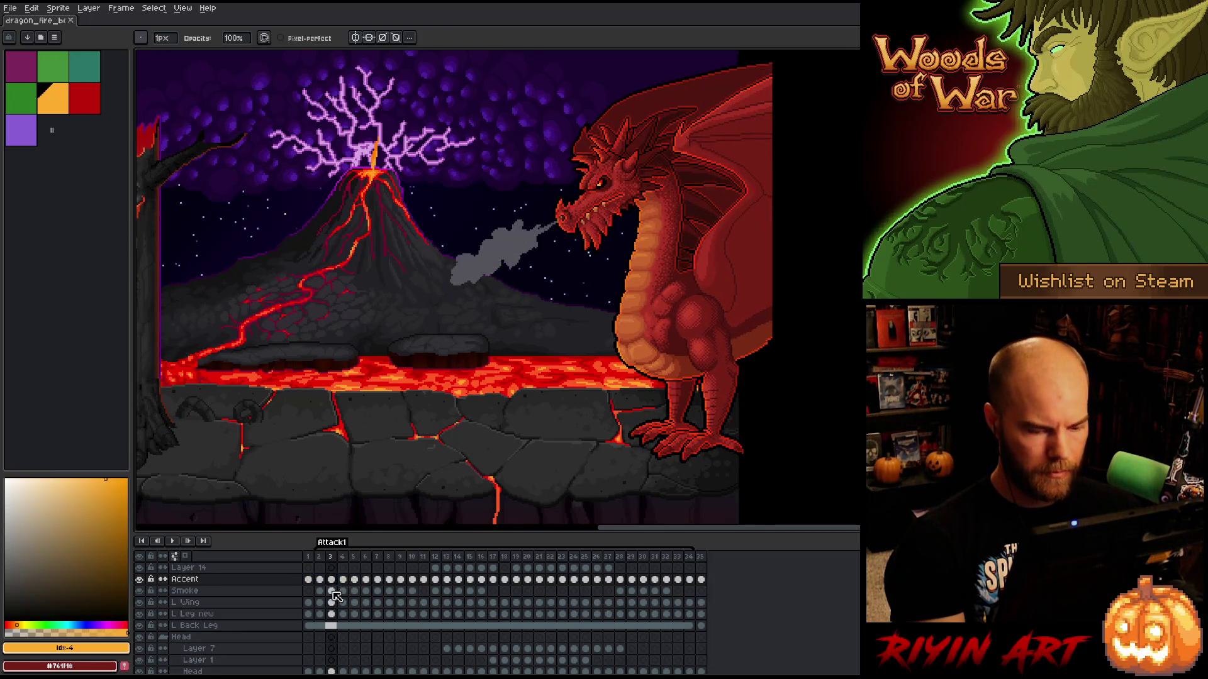
key(Left)
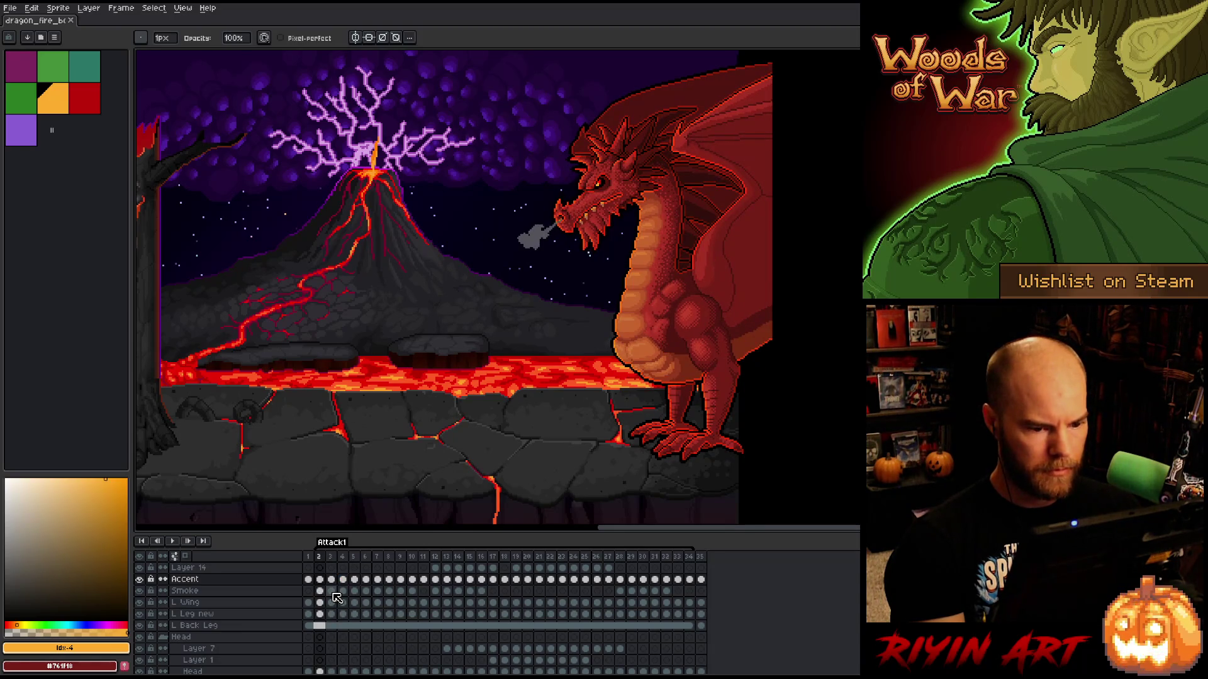
key(Right)
key(Right)
key(Right)
key(Right)
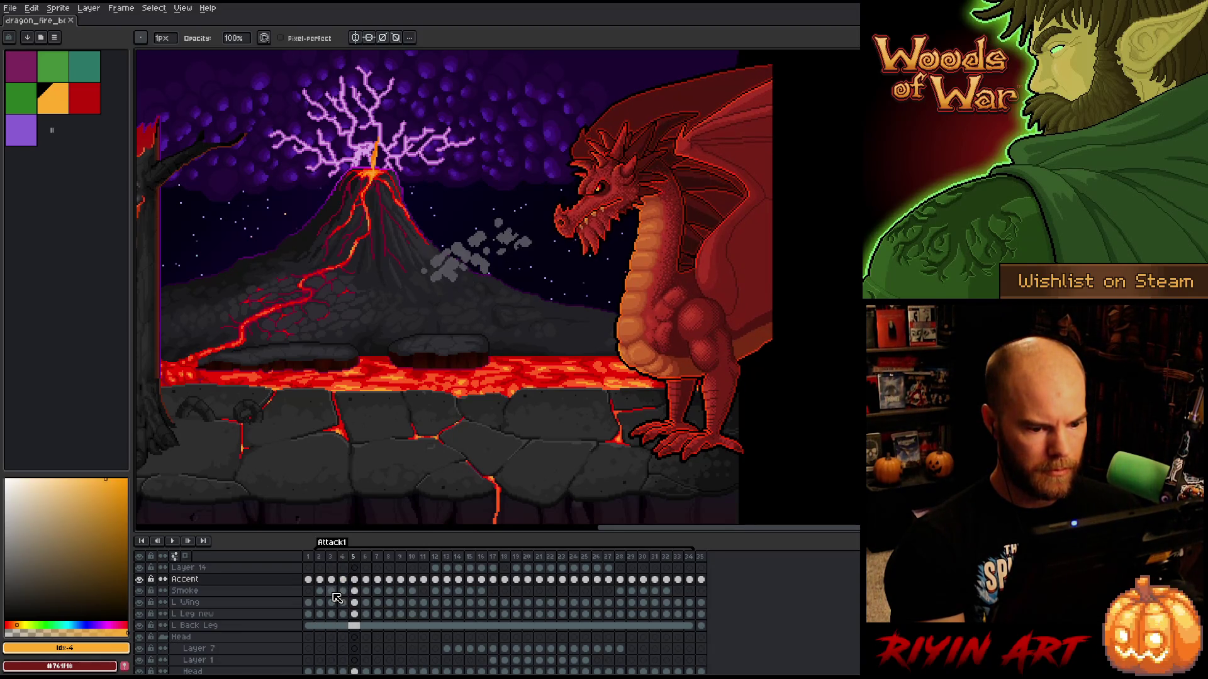
key(Left)
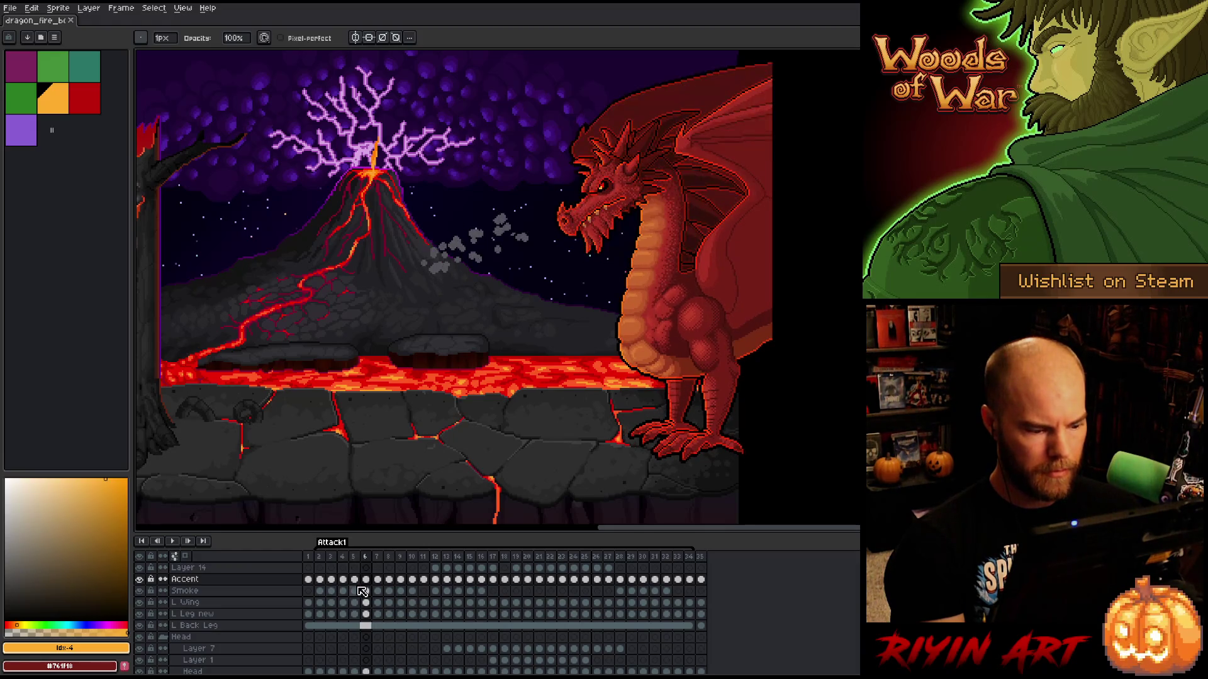
drag(366, 579, 311, 579)
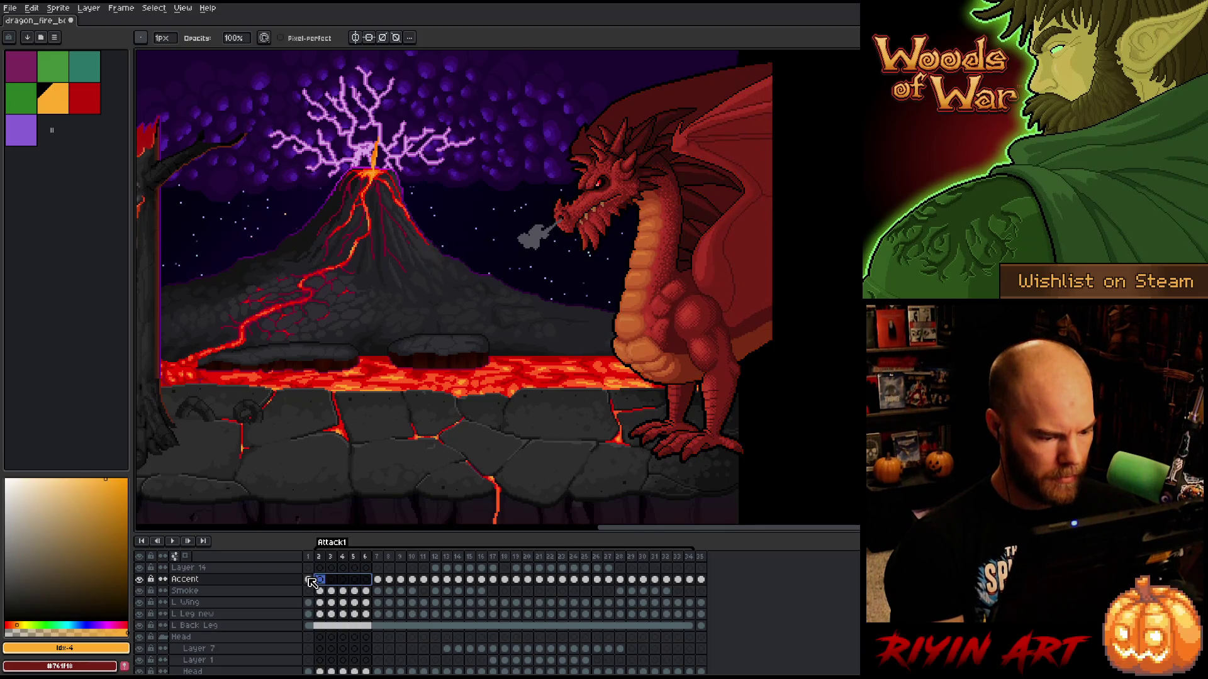
click(377, 579)
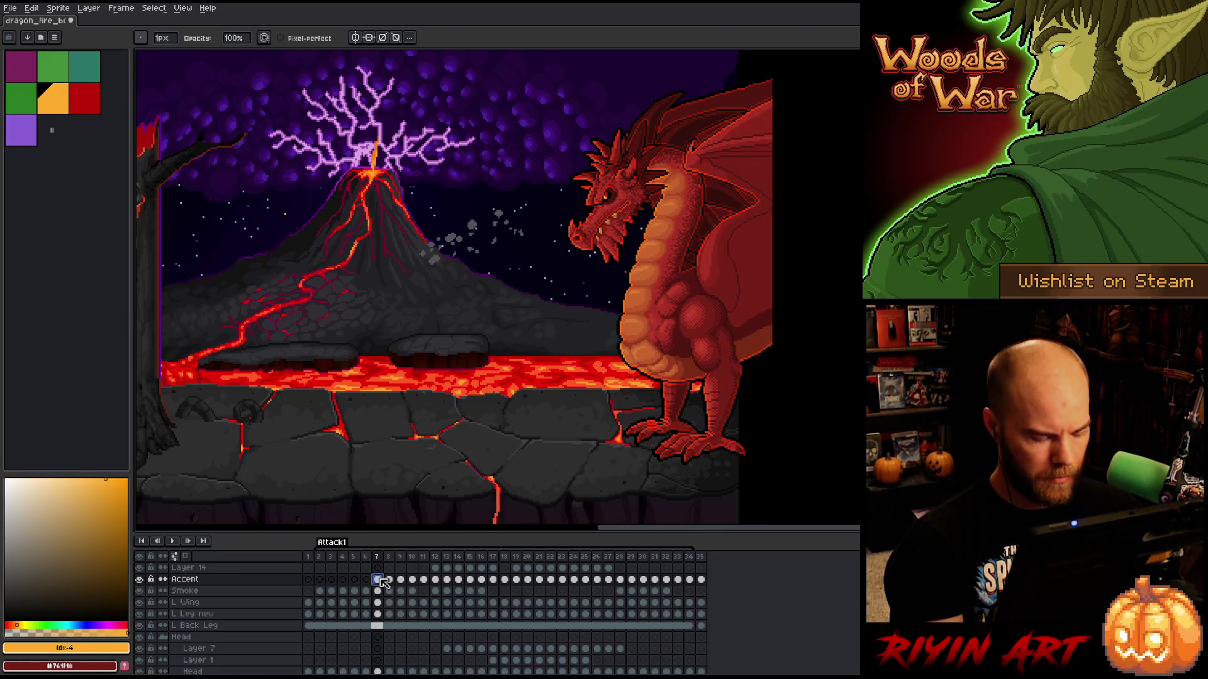
- Fade the Accent cels on frames 7 and 8 to alpha -58 and -43
key(ctrl+u)
click(459, 597)
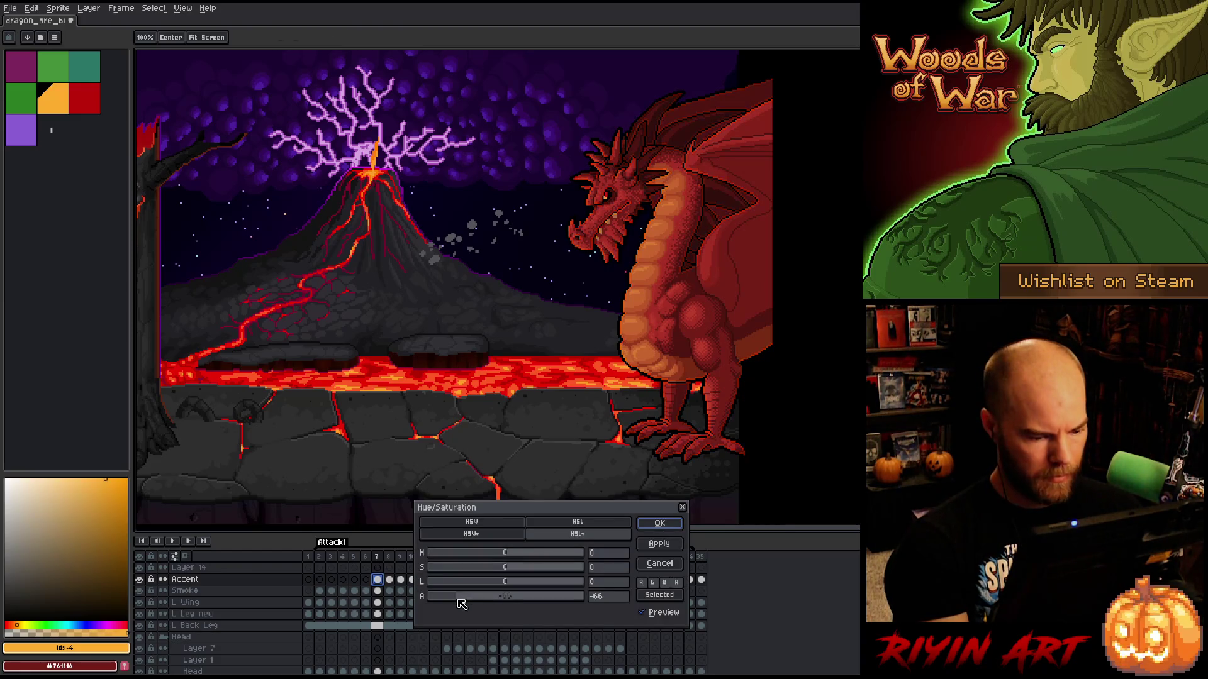
drag(462, 604, 467, 604)
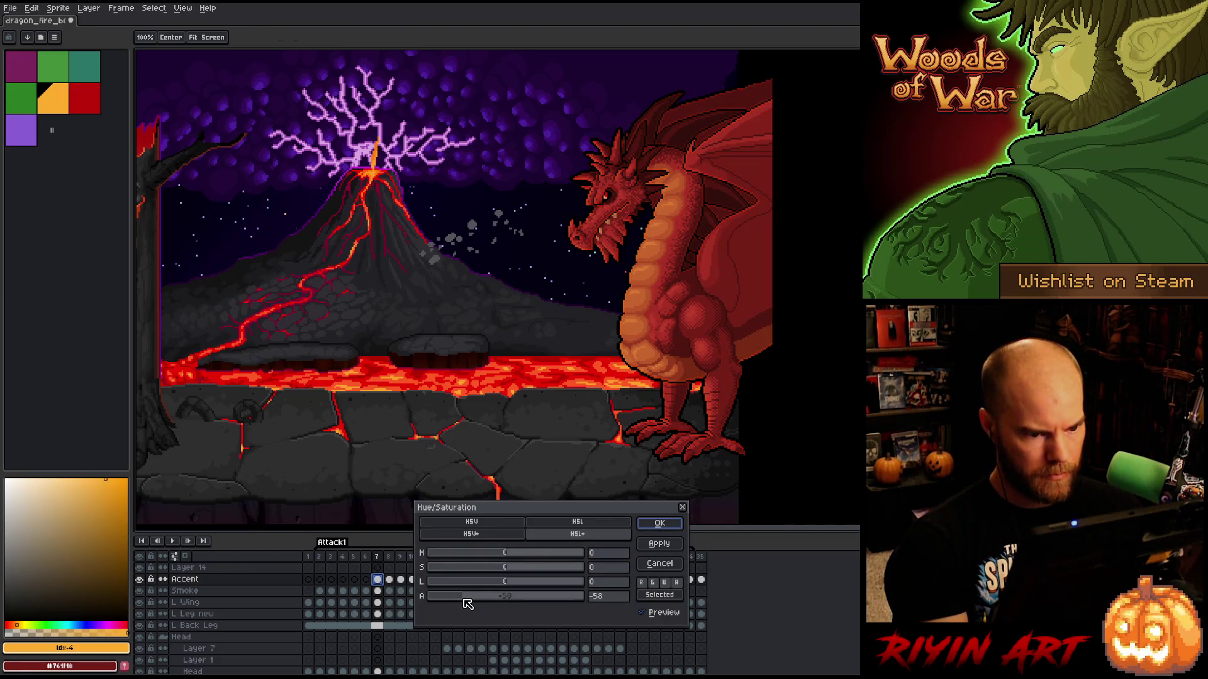
click(659, 523)
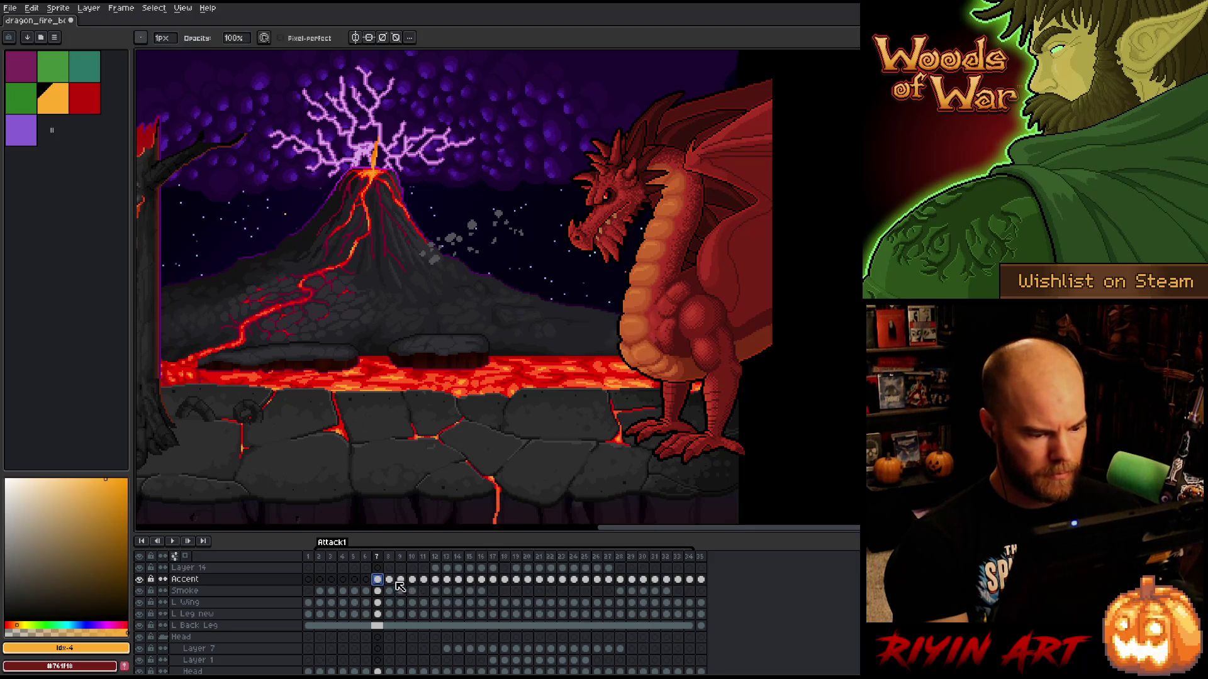
click(389, 580)
key(ctrl+u)
click(475, 597)
drag(476, 598, 478, 598)
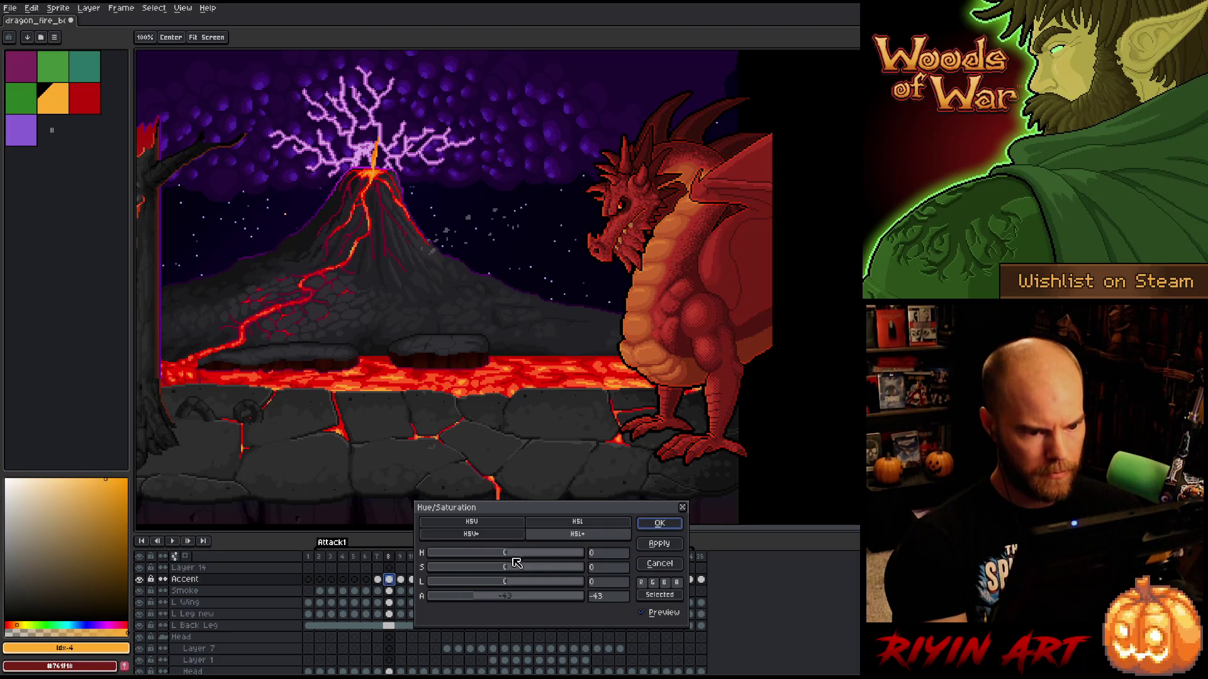
click(644, 525)
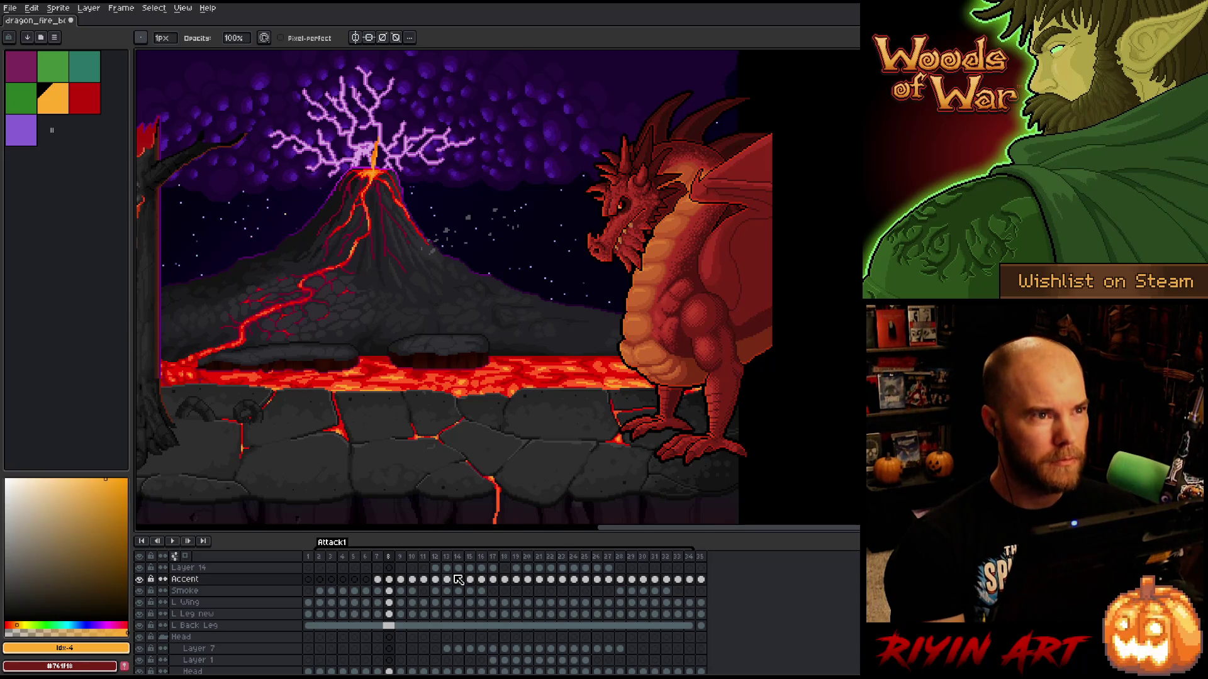
- Lower the Accent alpha on frame 9, then set frame 10's Accent alpha to -13
click(402, 580)
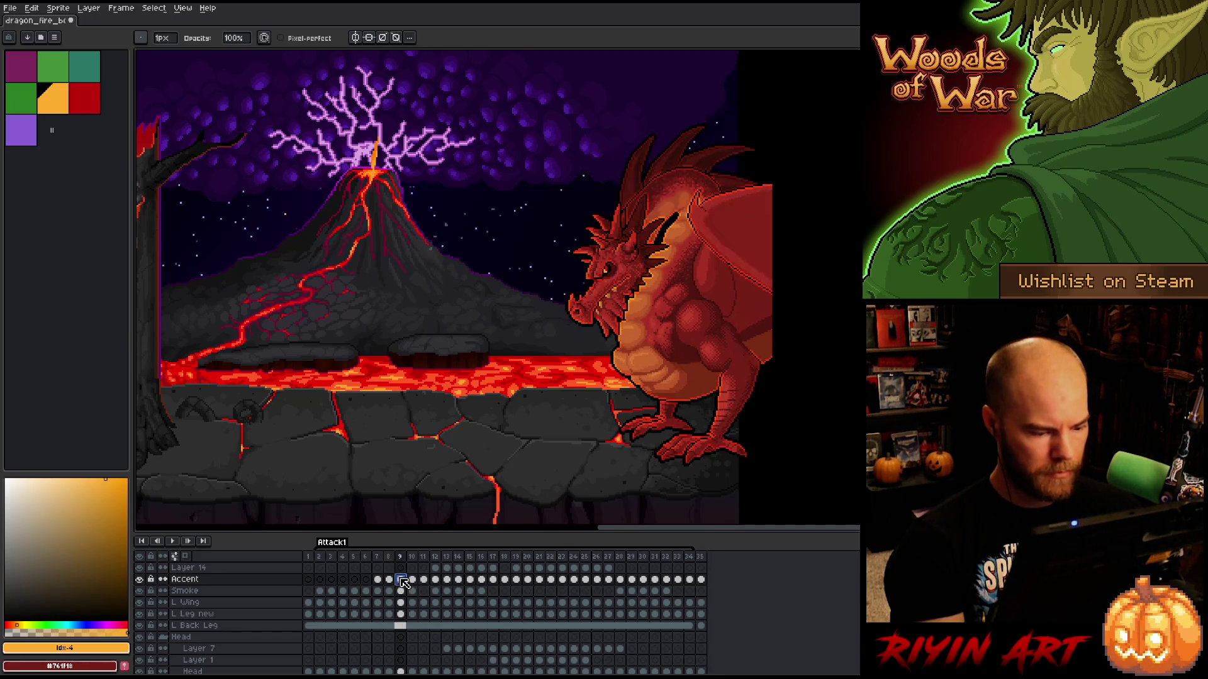
key(ctrl+u)
drag(482, 597, 489, 597)
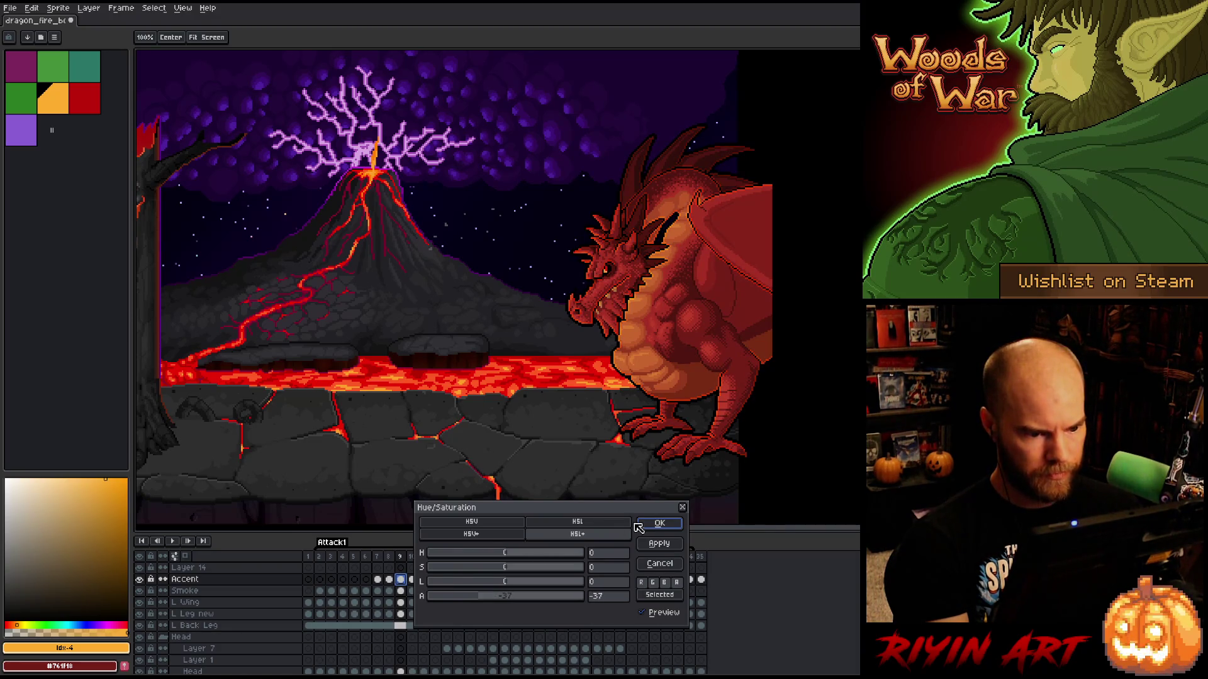
click(655, 526)
key(Left)
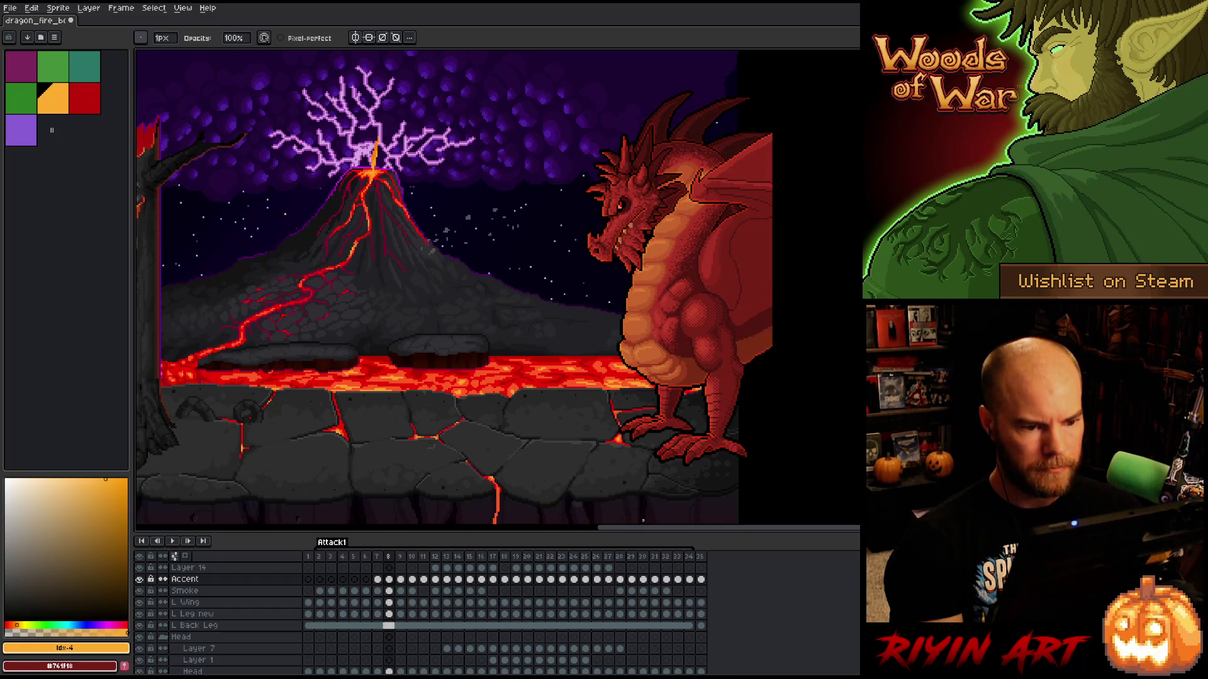
key(Right)
key(Right)
click(412, 579)
key(ctrl+u)
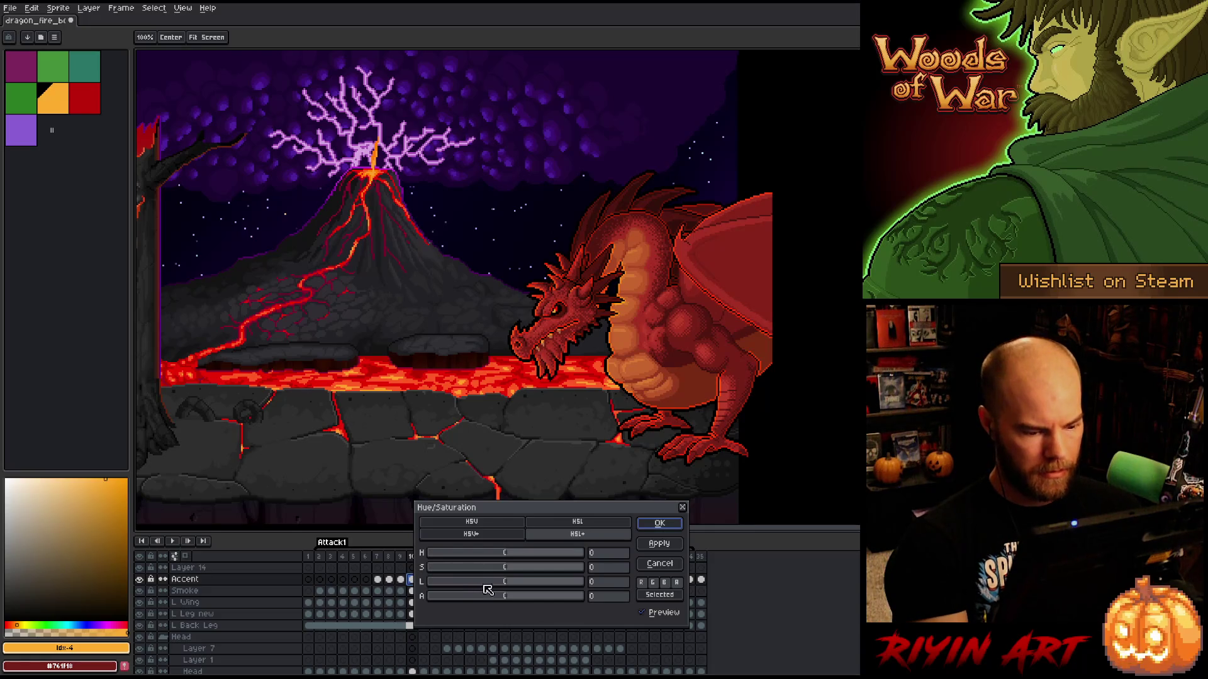
click(491, 597)
drag(493, 601, 500, 604)
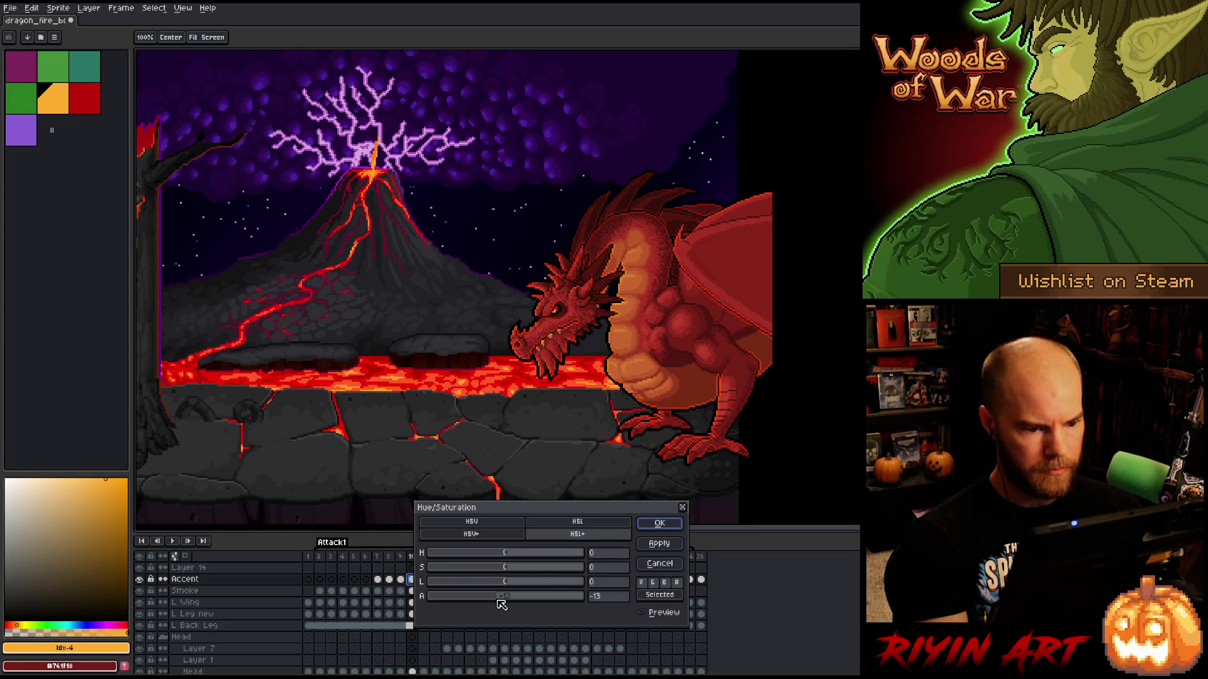
click(660, 523)
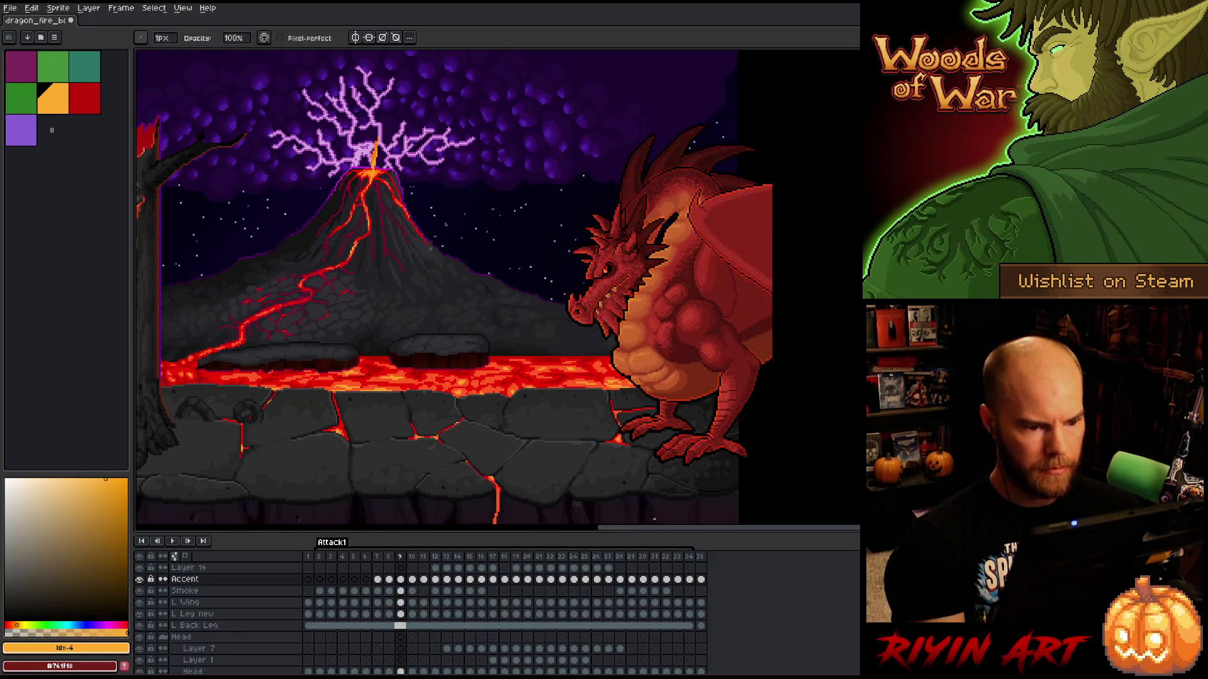
- Flip through frames 7–20 to check the fire-breathing motion
key(Right)
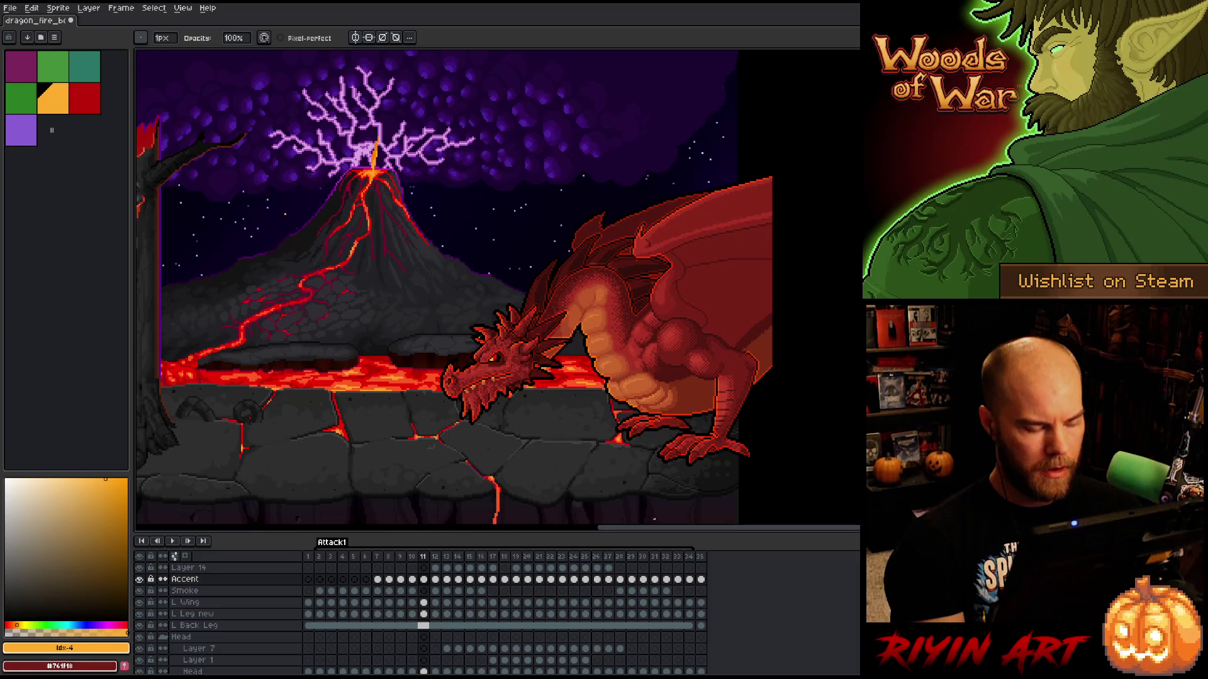
key(Right)
key(Left)
key(Left)
key(Right)
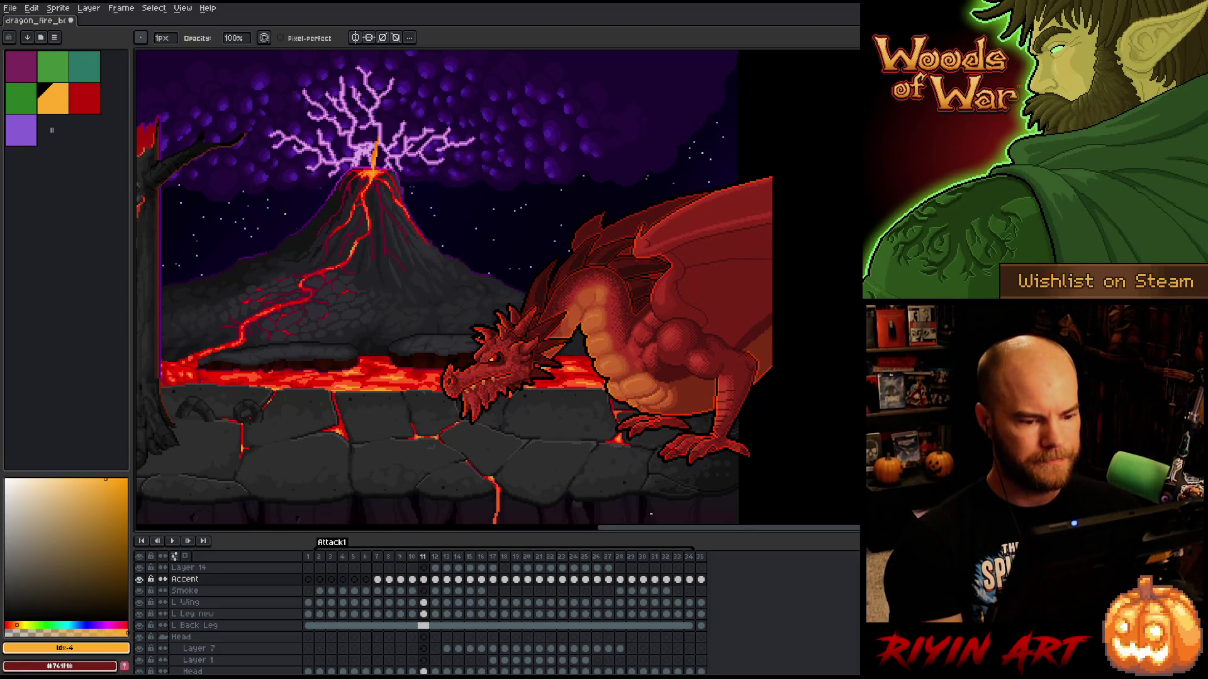
key(Left)
key(Left)
key(Left)
key(Right)
key(Right)
key(Right)
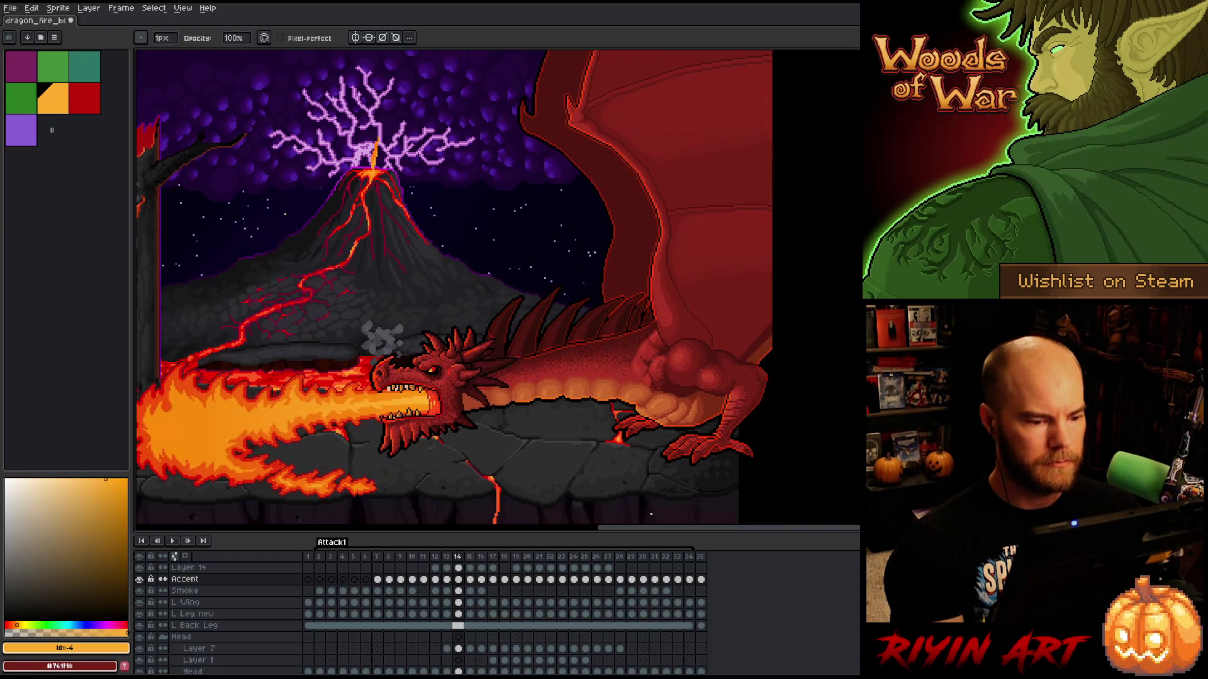
key(Left)
key(Left)
key(Left)
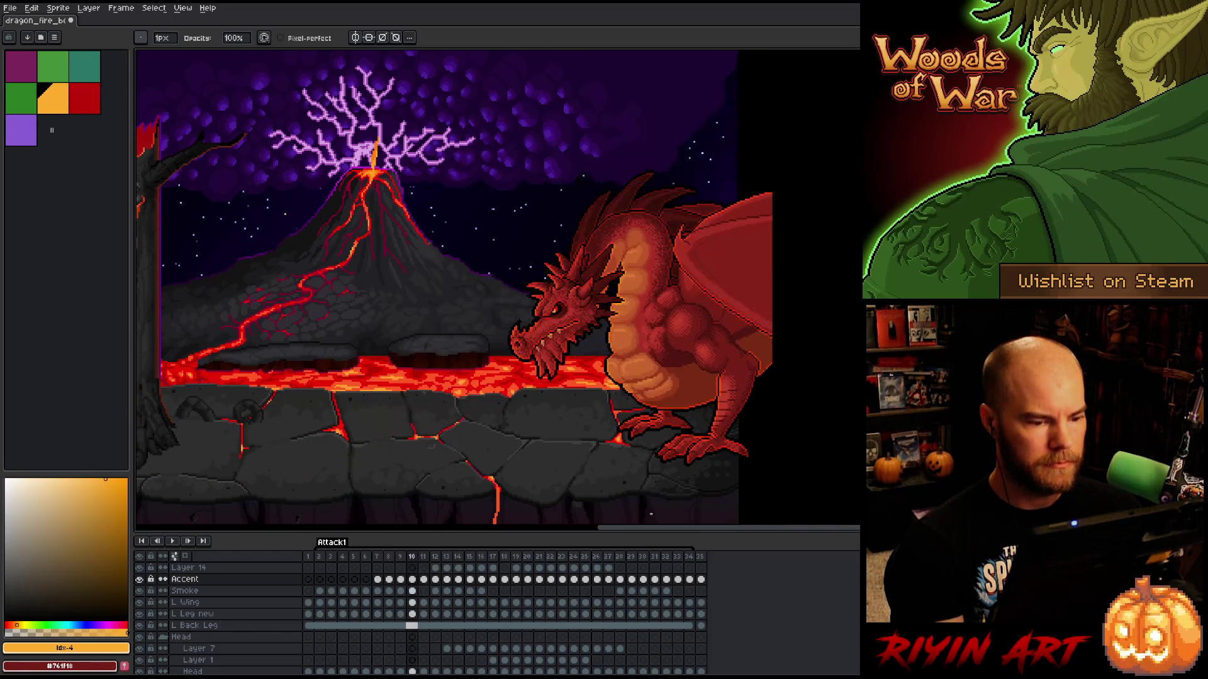
key(Right)
key(Right)
key(Right)
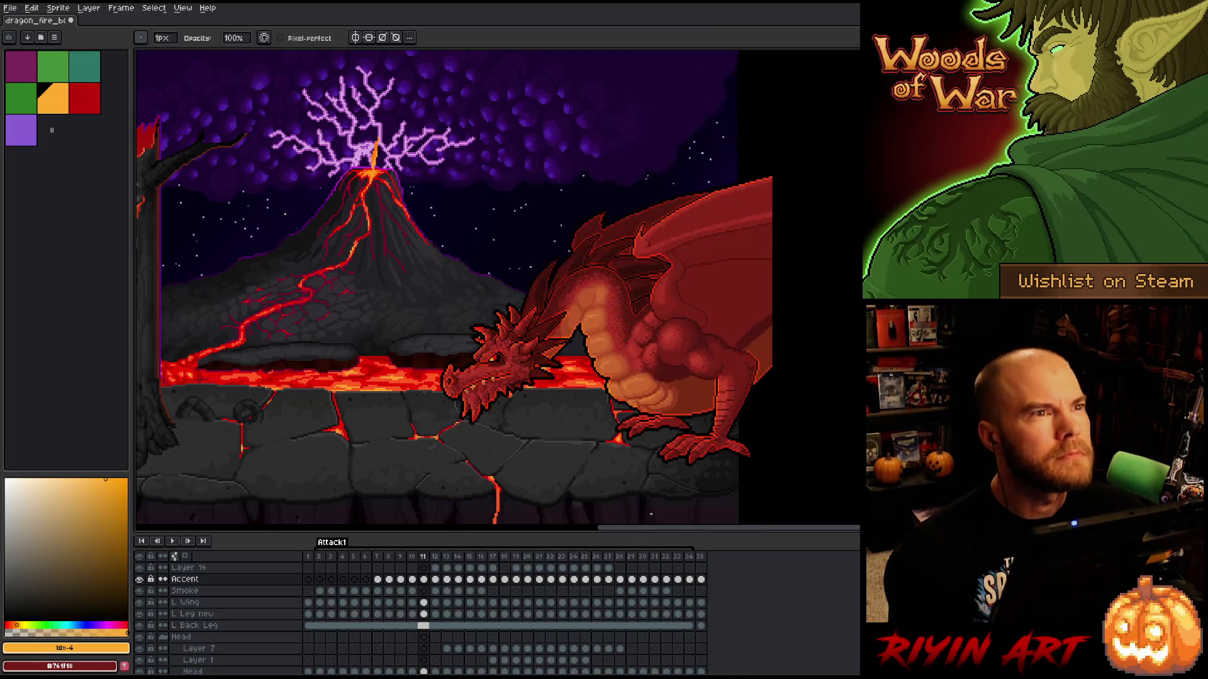
key(Right)
key(Right)
key(Left)
key(Left)
key(Left)
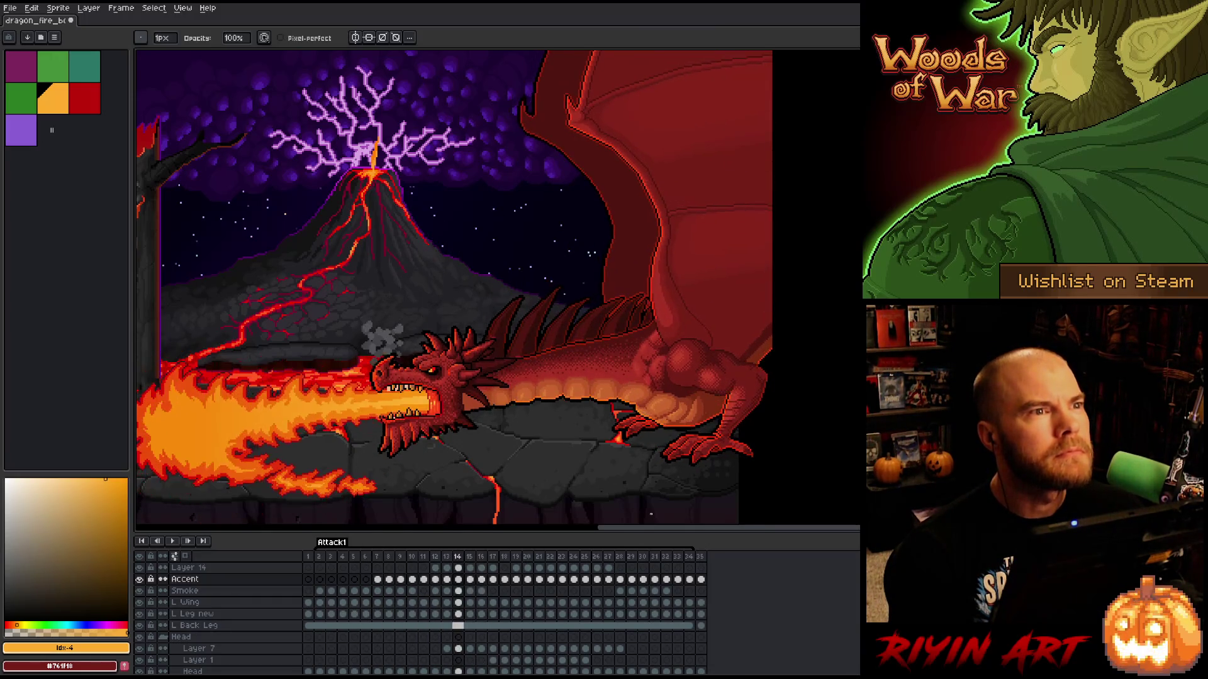
key(Left)
key(Left)
key(Left)
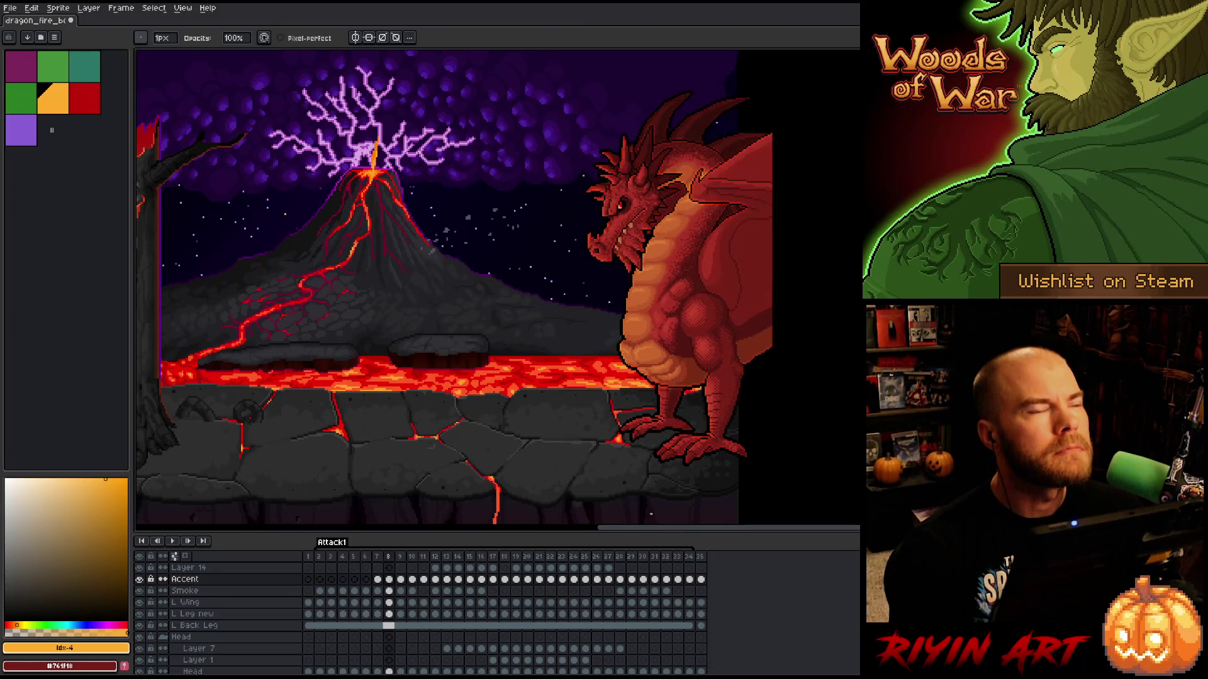
key(Right)
key(Right)
key(Right)
key(Right)
key(Right)
key(Right)
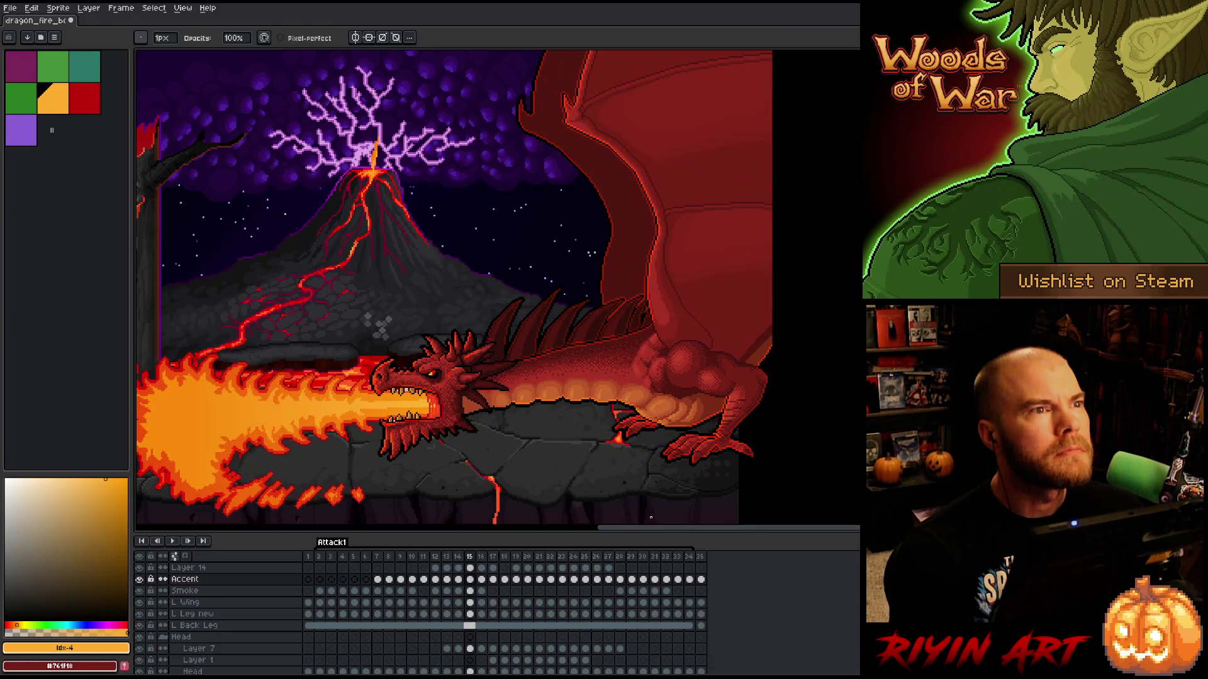
key(Right)
key(Right)
key(Right)
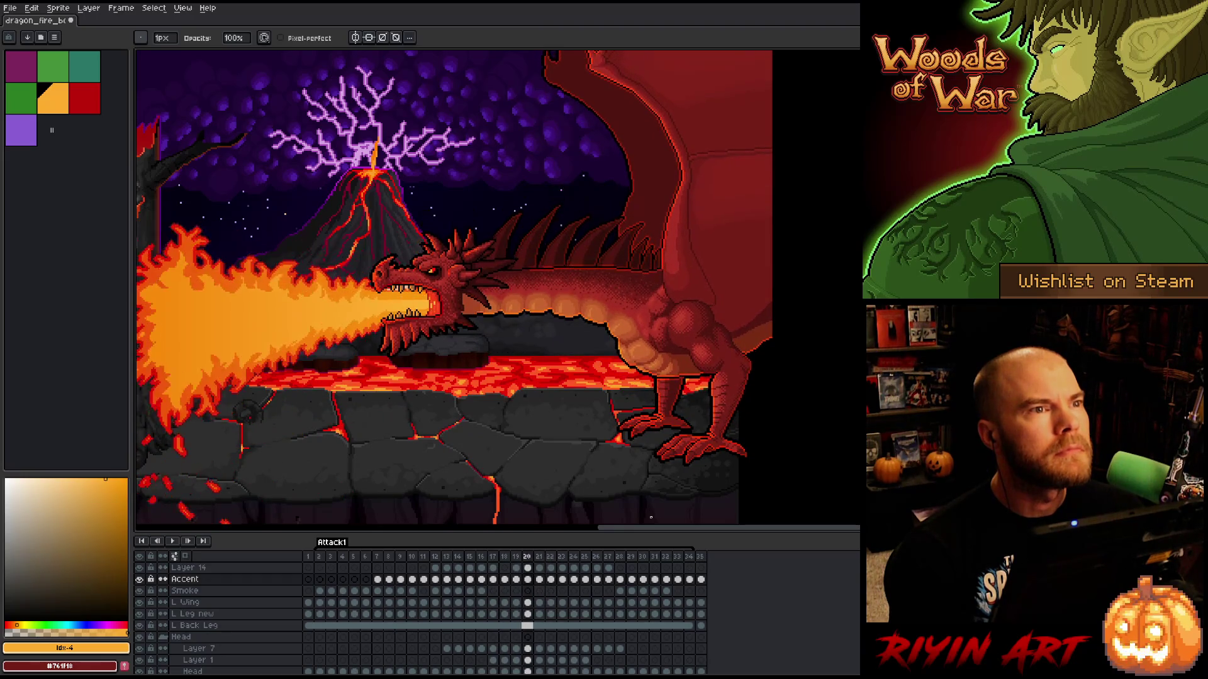
key(Left)
key(Left)
key(Left)
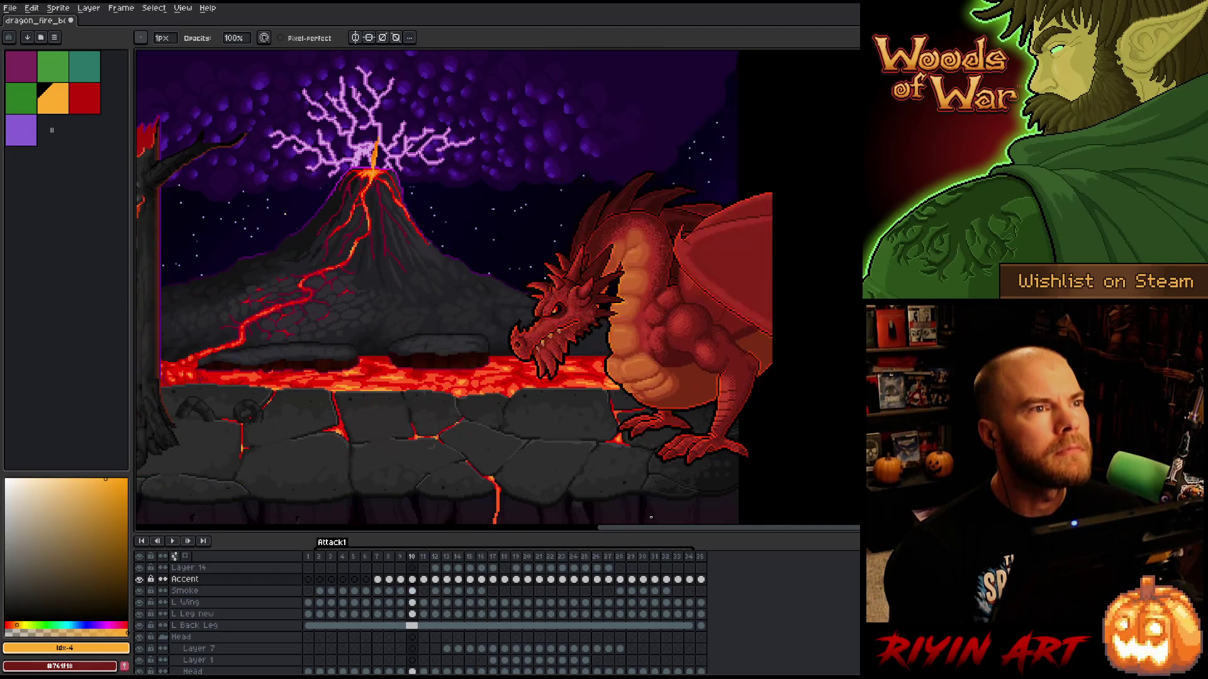
key(Right)
key(Right)
key(Right)
key(Left)
key(Left)
key(Left)
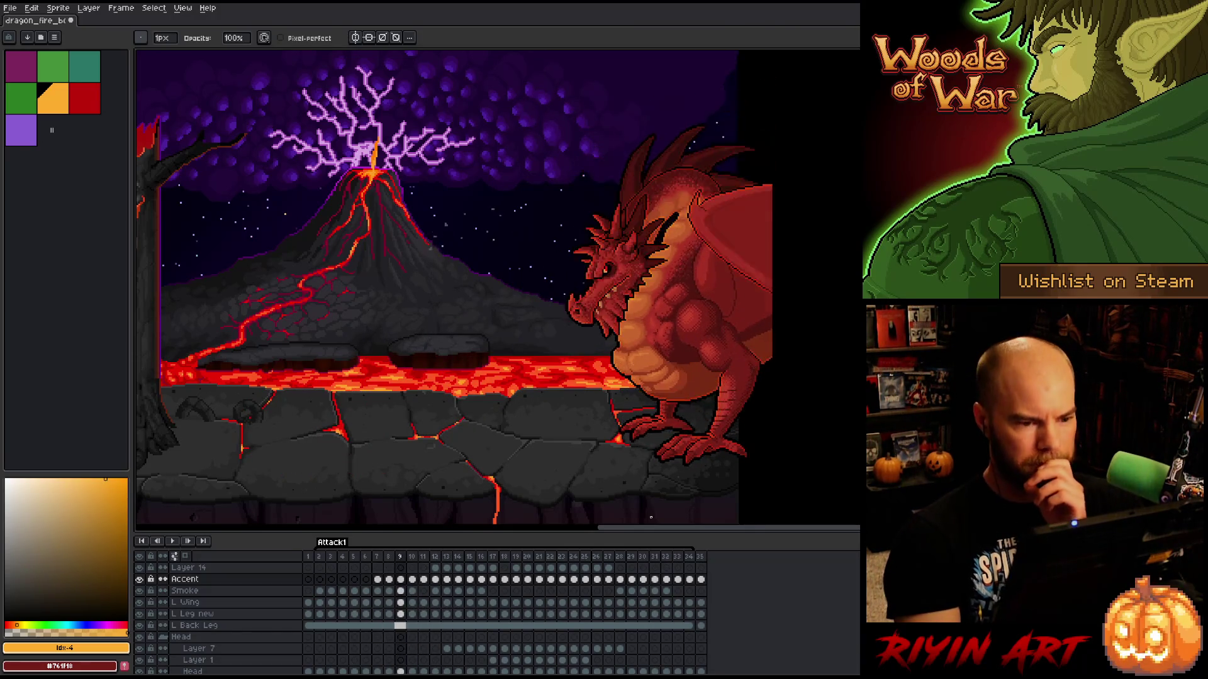
key(Right)
key(Right)
key(Right)
key(Left)
key(Left)
key(Left)
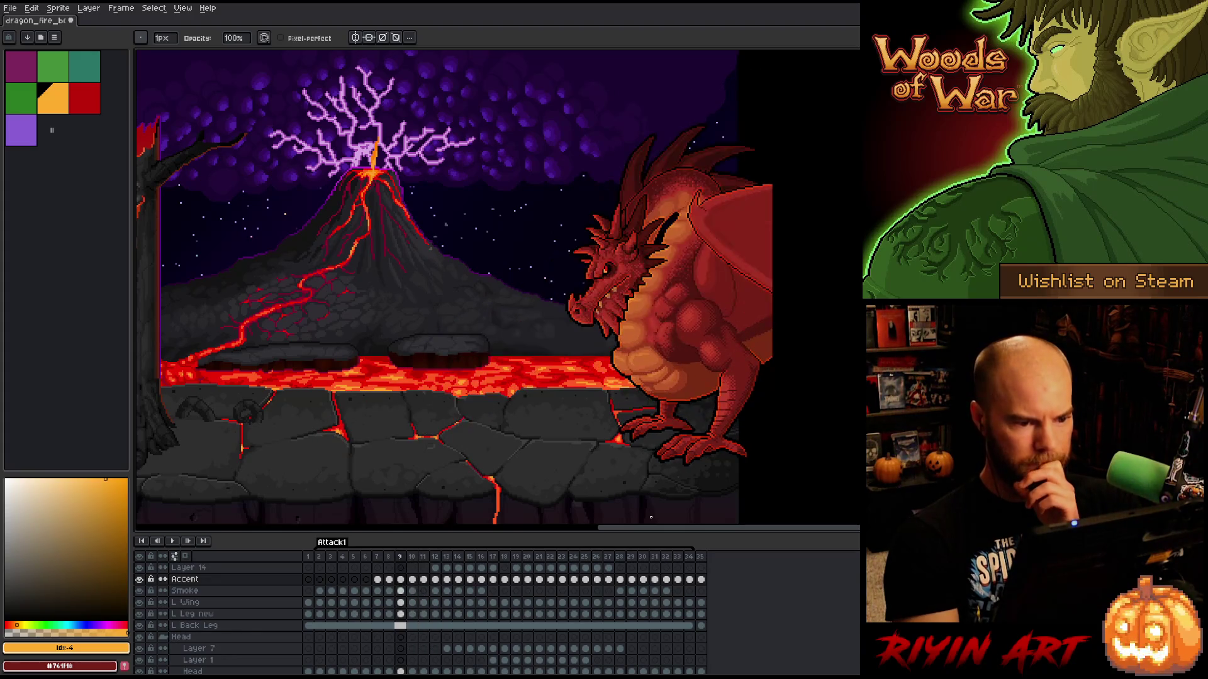
- Step from frame 6 up to frame 10 and back, ending on frame 7
key(Left)
key(Left)
key(Left)
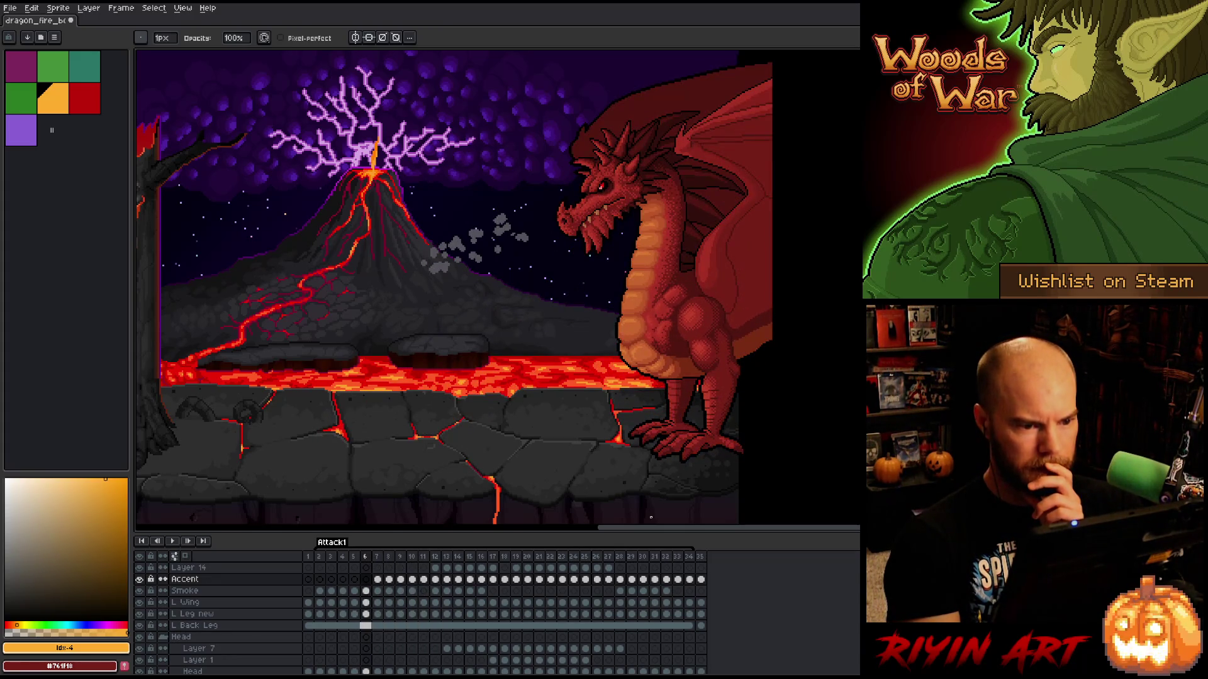
key(Right)
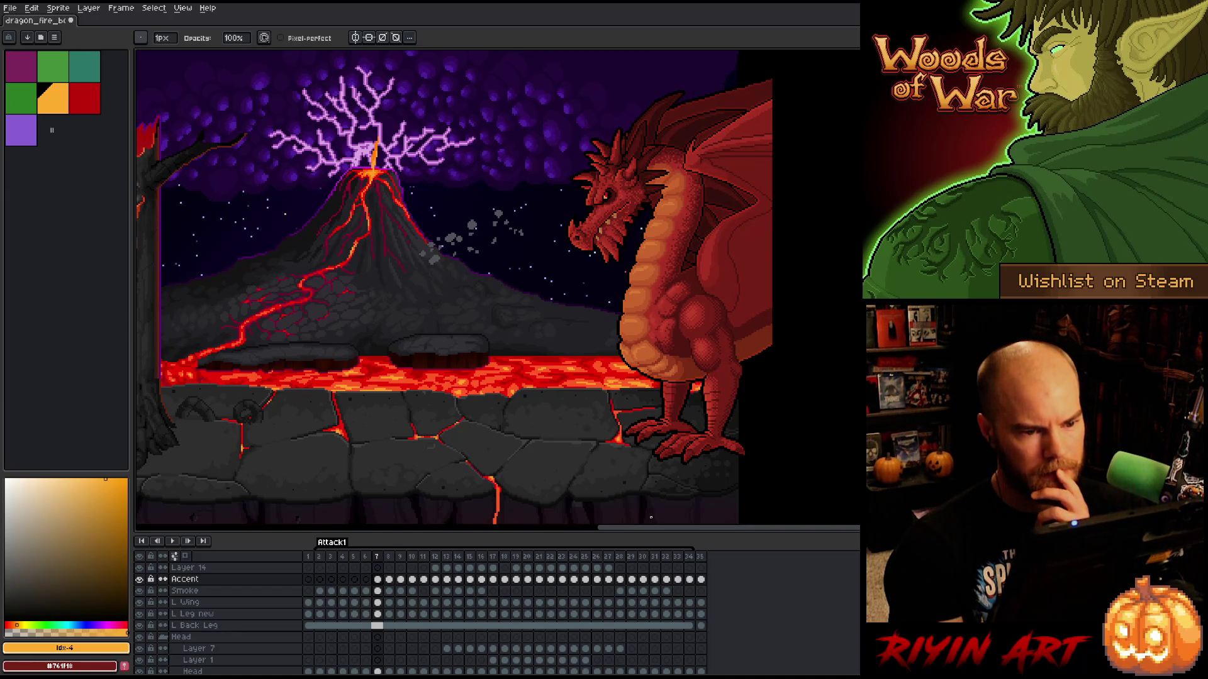
key(Right)
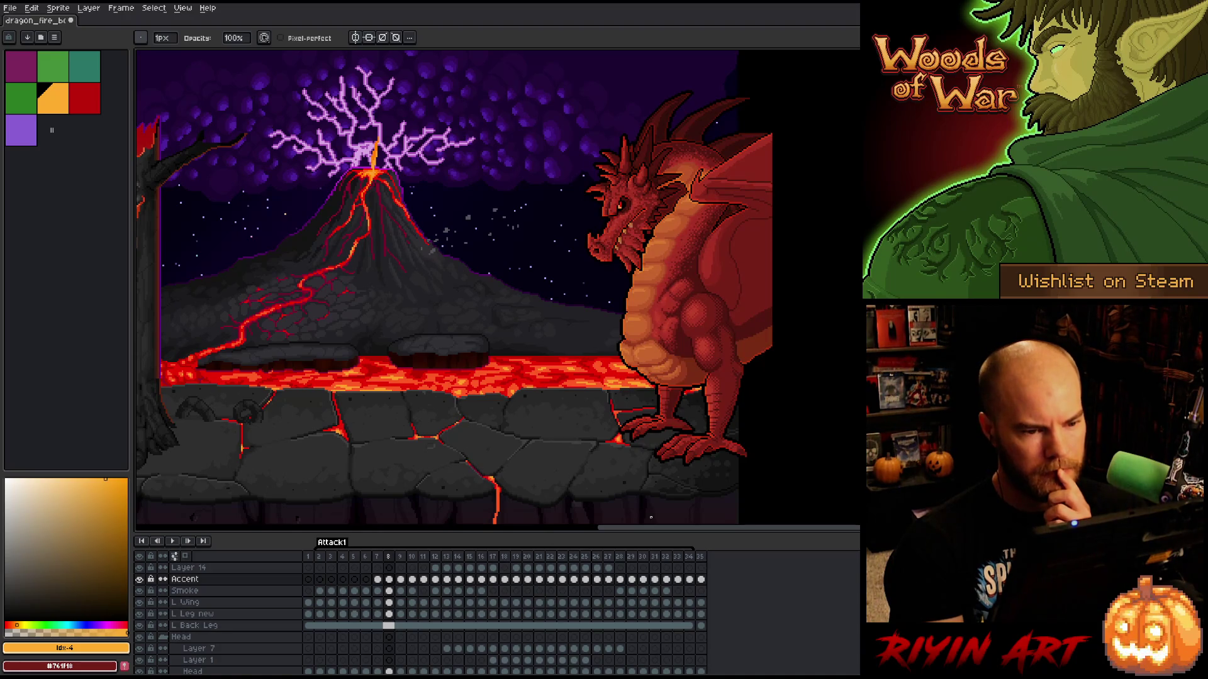
key(Right)
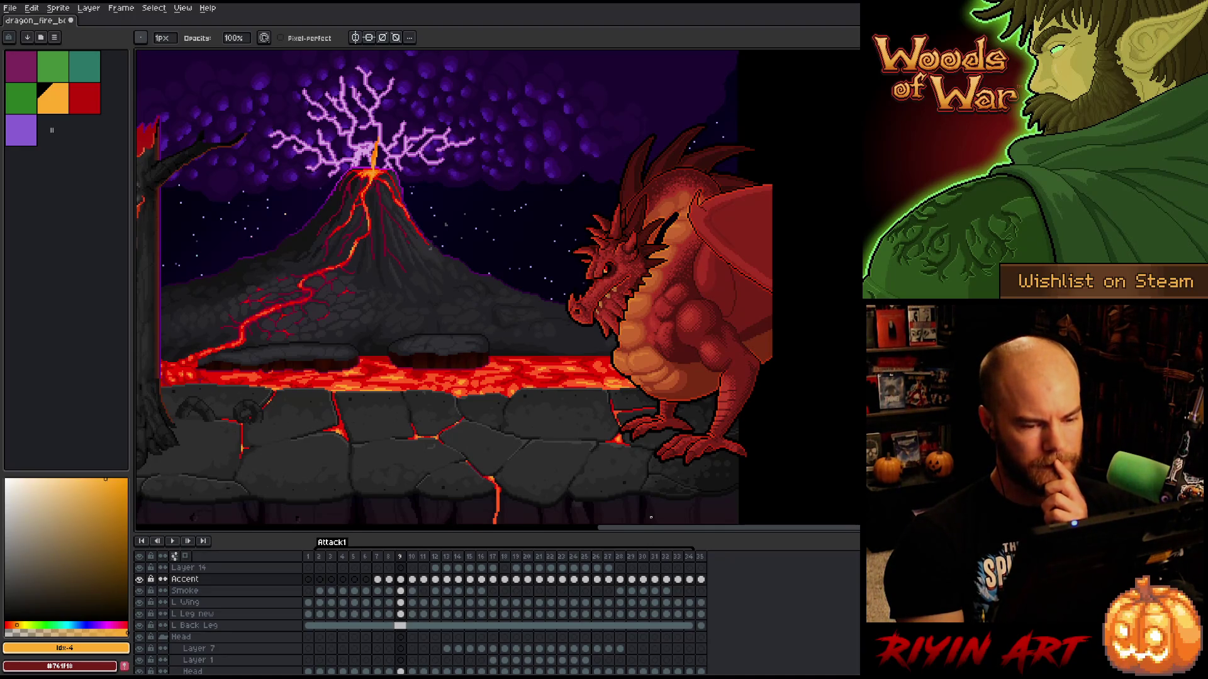
key(Right)
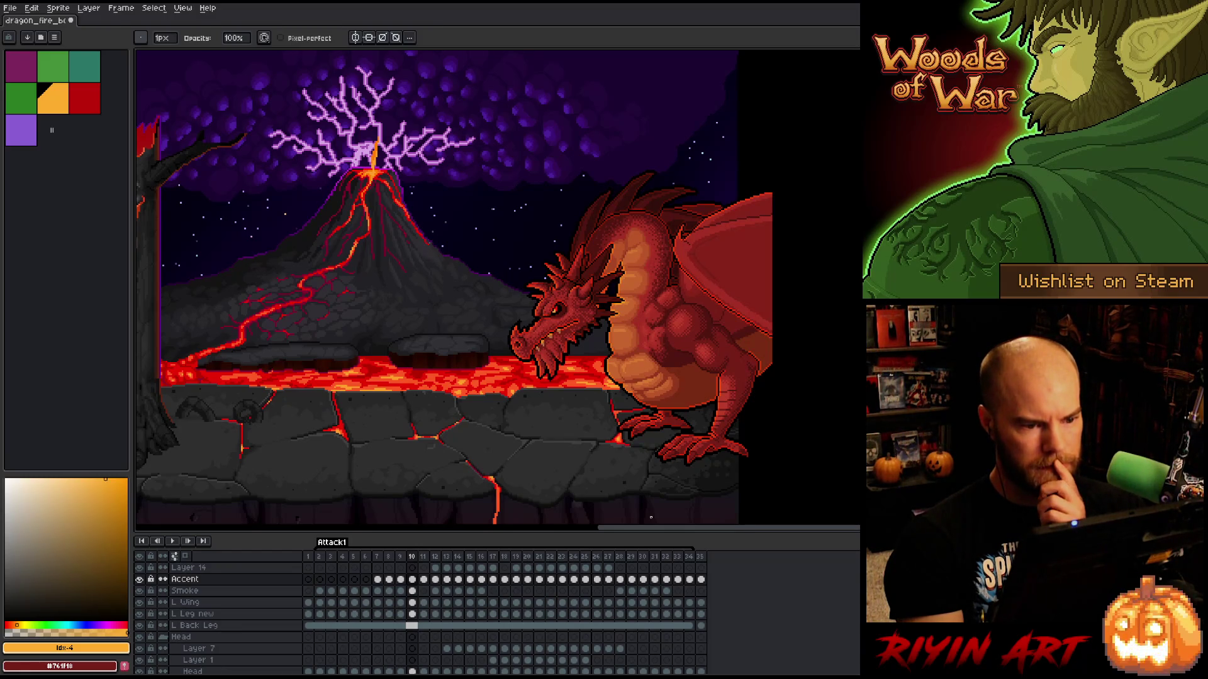
key(Left)
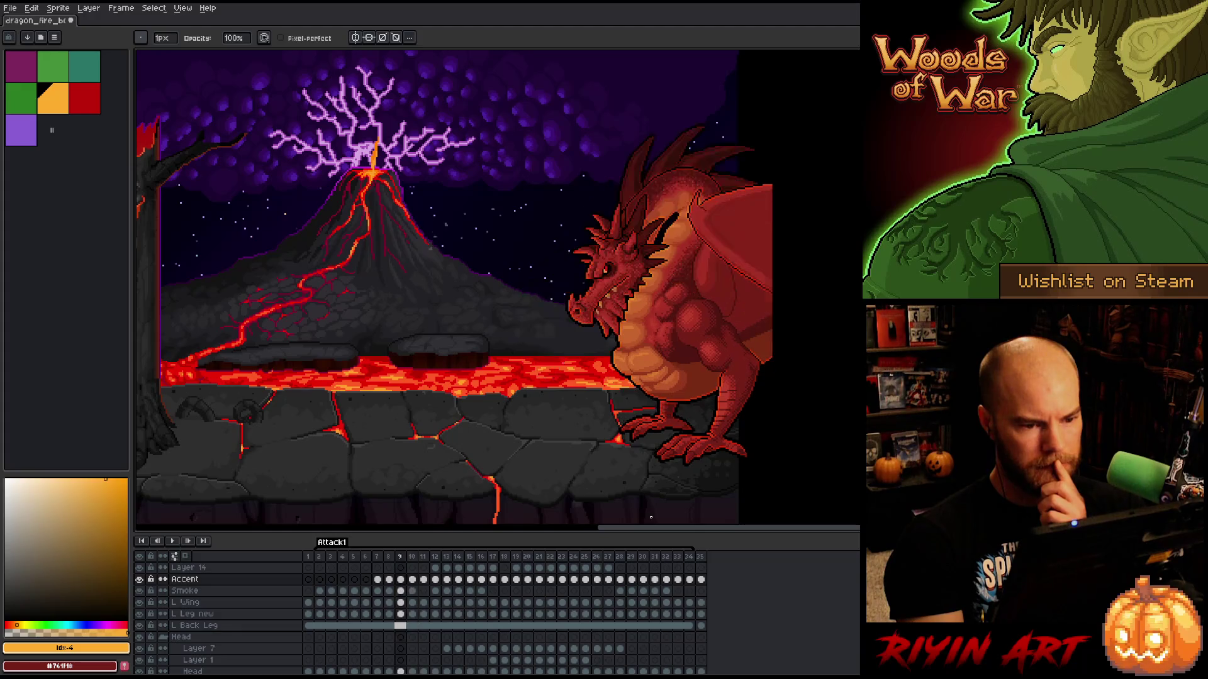
key(Left)
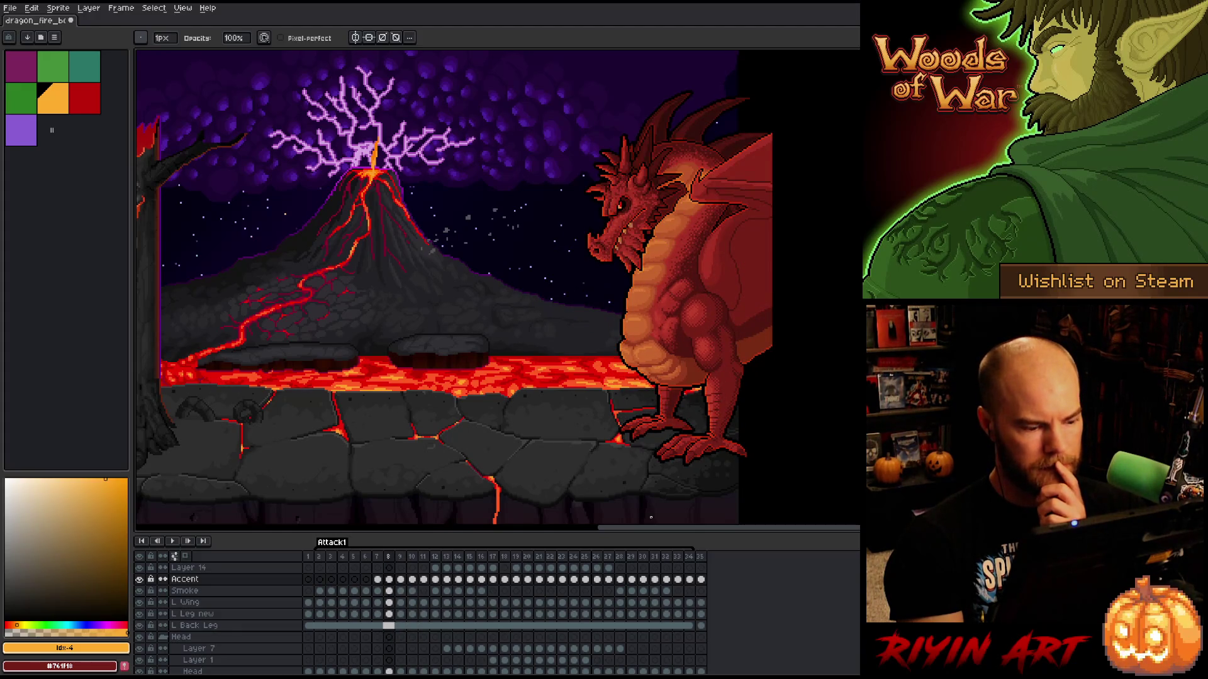
key(Left)
- Switch the Accent layer's blend mode from Overlay to Normal in Layer Properties
double_click(184, 579)
click(449, 164)
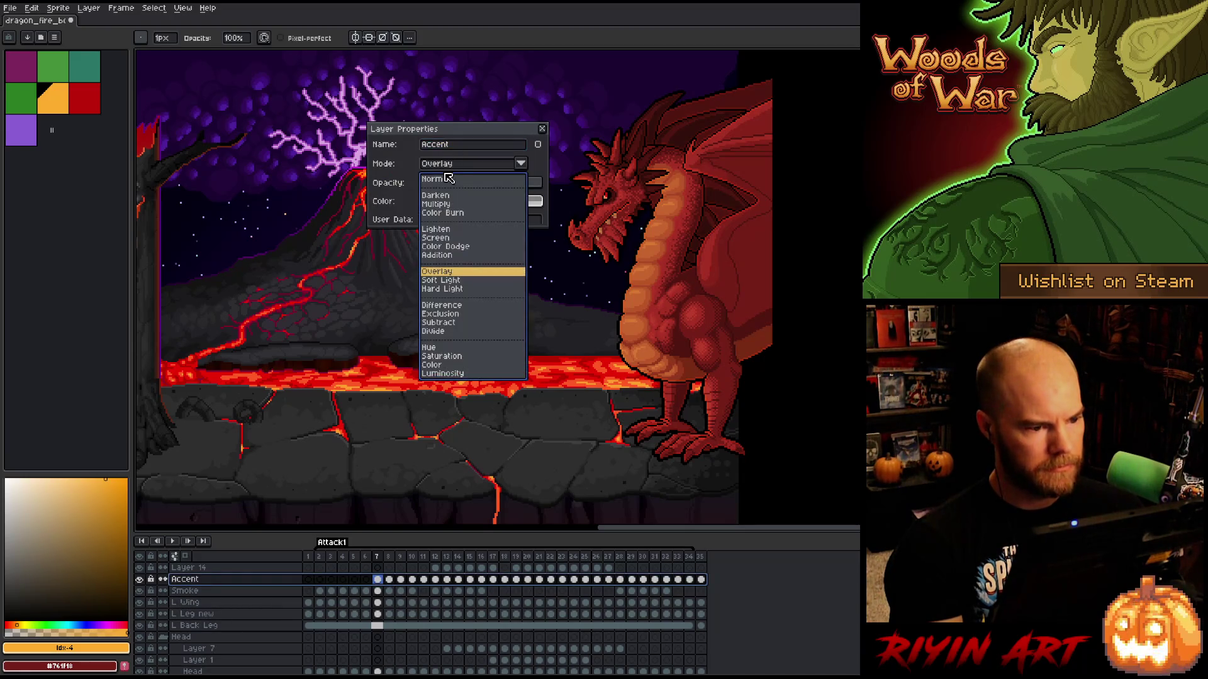
click(449, 179)
scroll(673, 158, up, 3)
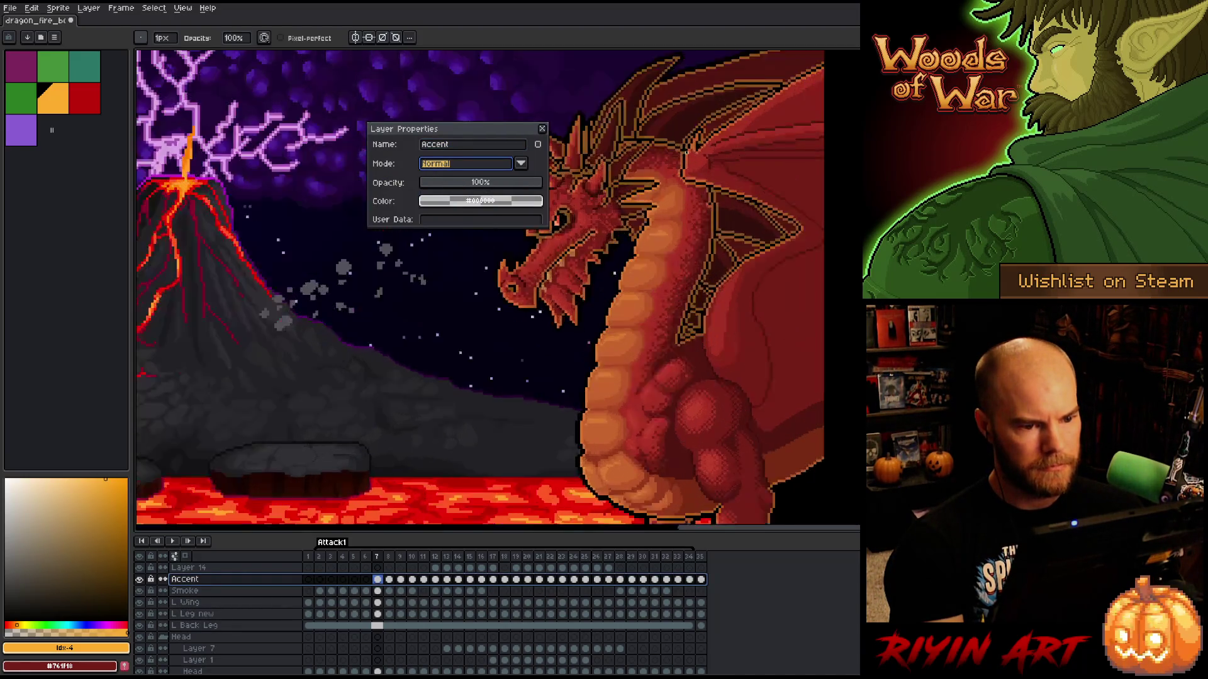
click(521, 164)
click(541, 128)
scroll(521, 256, up, 3)
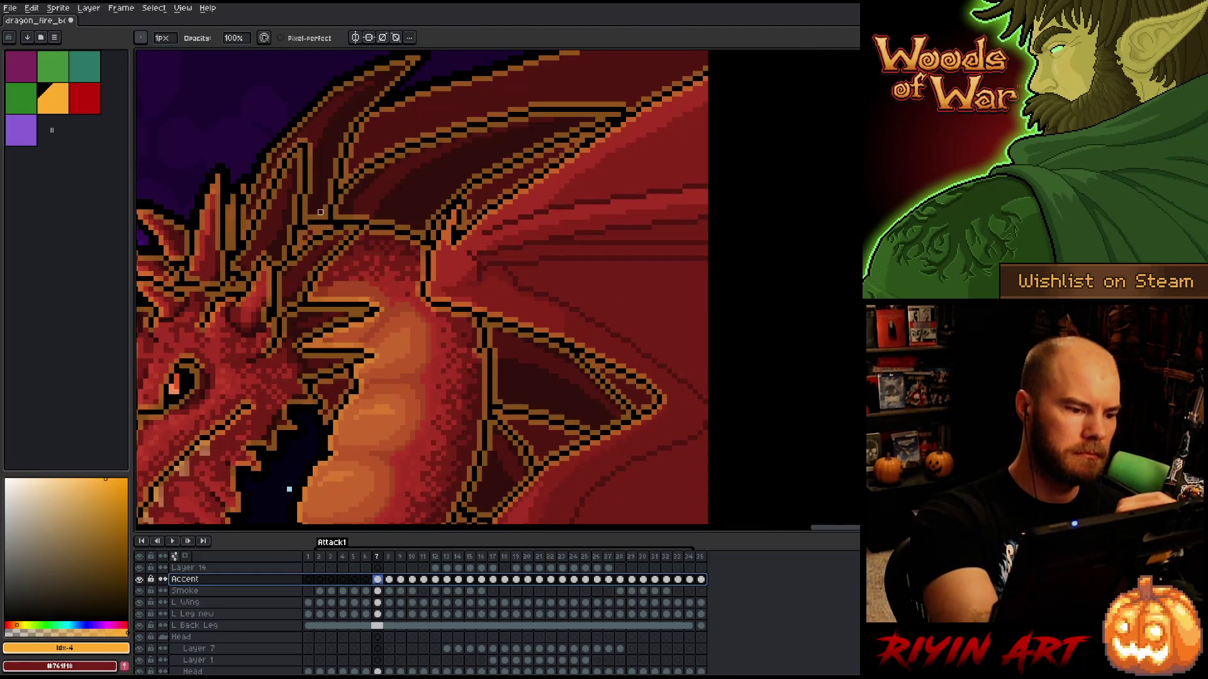
click(313, 210)
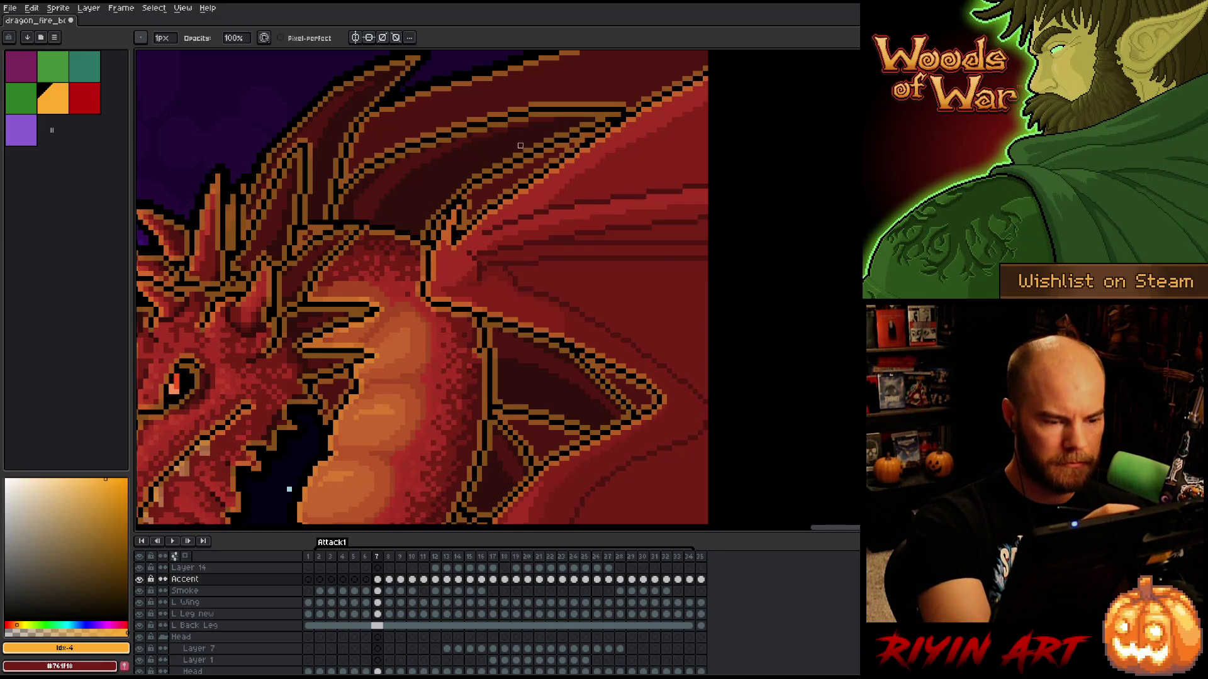
scroll(494, 341, down, 3)
scroll(579, 175, up, 3)
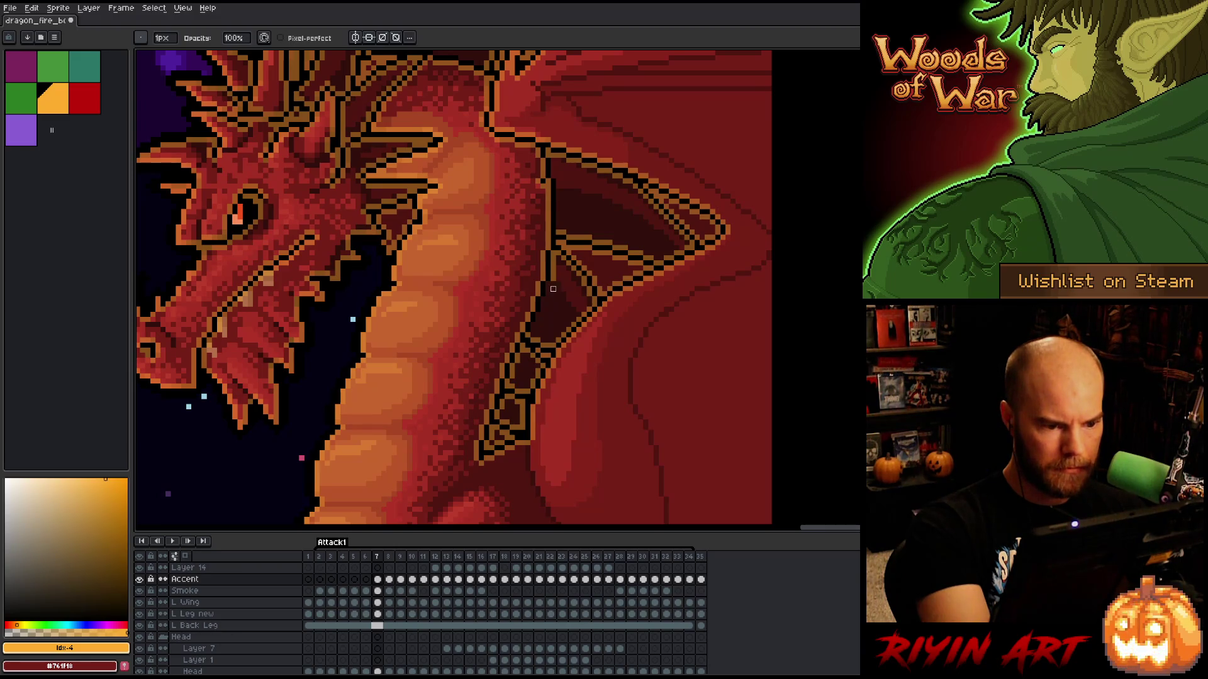
drag(566, 151, 672, 101)
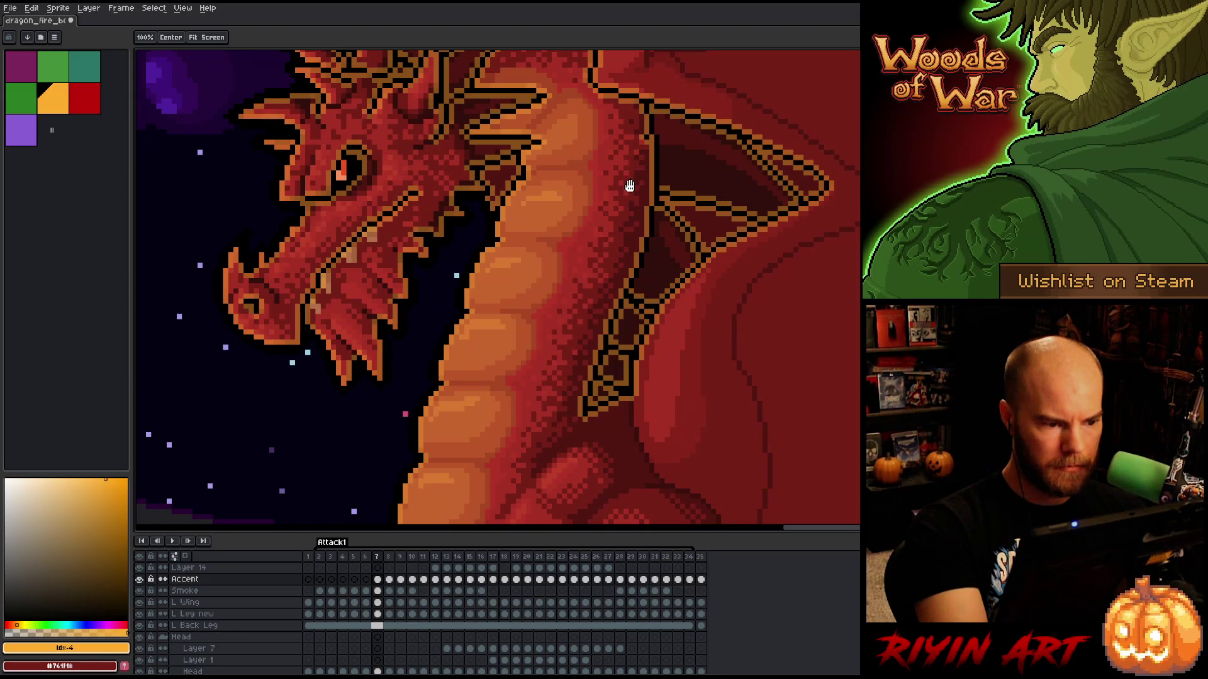
key(b)
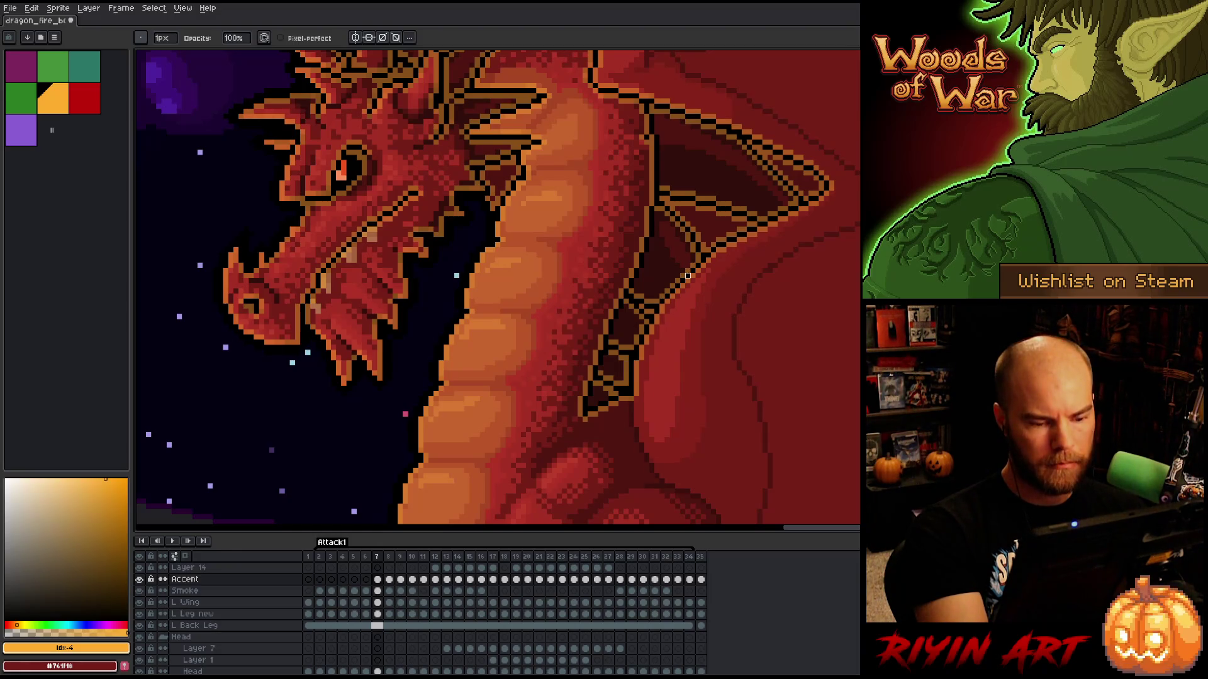
drag(685, 350, 583, 429)
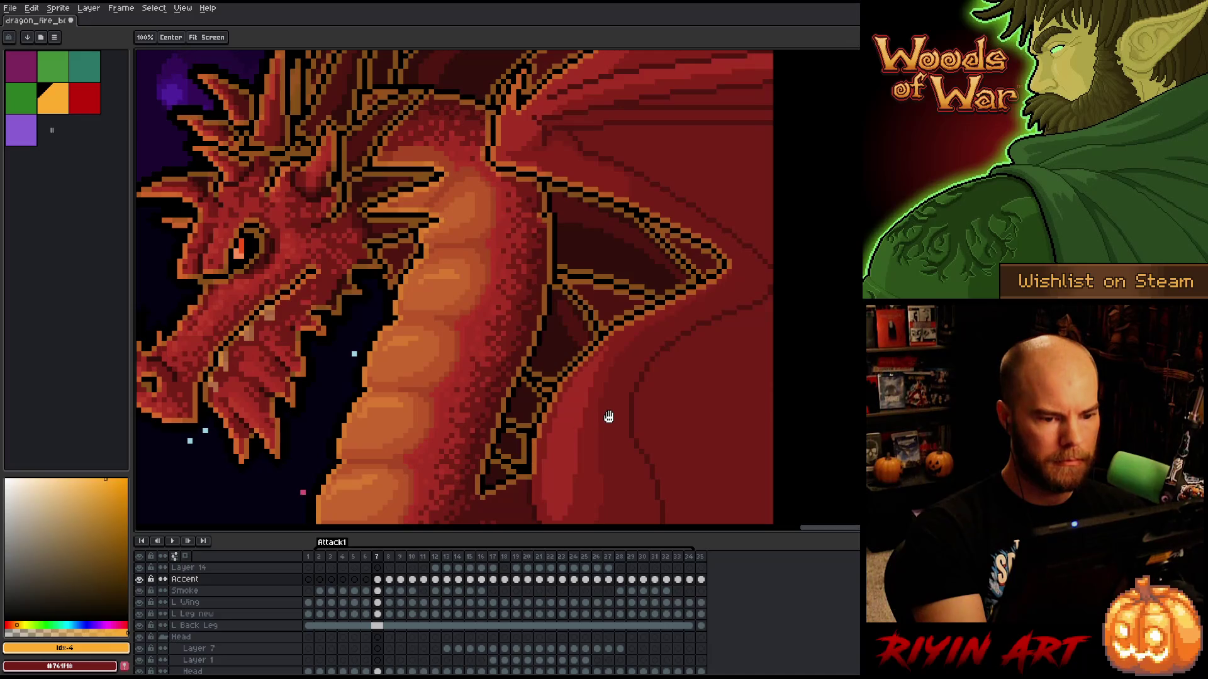
scroll(604, 411, down, 2)
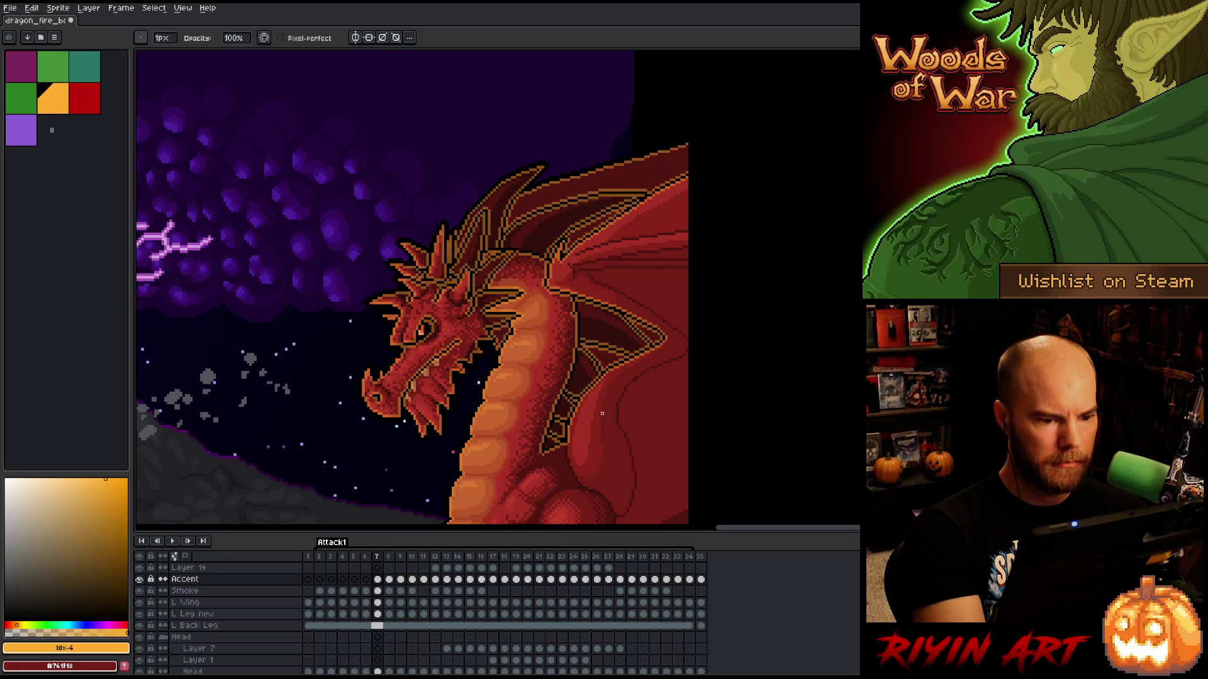
- Recolour the orange top edge of the wing outline dark red with the pencil
scroll(572, 369, up, 4)
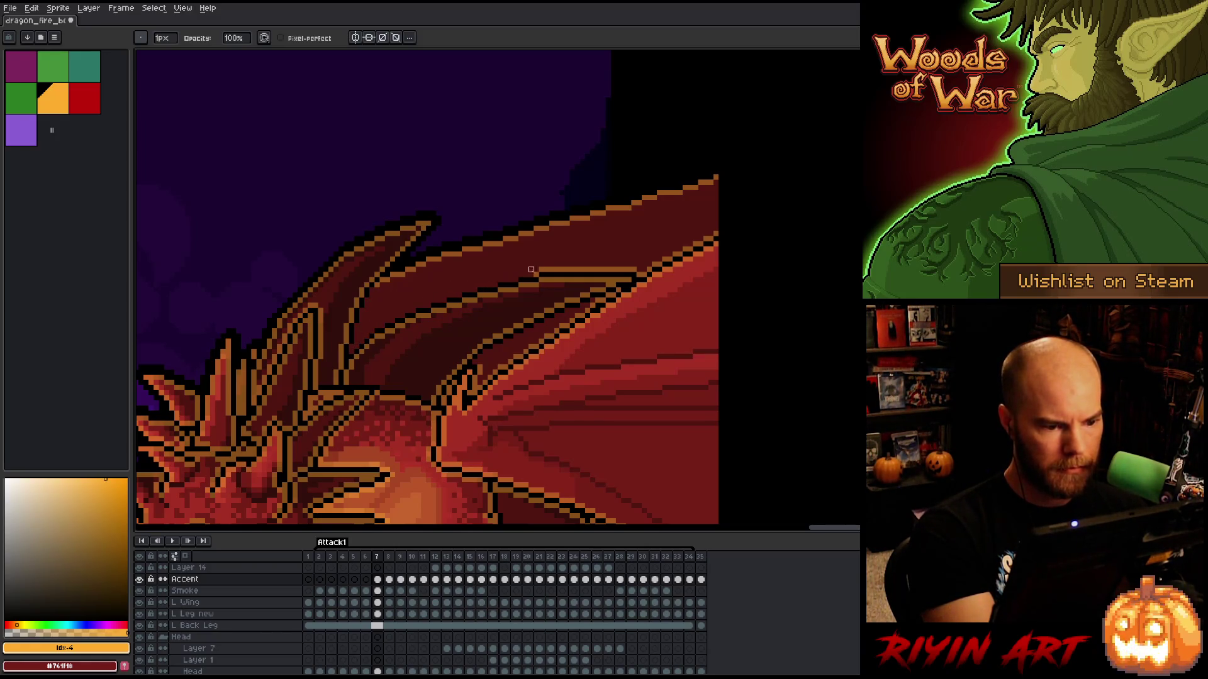
shift+click(629, 270)
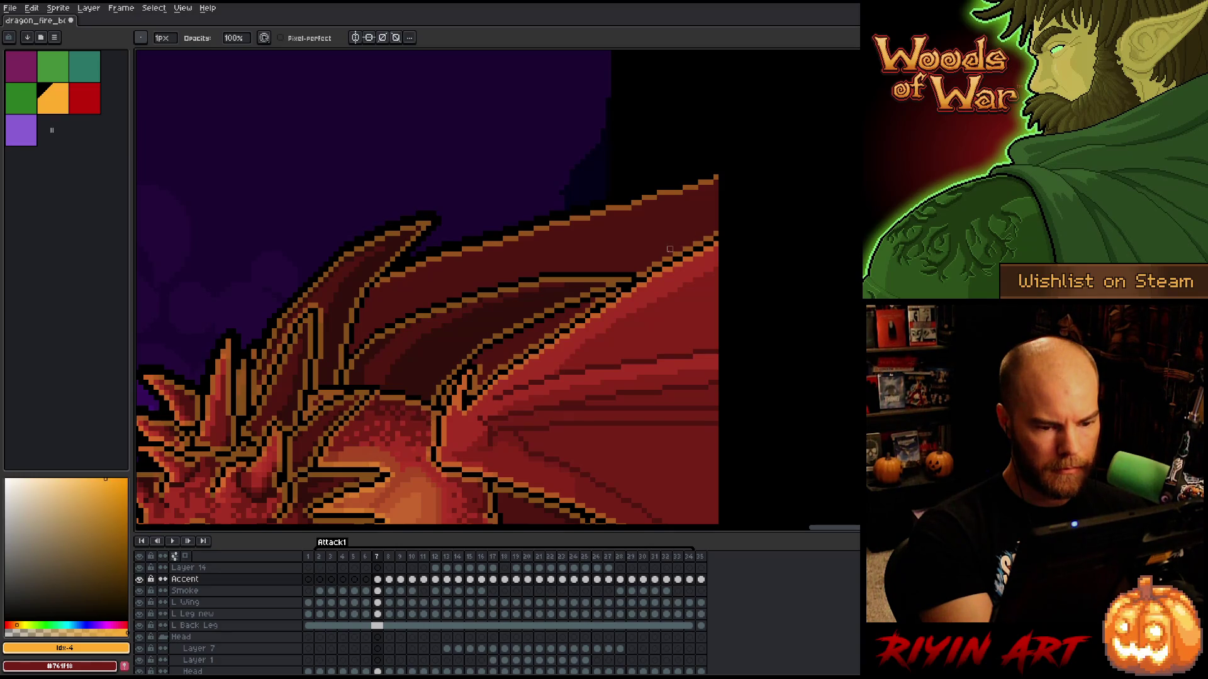
scroll(659, 290, down, 3)
mouse_move(562, 450)
mouse_down()
mouse_move(552, 396)
mouse_move(473, 325)
mouse_up()
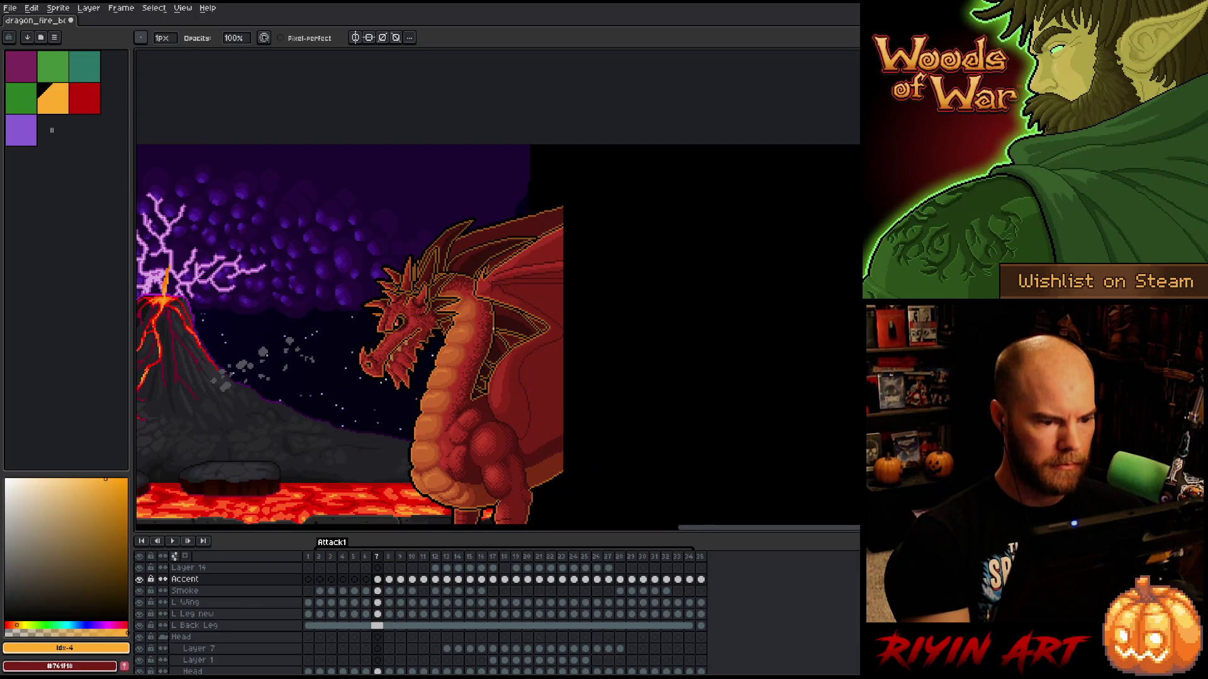
scroll(506, 313, up, 1)
scroll(506, 313, up, 1)
scroll(506, 313, down, 1)
scroll(508, 320, down, 1)
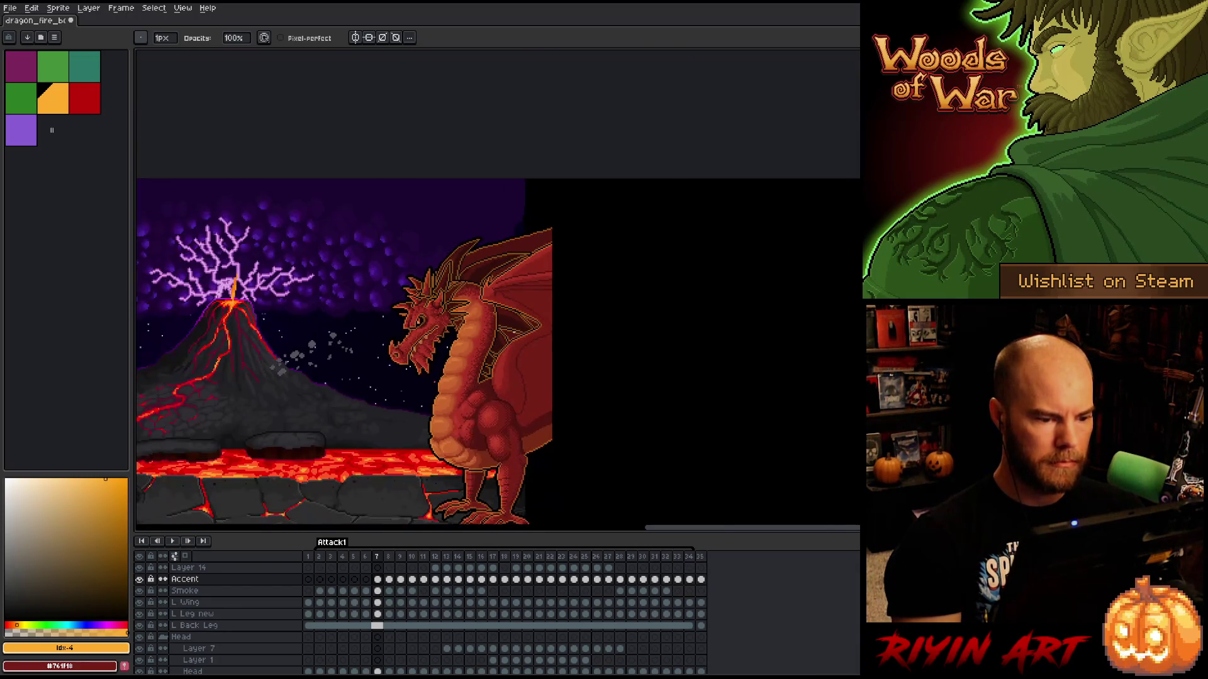
scroll(511, 334, up, 1)
scroll(512, 334, up, 1)
scroll(512, 334, up, 2)
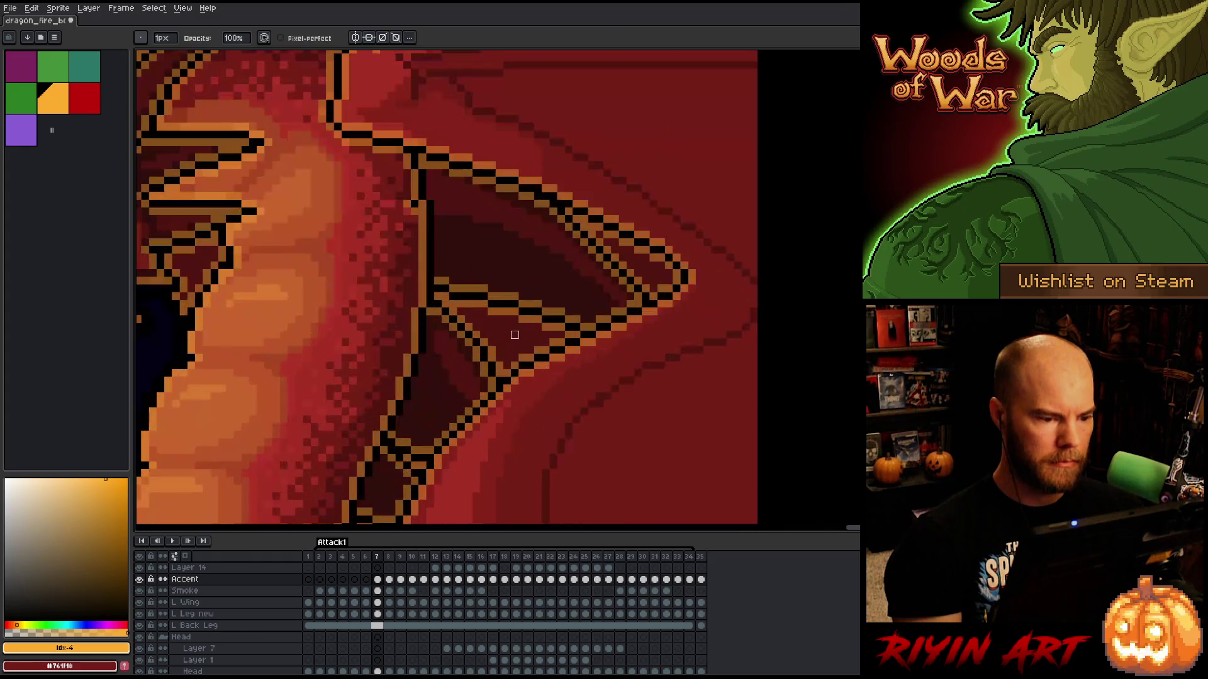
- Darken the wing's diagonal inner line, inner edge, upper edge and lower joint pixels
drag(446, 304, 491, 357)
drag(453, 304, 553, 328)
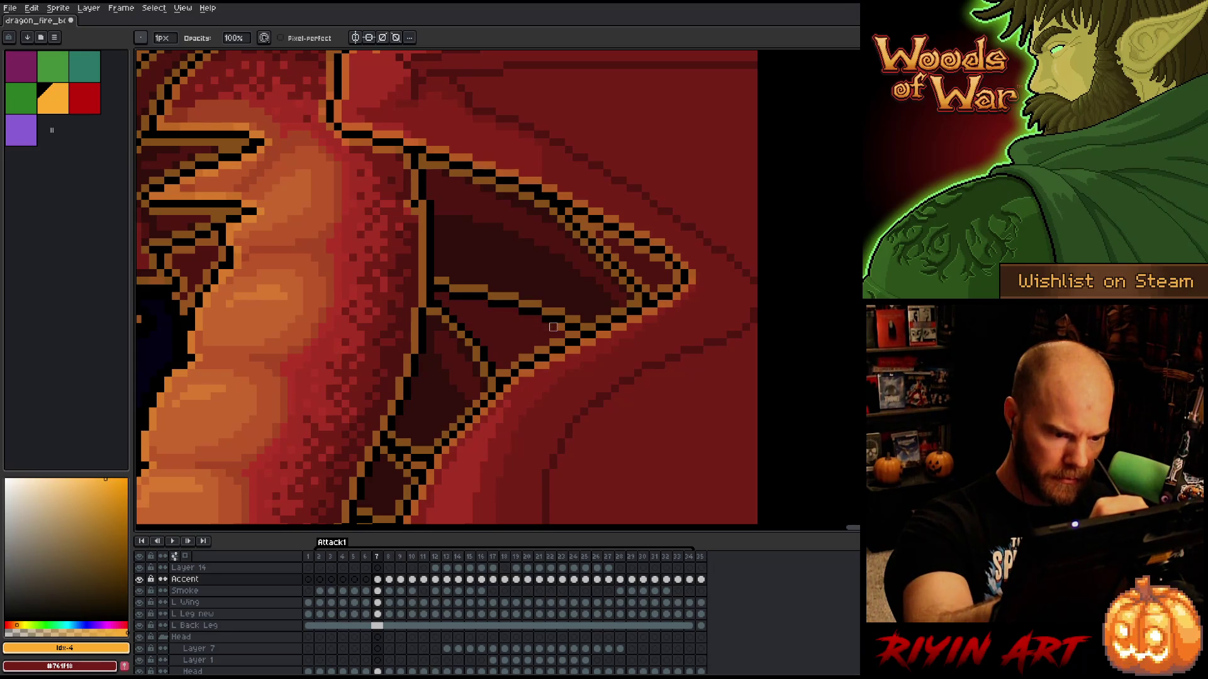
mouse_move(646, 287)
mouse_down()
mouse_move(591, 234)
mouse_move(622, 258)
mouse_up()
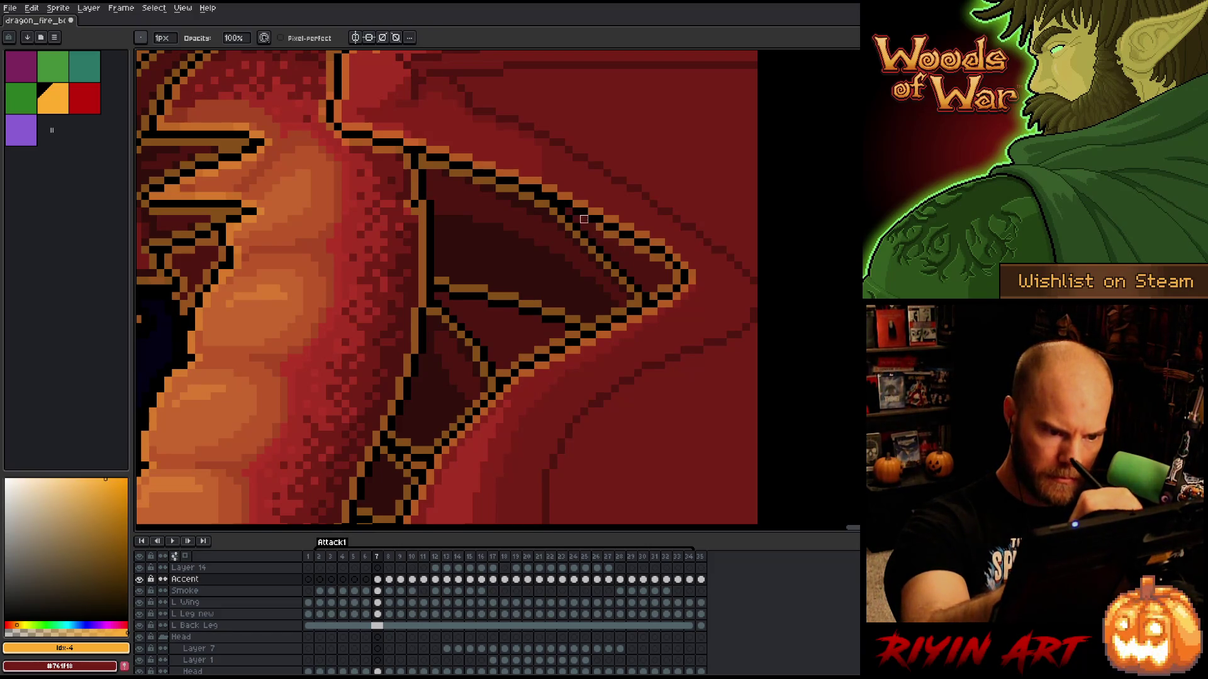
drag(583, 219, 568, 200)
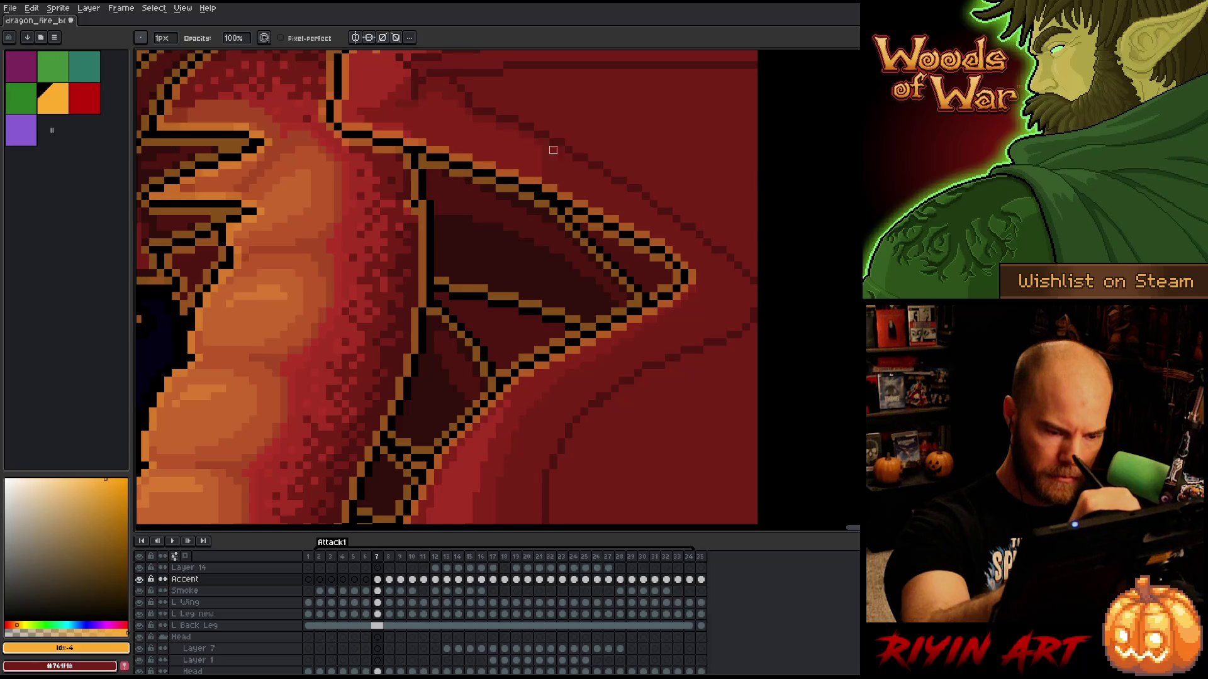
scroll(604, 176, down, 3)
scroll(659, 197, left, 3)
drag(574, 340, 582, 348)
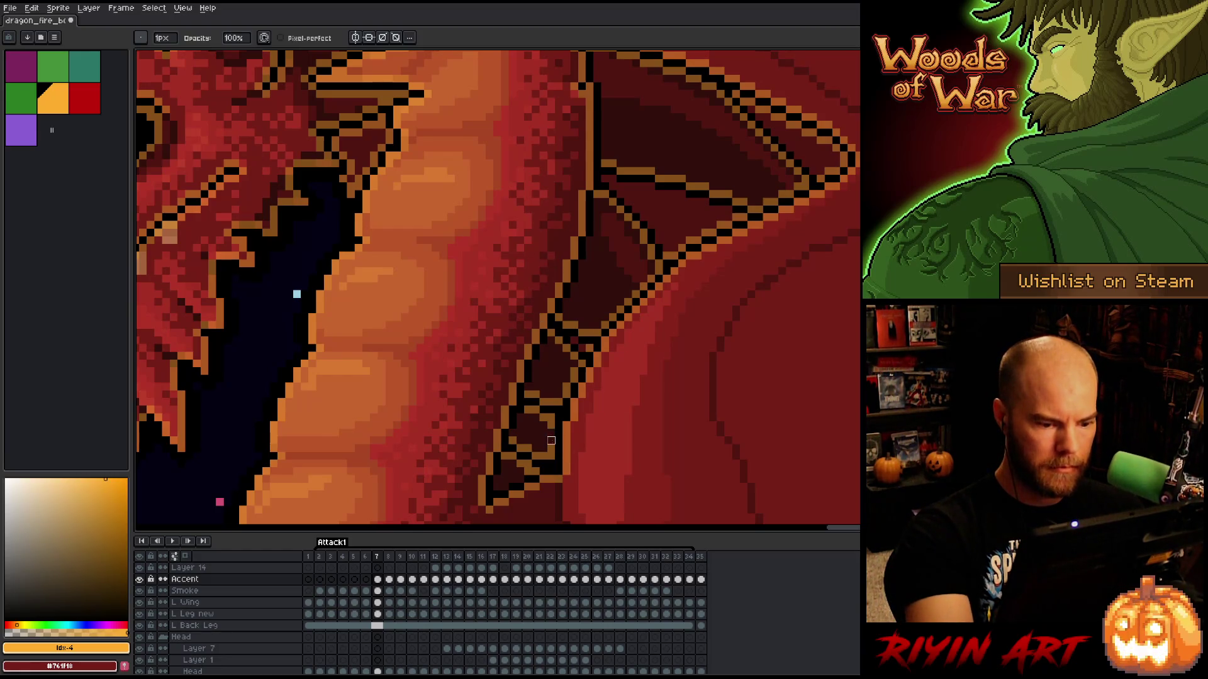
- Switch the pencil to Pixel-perfect mode and open the Accent layer's properties
scroll(760, 380, down, 5)
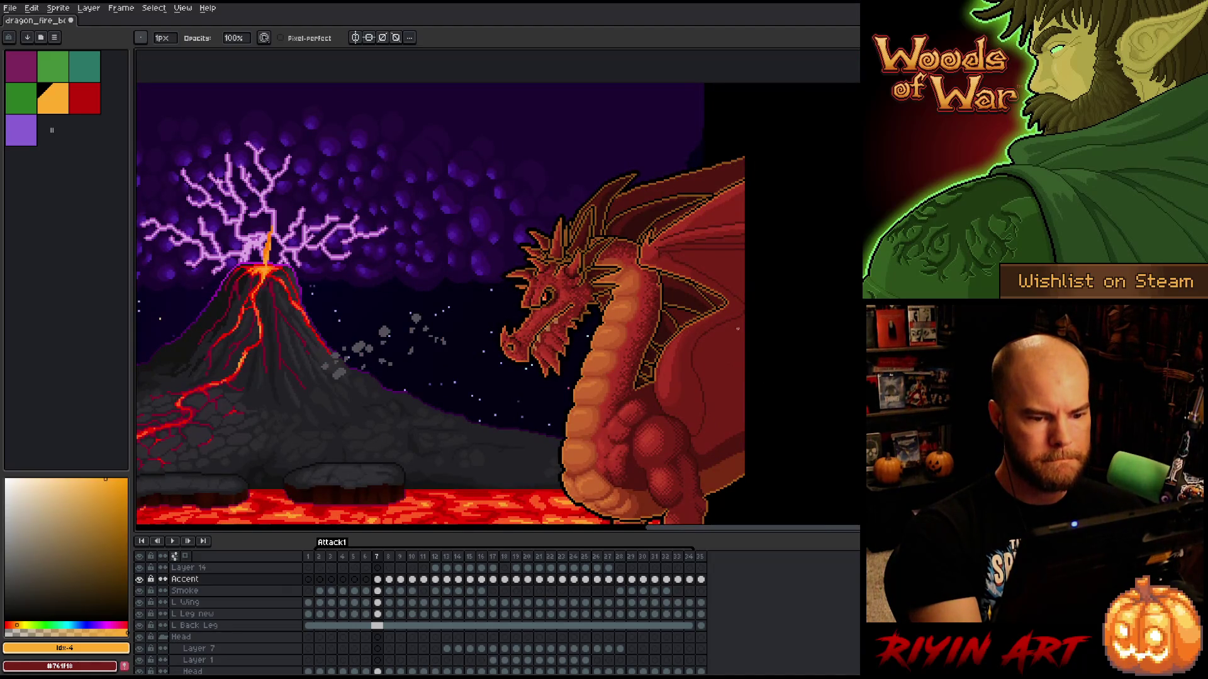
scroll(737, 328, up, 4)
key(b)
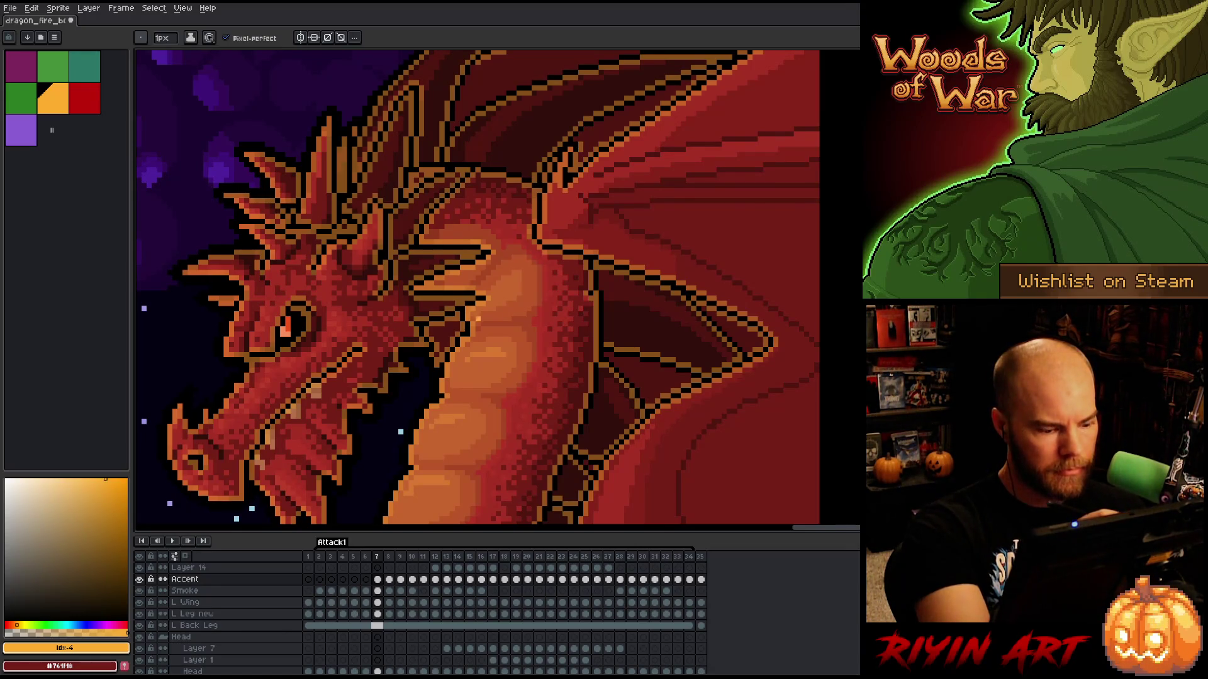
double_click(211, 580)
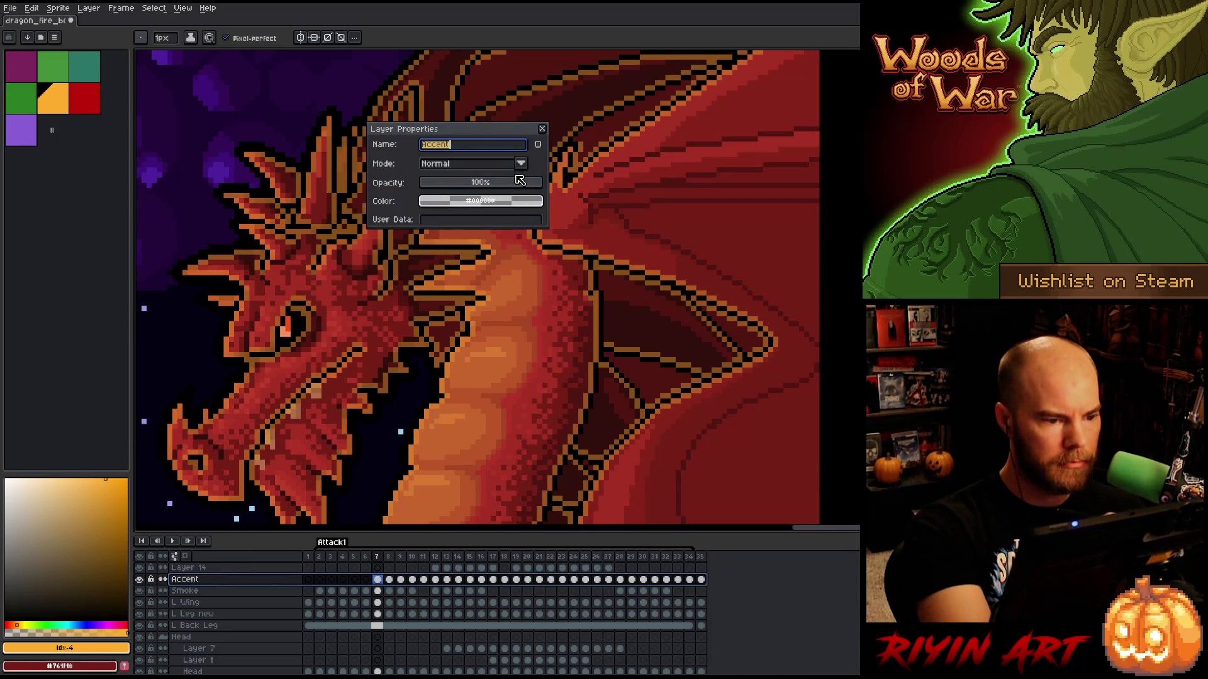
- Solo the Accent layer, eyedrop its orange line colour #fdac2d, then show all layers again
click(542, 128)
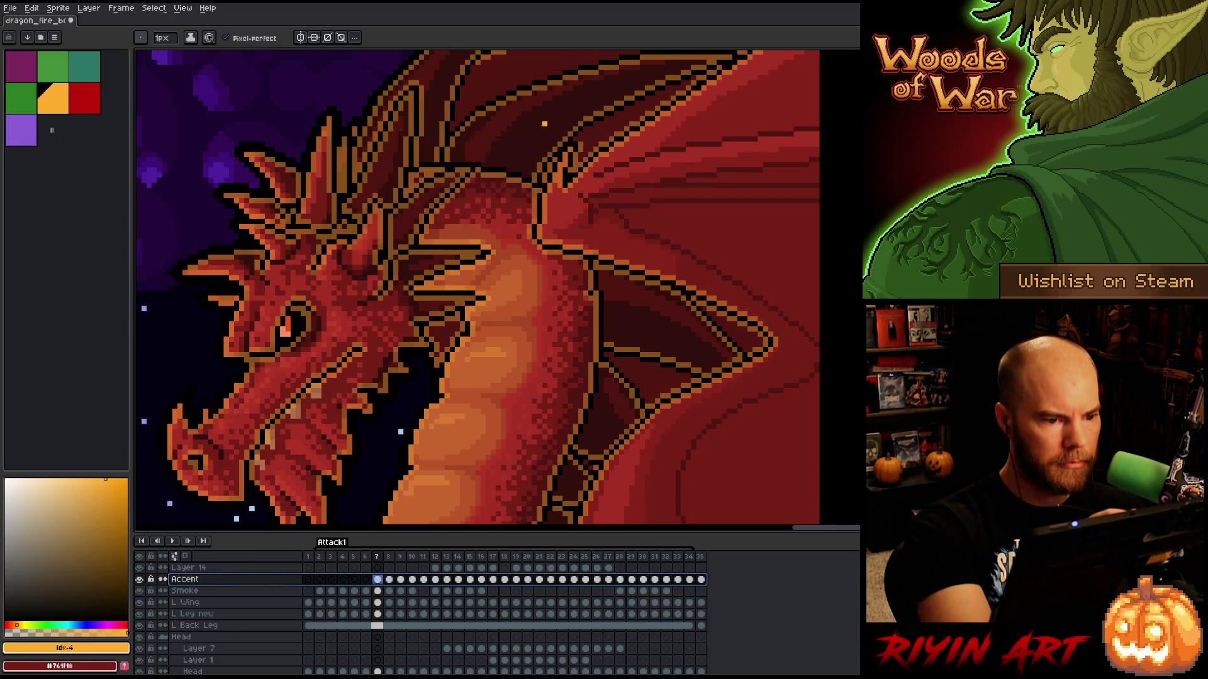
double_click(202, 581)
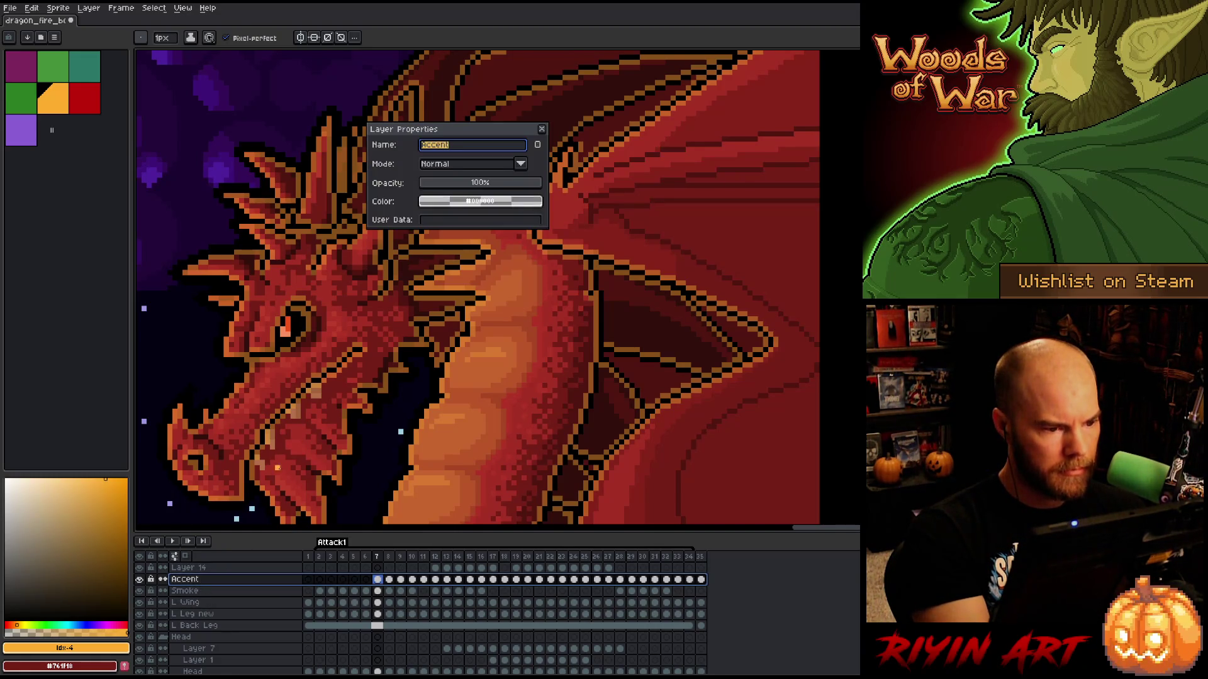
click(544, 130)
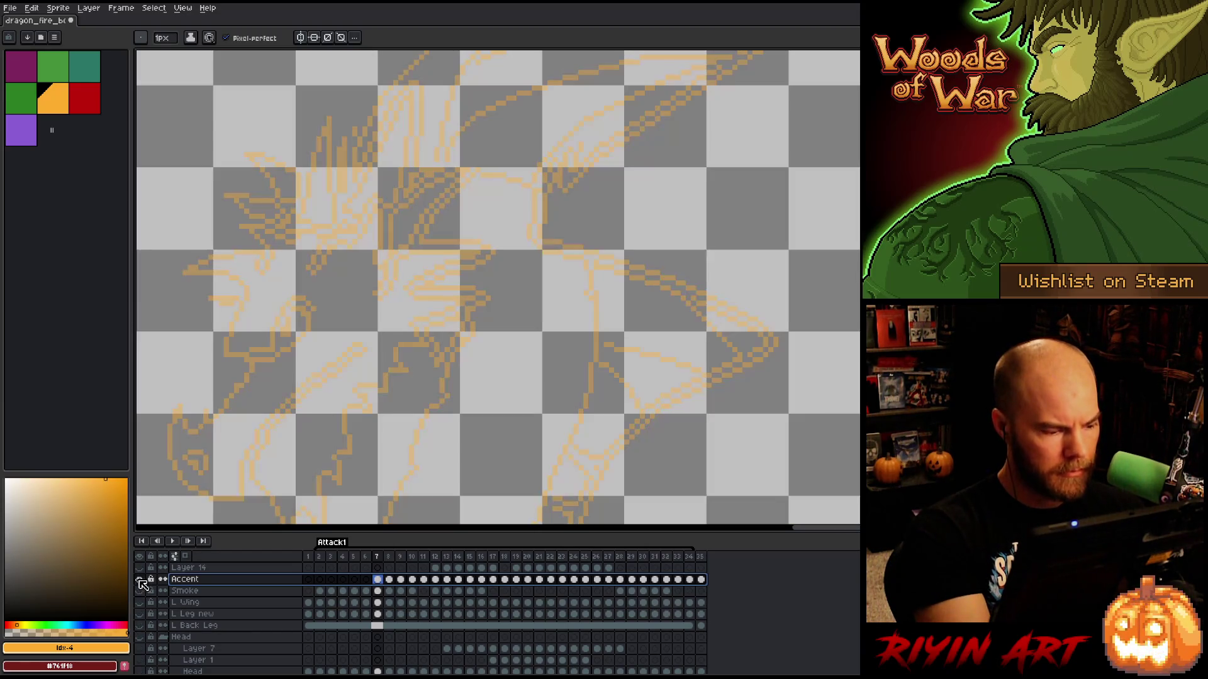
alt+click(139, 579)
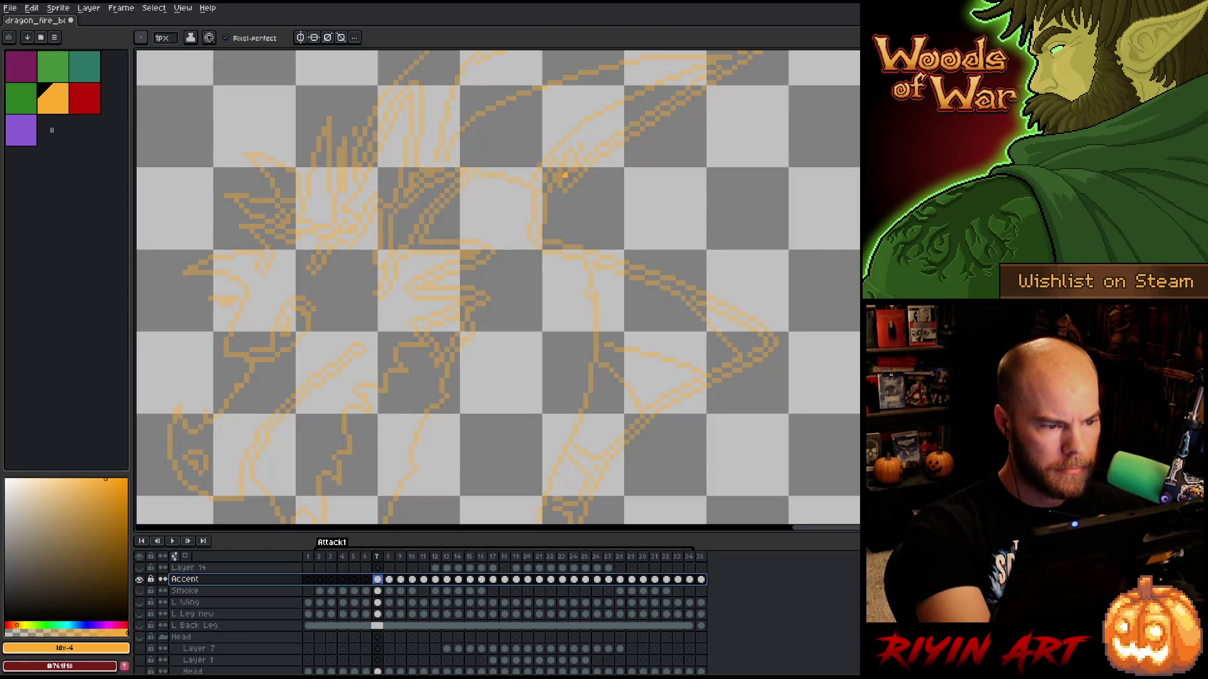
key(i)
click(560, 177)
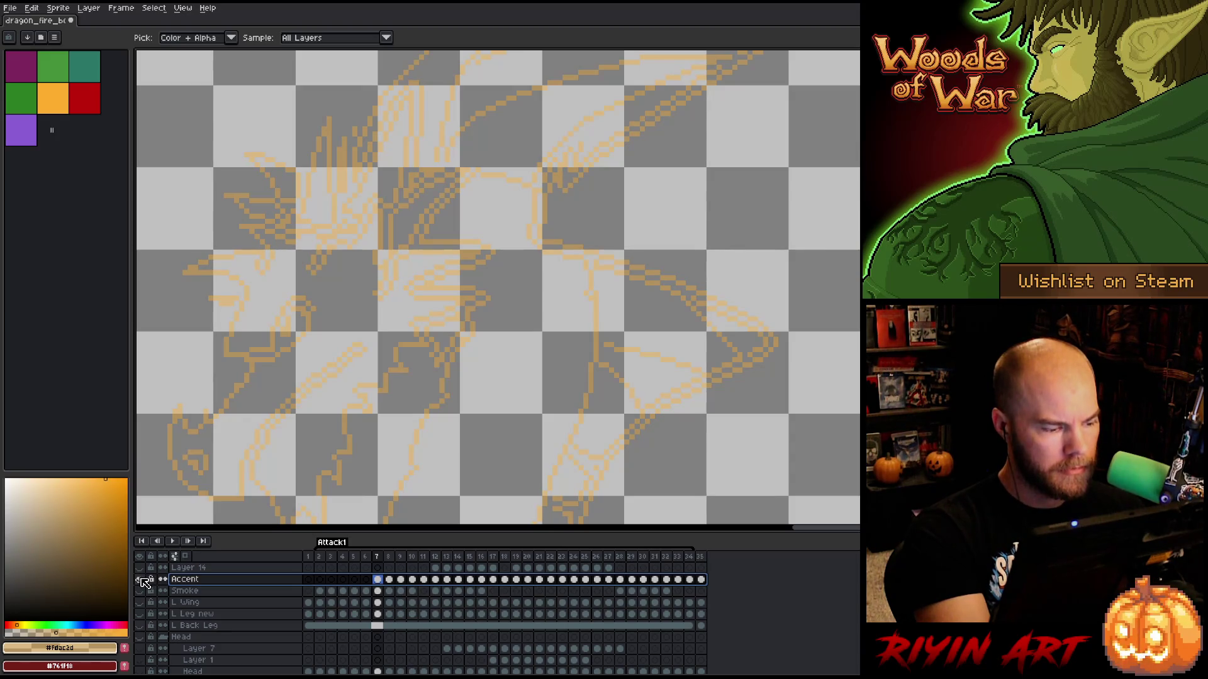
alt+click(141, 579)
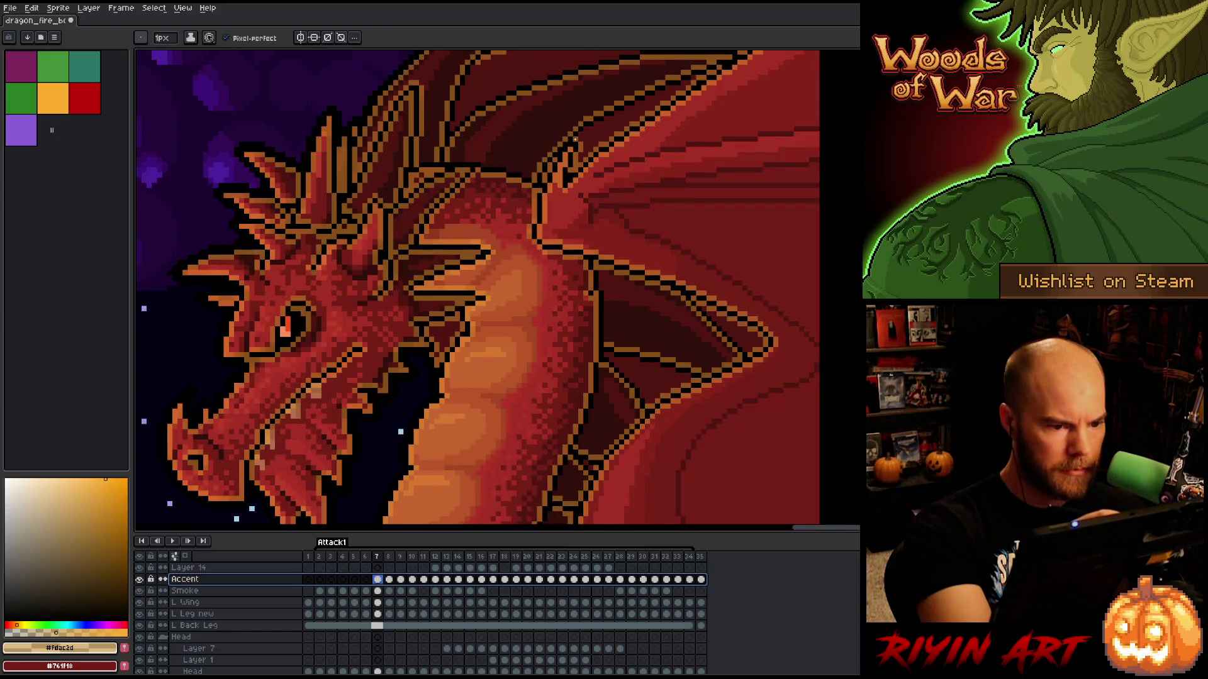
scroll(716, 320, down, 3)
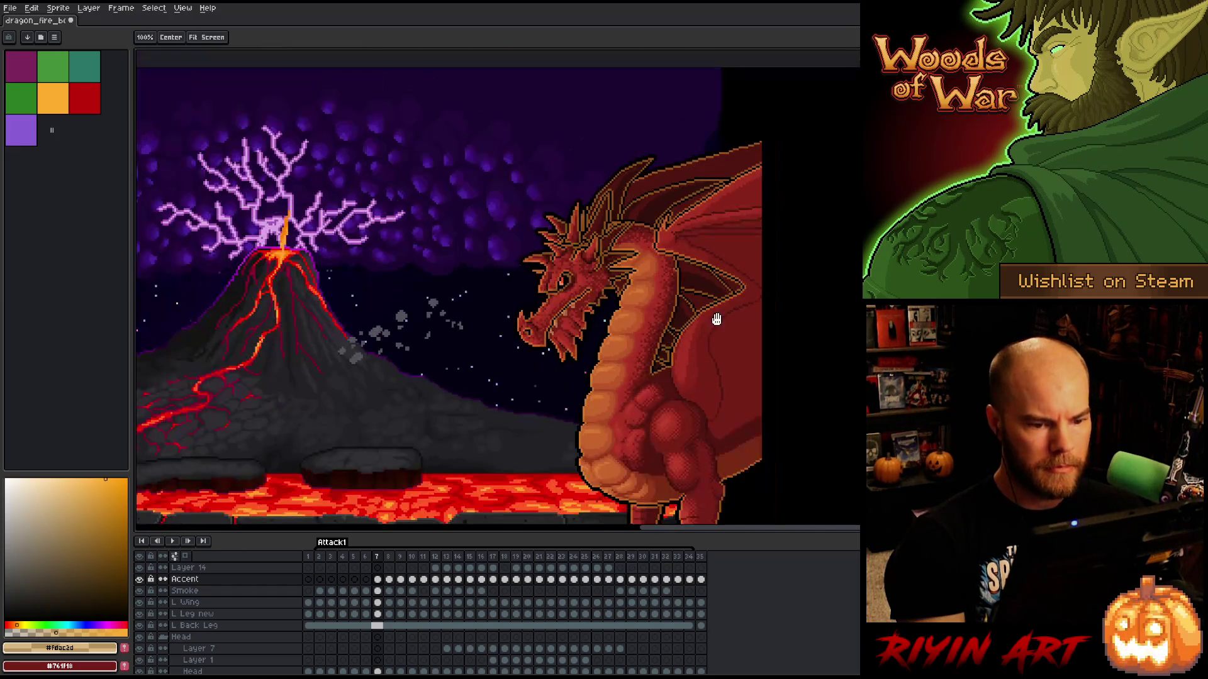
drag(717, 320, 504, 295)
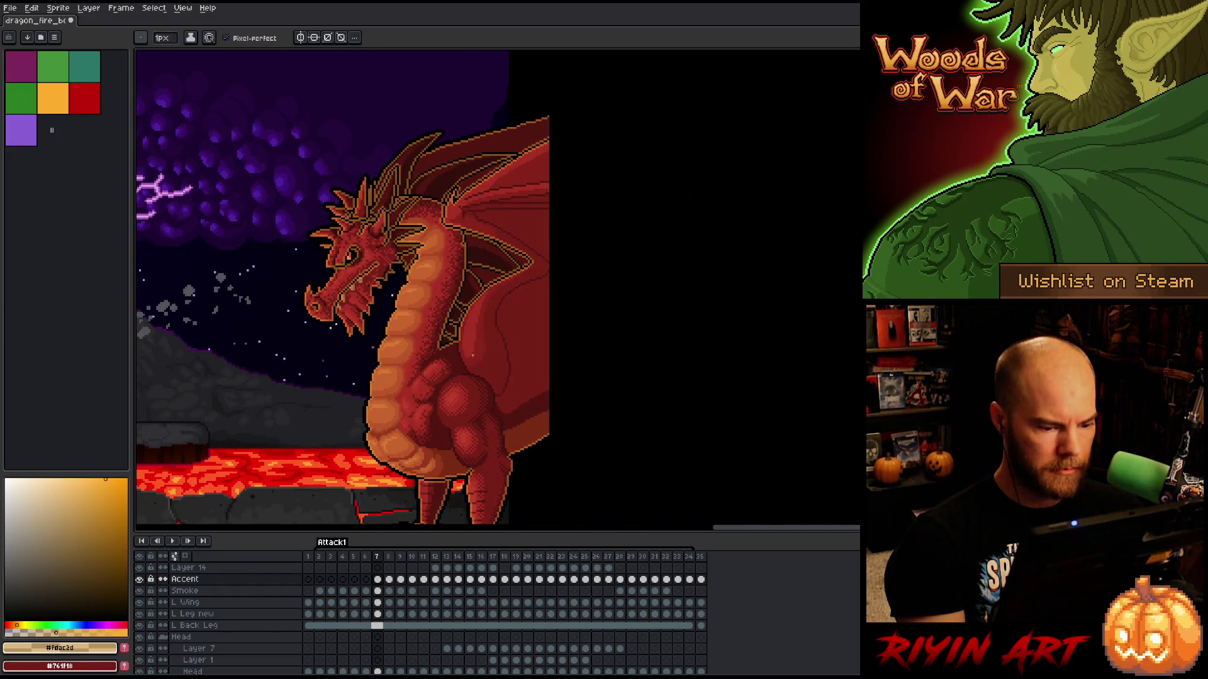
scroll(473, 356, down, 3)
scroll(460, 478, up, 5)
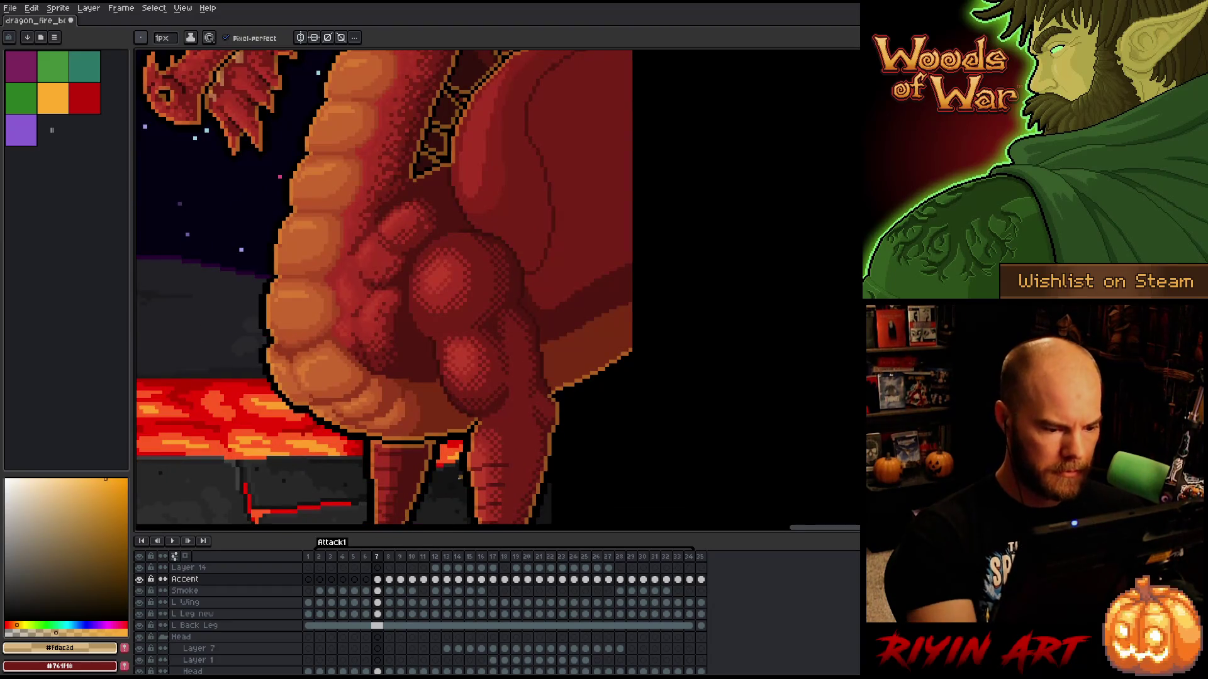
key(e)
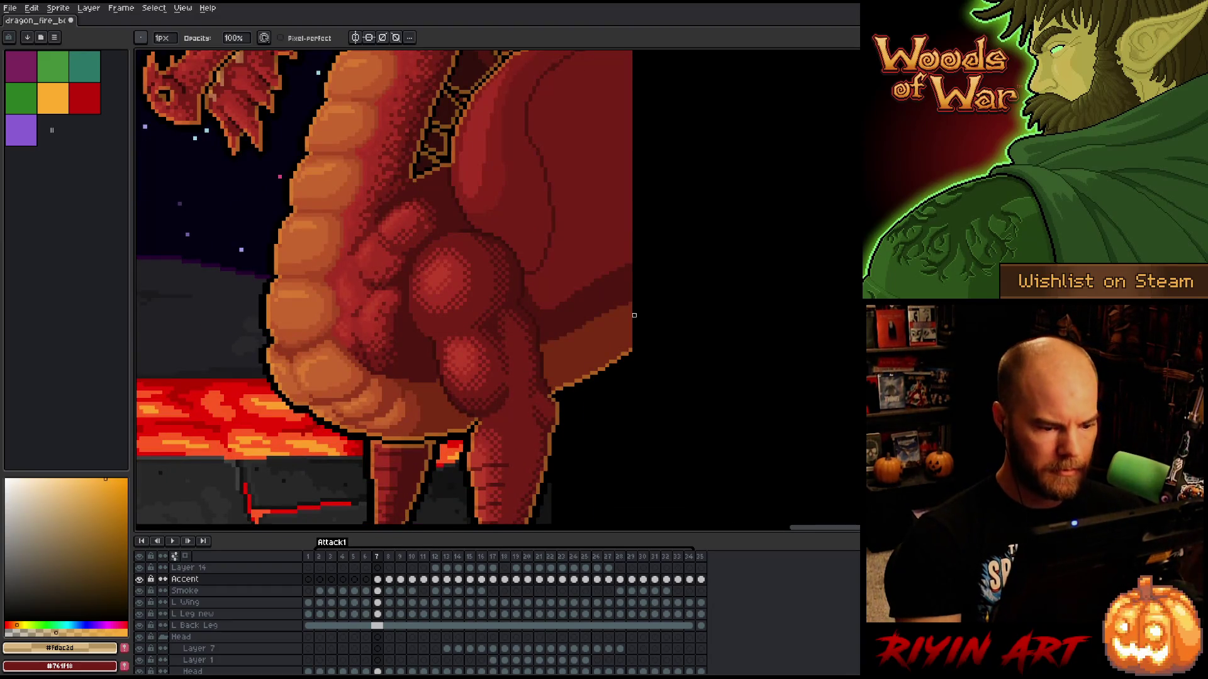
scroll(634, 315, down, 3)
scroll(587, 352, up, 1)
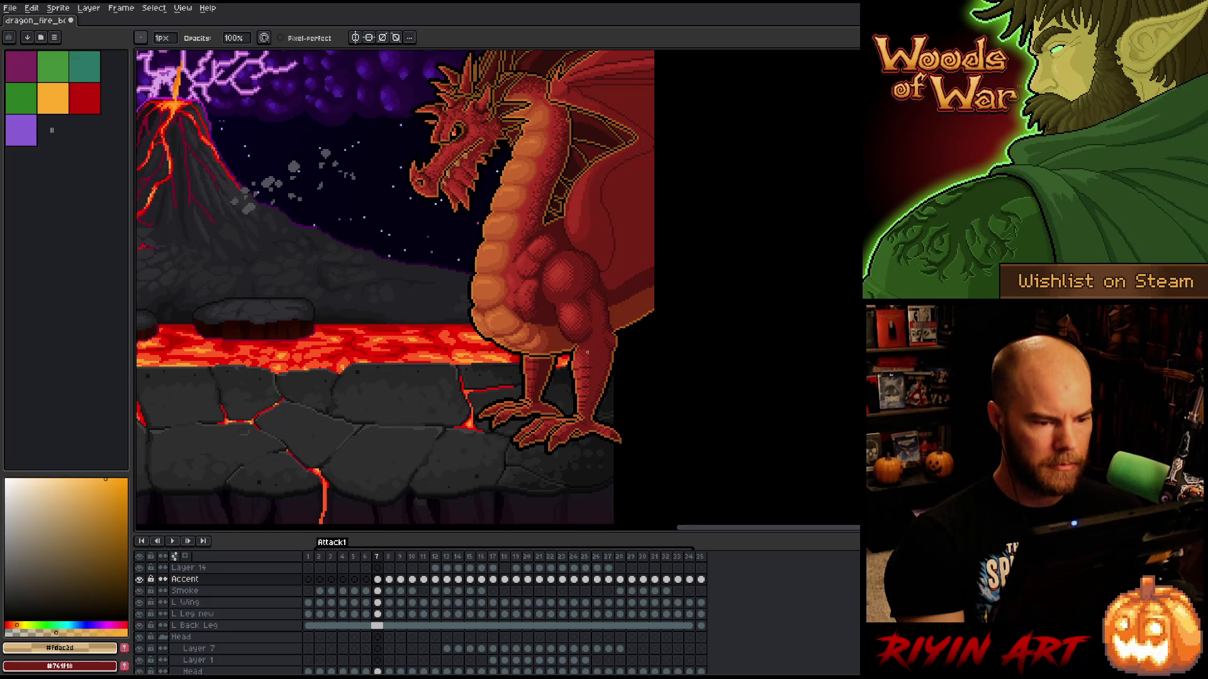
scroll(587, 351, down, 1)
scroll(591, 352, up, 3)
scroll(602, 353, down, 1)
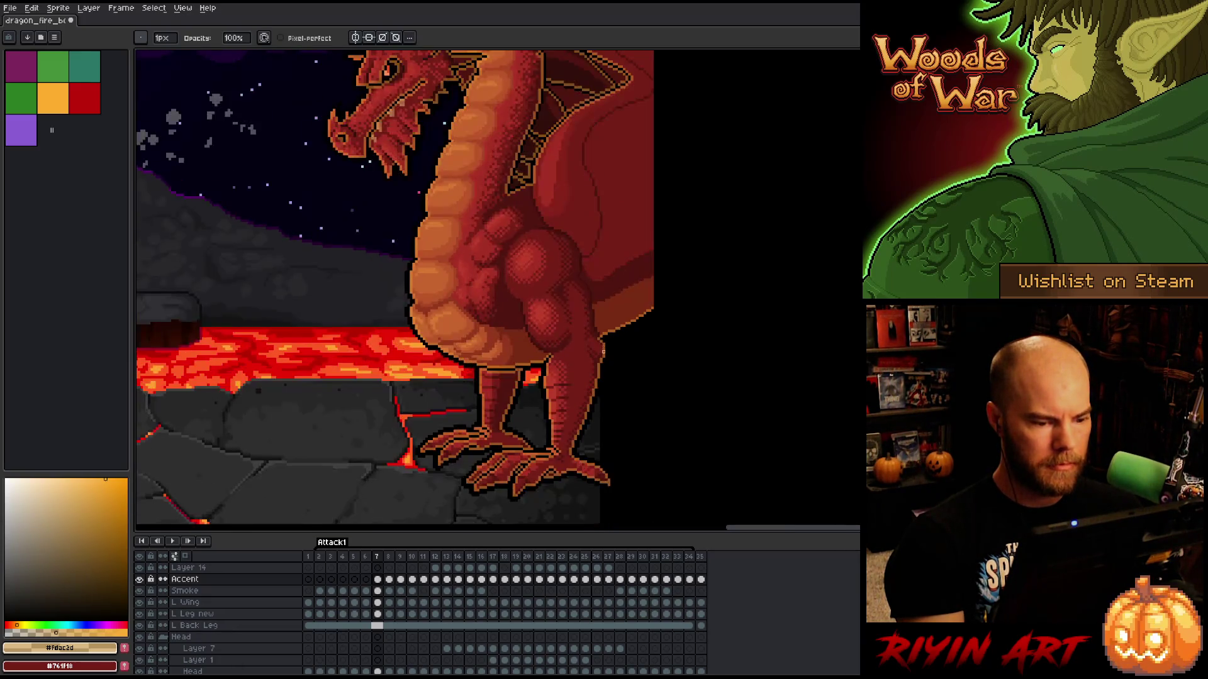
scroll(602, 352, down, 1)
scroll(518, 119, up, 1)
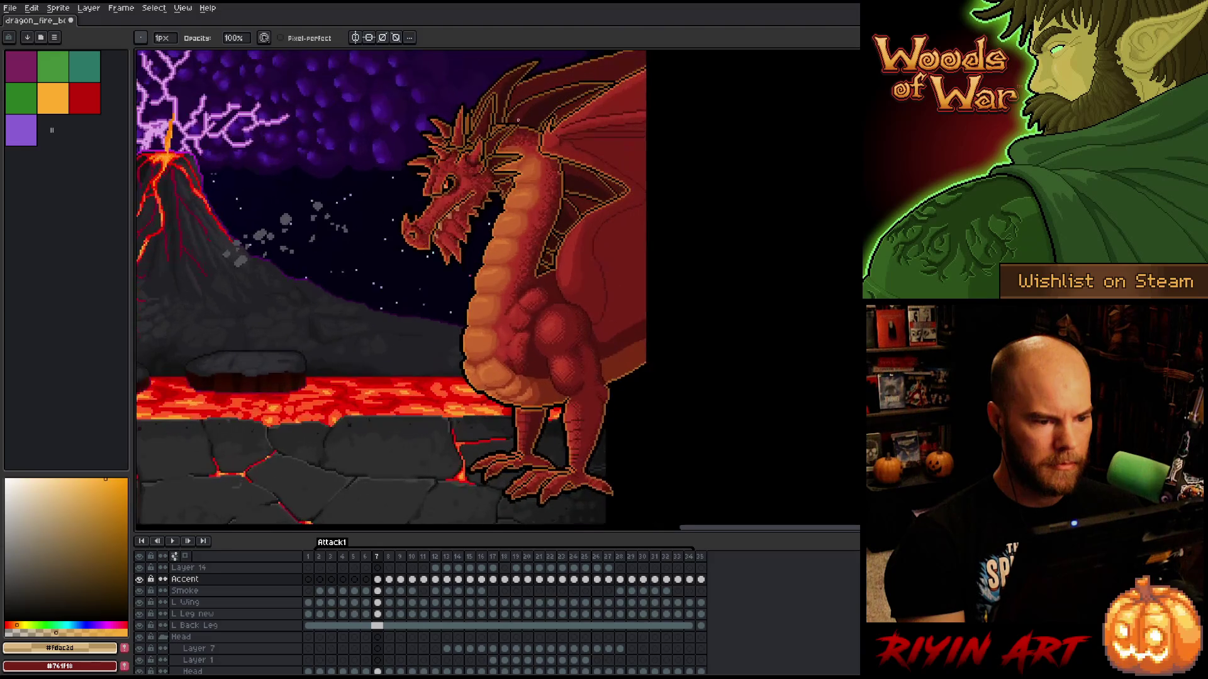
scroll(539, 283, up, 1)
scroll(405, 320, up, 2)
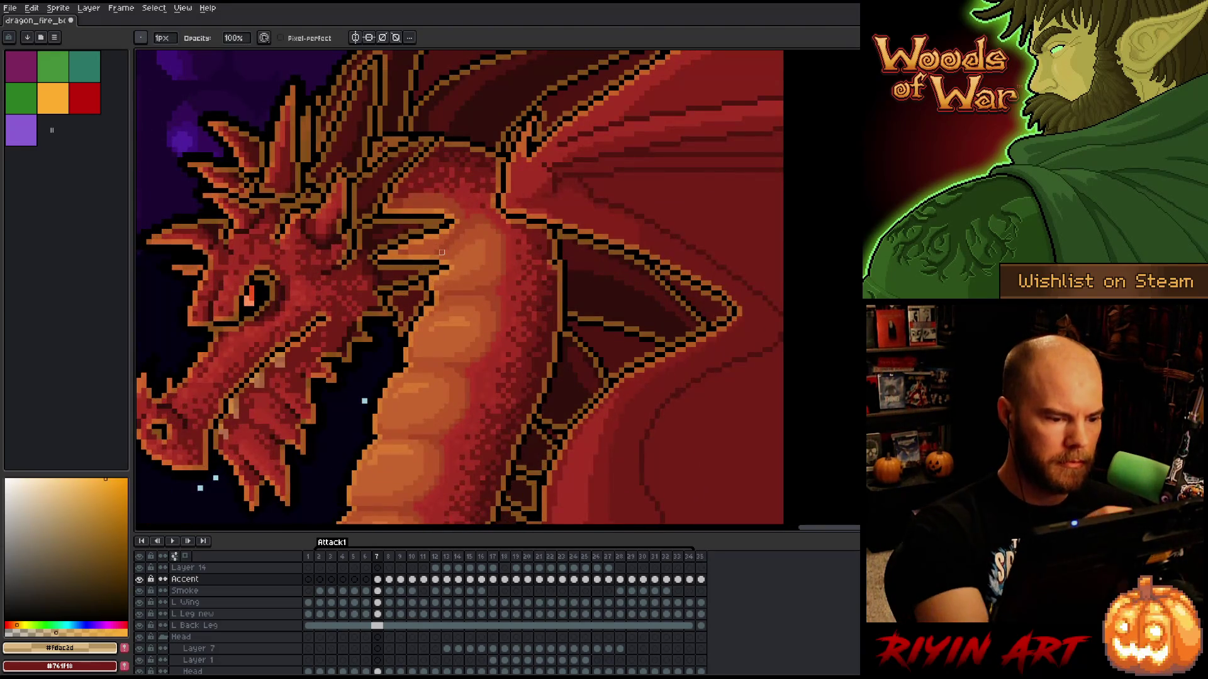
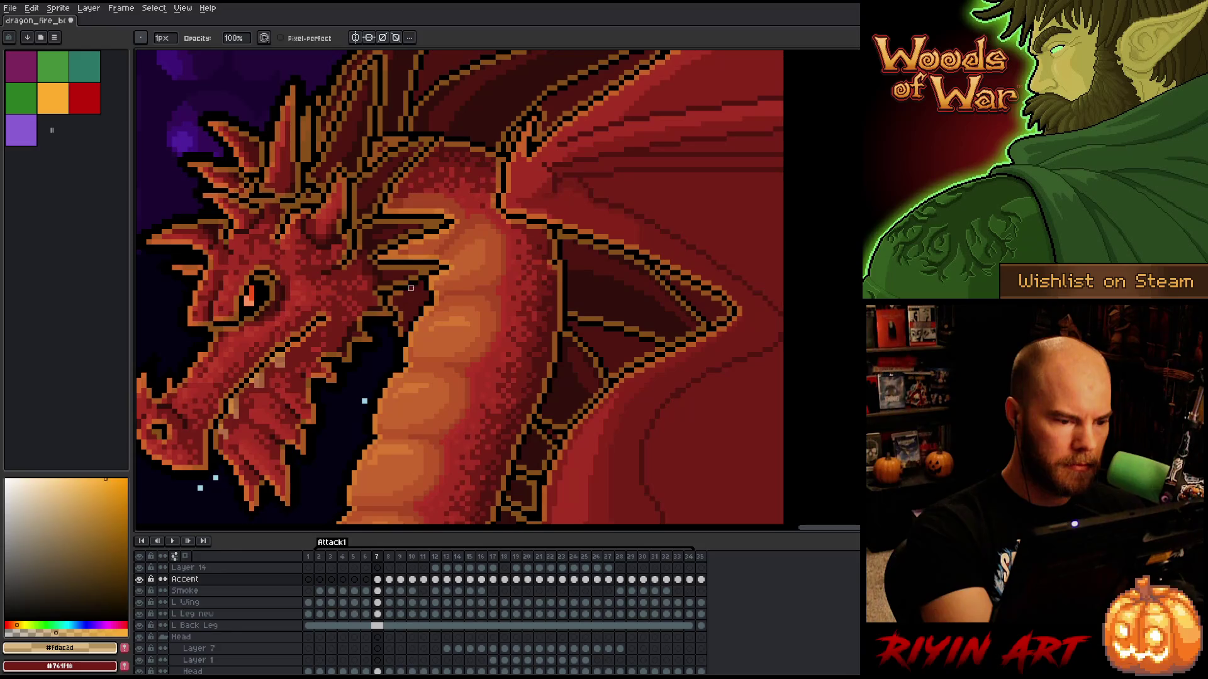
- Step back and forward through the Attack1 frames to land on frame 8
scroll(406, 293, down, 2)
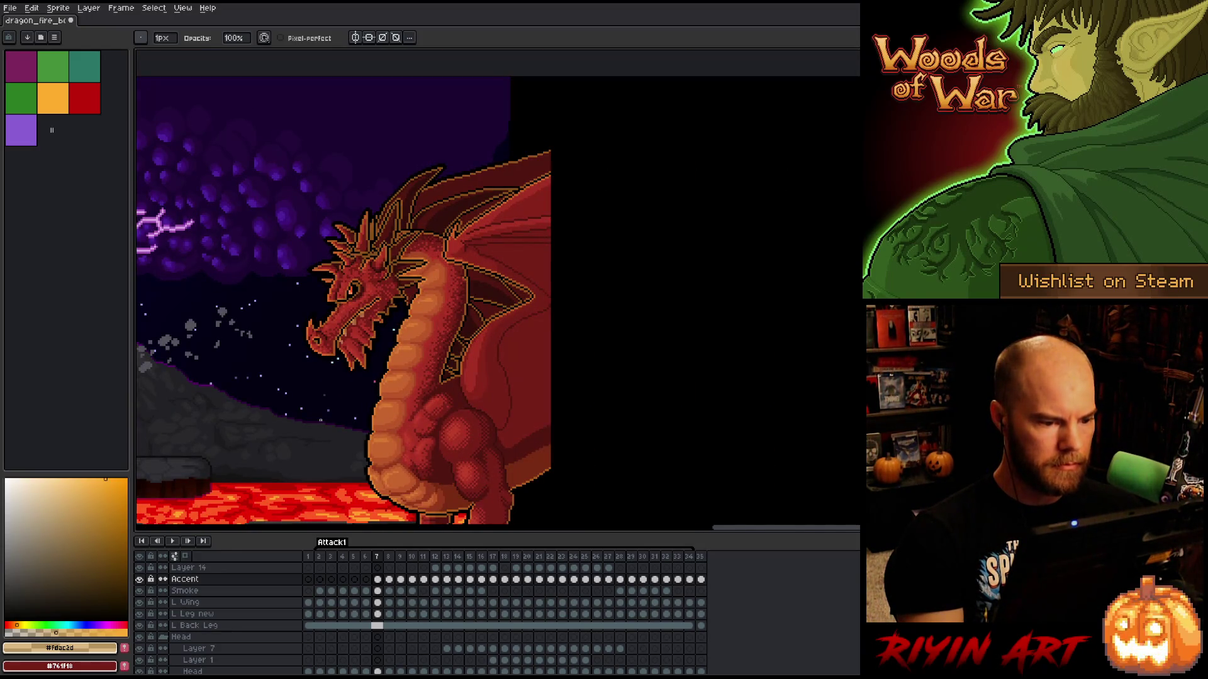
key(Left)
key(Right)
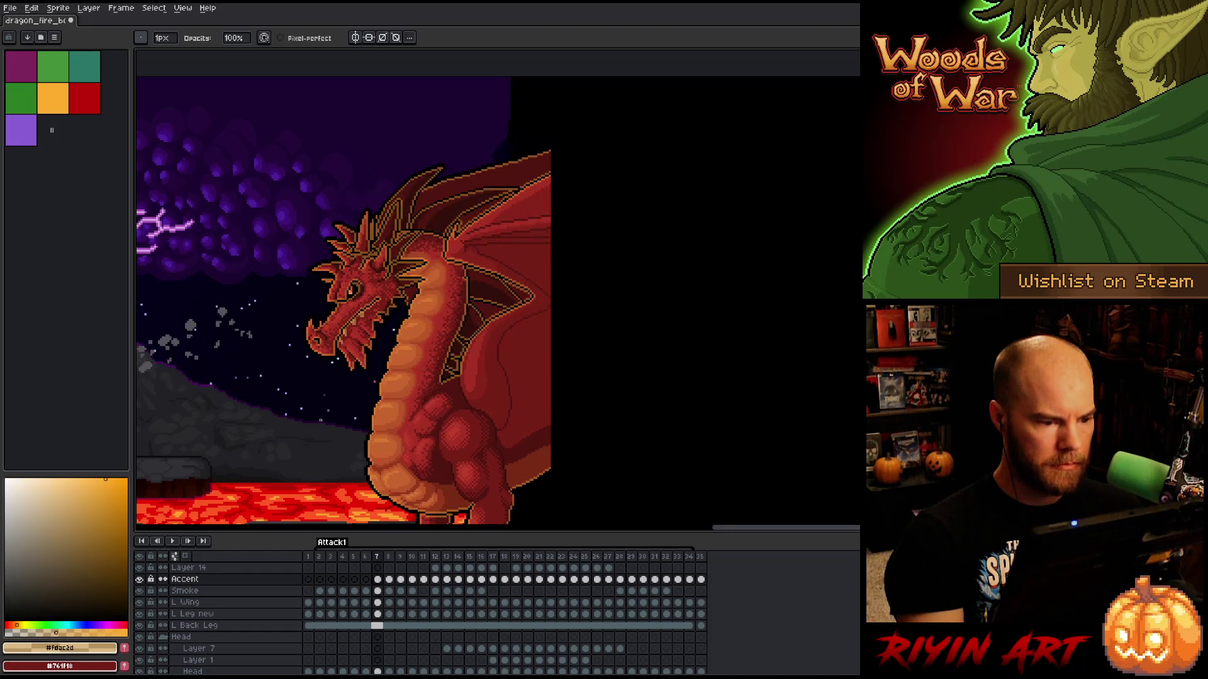
key(Right)
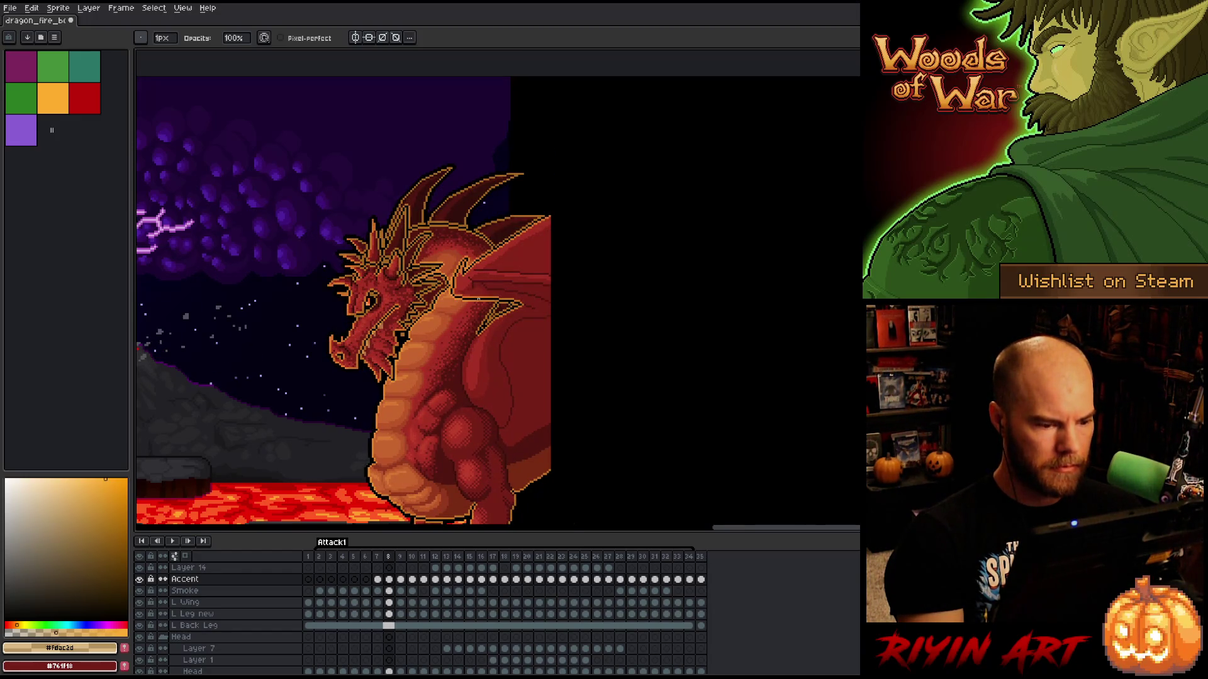
- Zoom and pan frame 8 to show the dark sky and upper wing edge
scroll(478, 299, up, 2)
scroll(425, 340, down, 1)
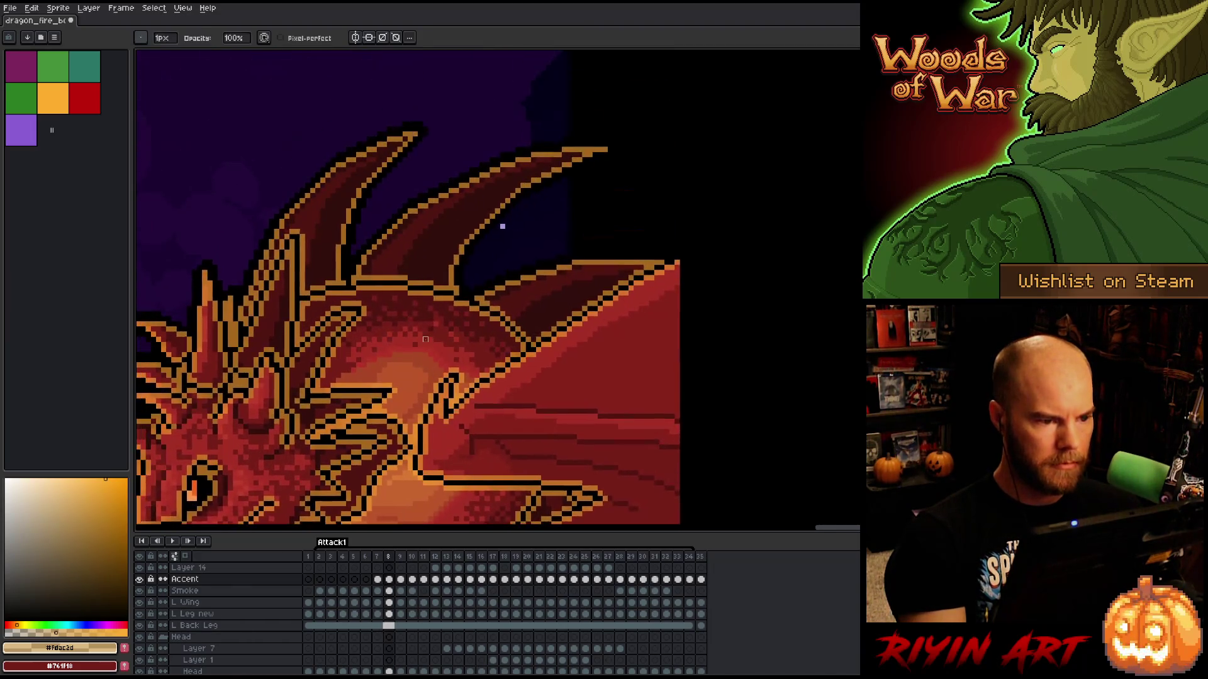
scroll(425, 340, up, 2)
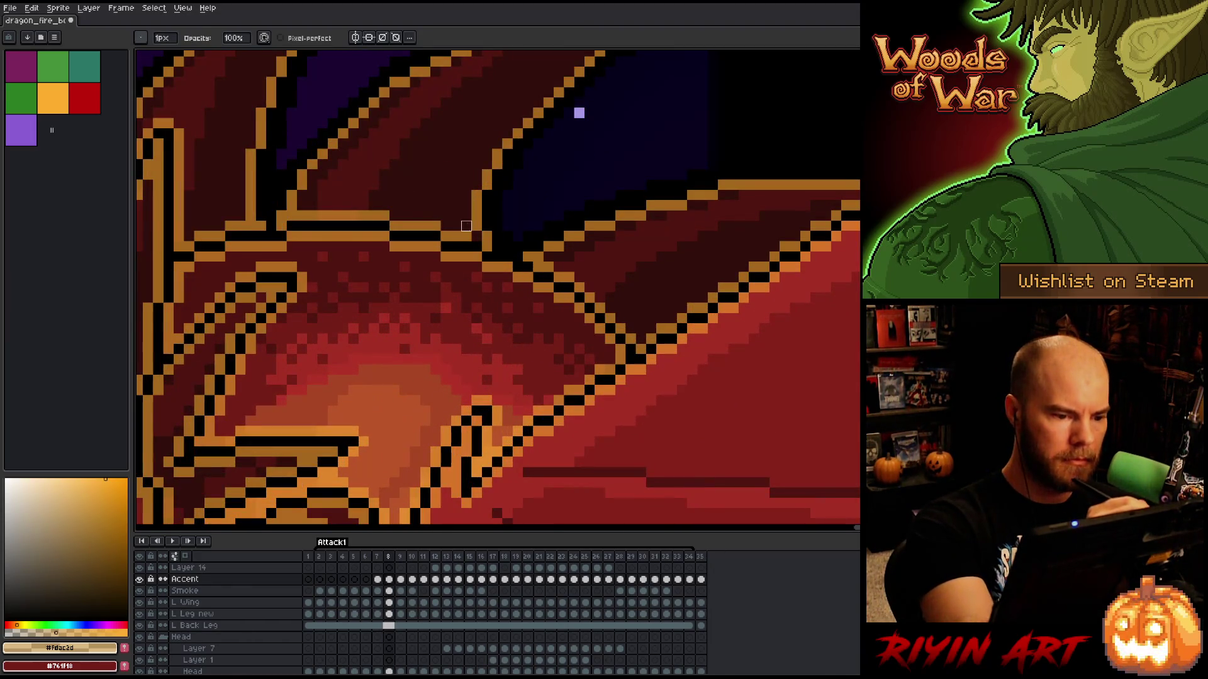
scroll(312, 216, down, 1)
scroll(522, 200, up, 1)
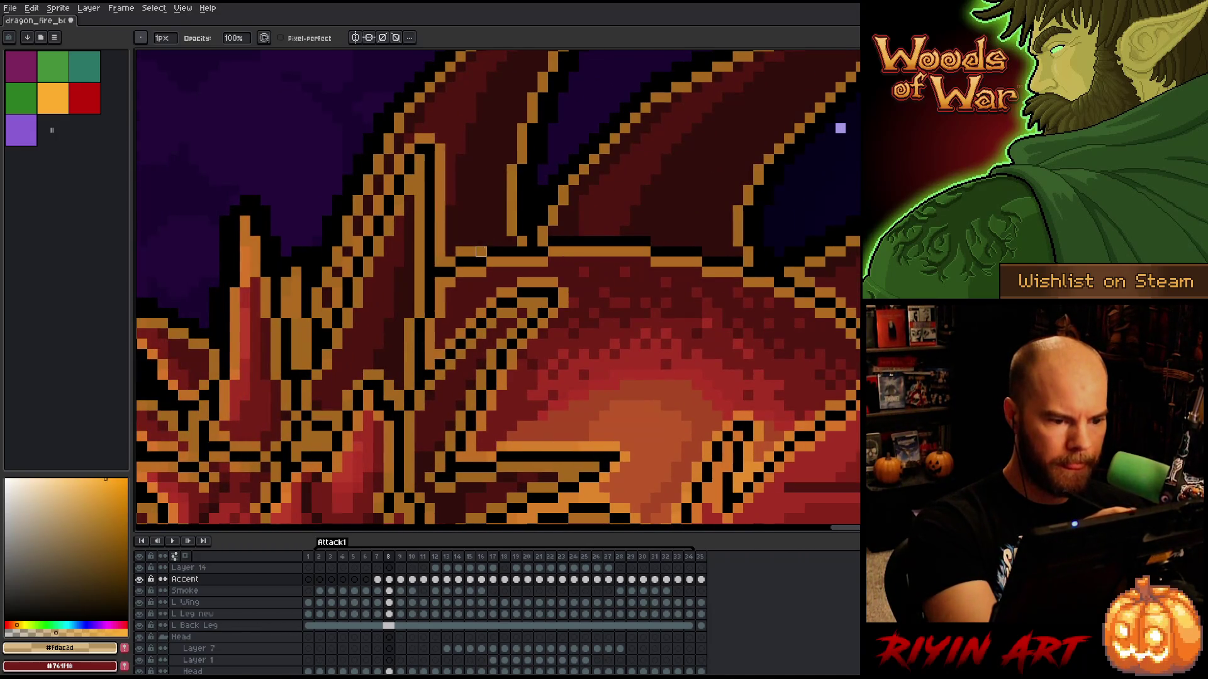
mouse_move(799, 273)
mouse_down()
mouse_move(769, 297)
mouse_move(609, 343)
mouse_move(520, 257)
mouse_move(603, 329)
mouse_up()
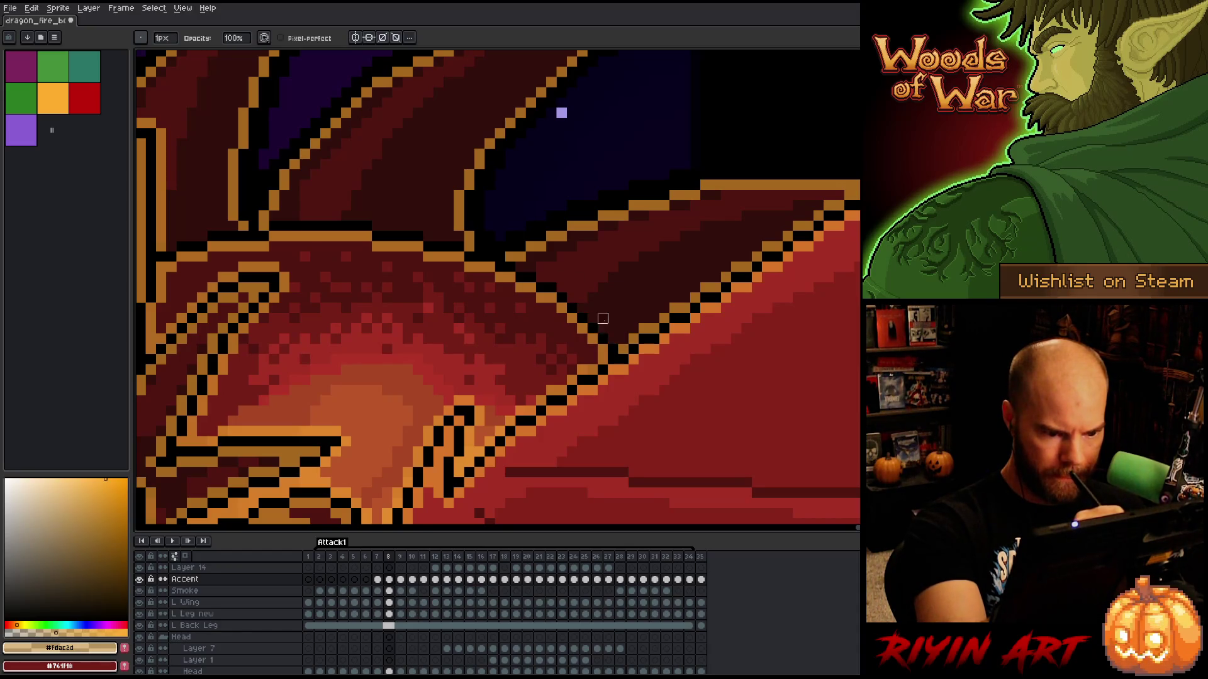
key(space)
mouse_move(723, 437)
mouse_down()
mouse_move(806, 275)
mouse_move(742, 345)
mouse_move(805, 208)
mouse_up()
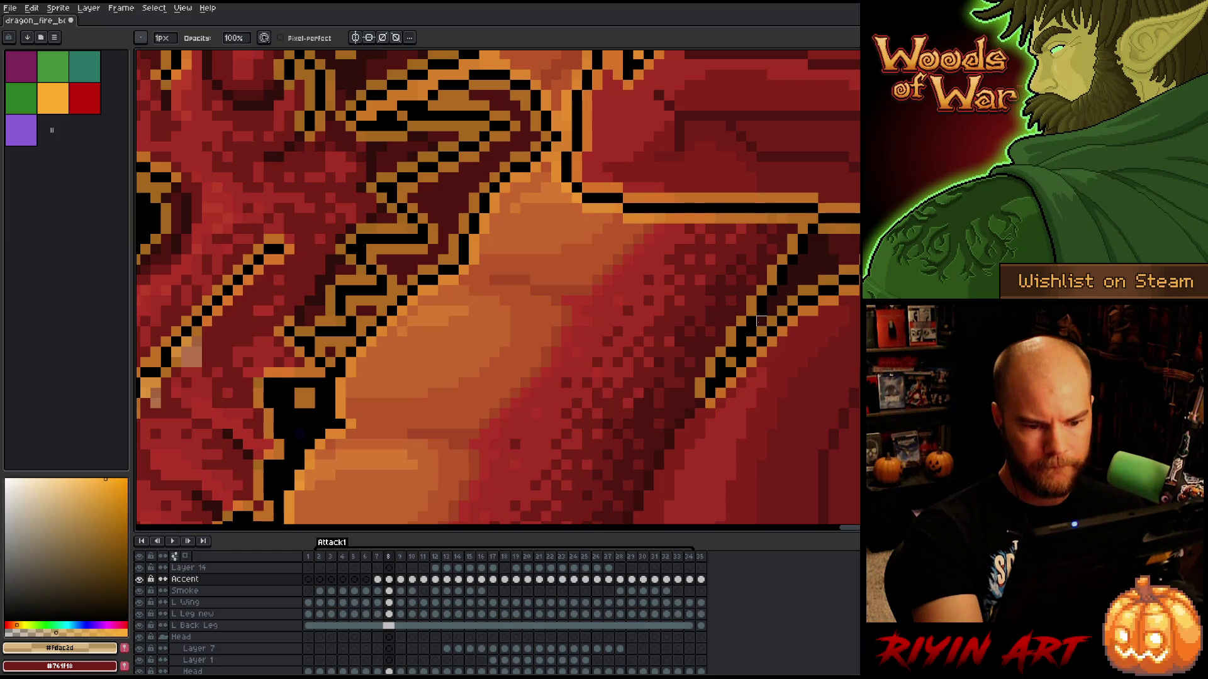
scroll(782, 290, down, 3)
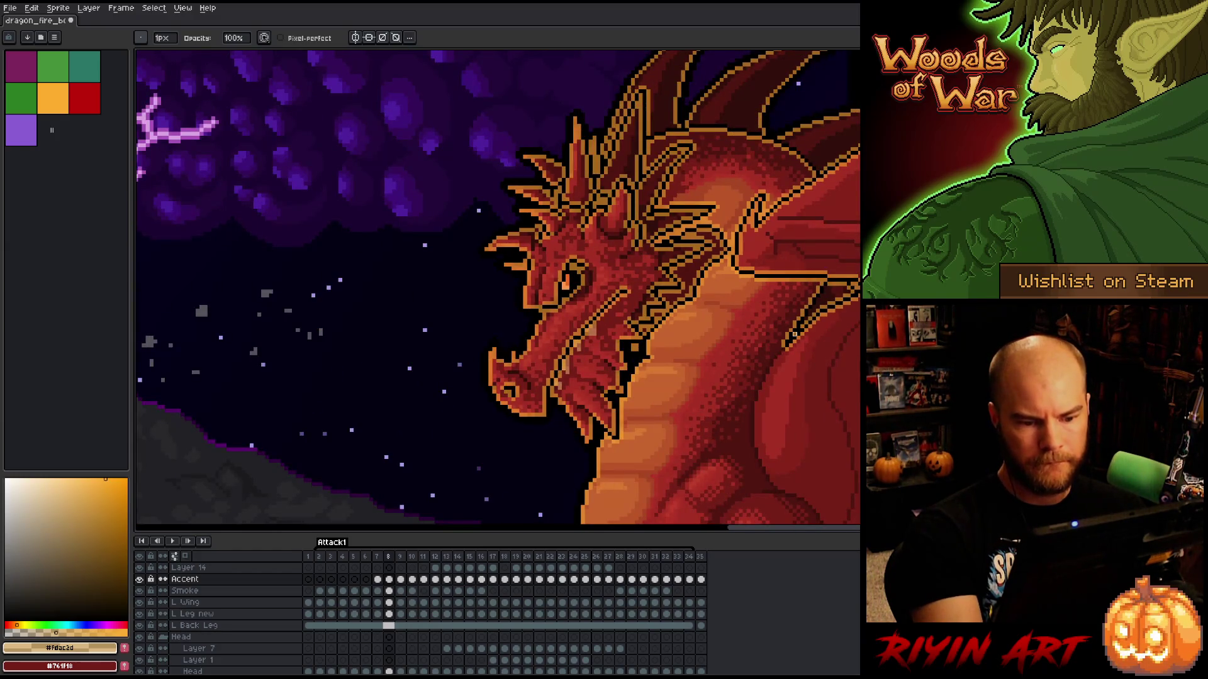
- Centre the dragon's head and wing, then compare the frame 7 and frame 8 poses
drag(752, 395, 557, 426)
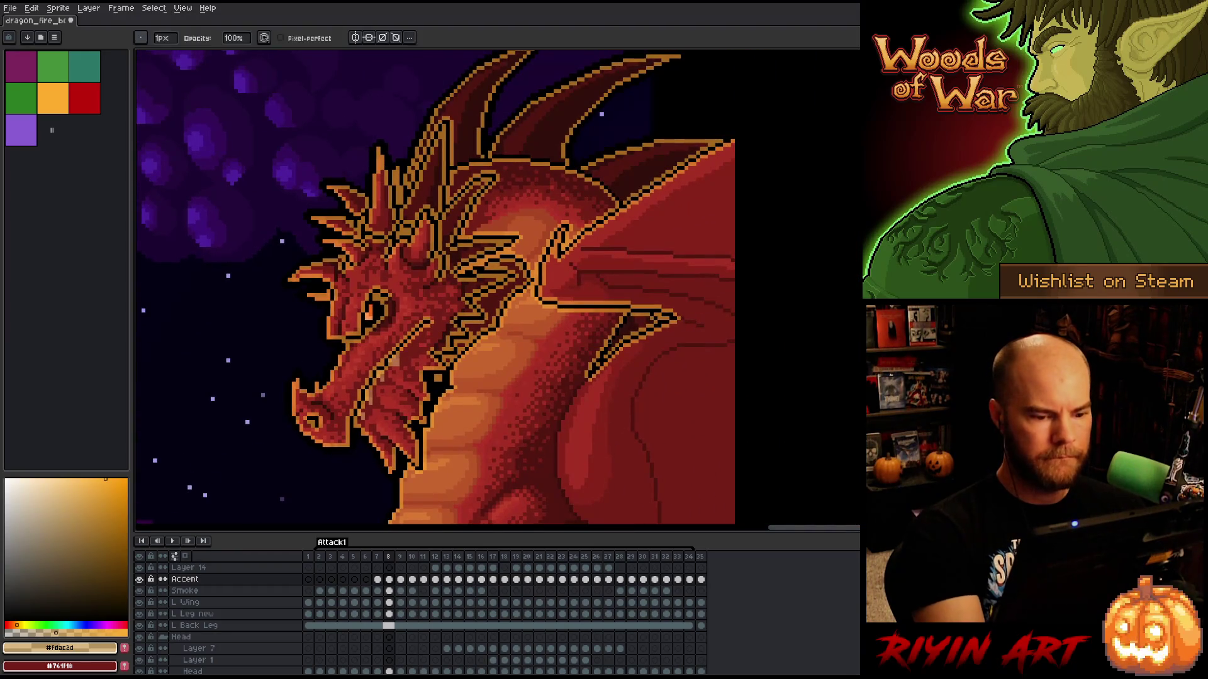
scroll(597, 364, down, 3)
scroll(634, 402, up, 1)
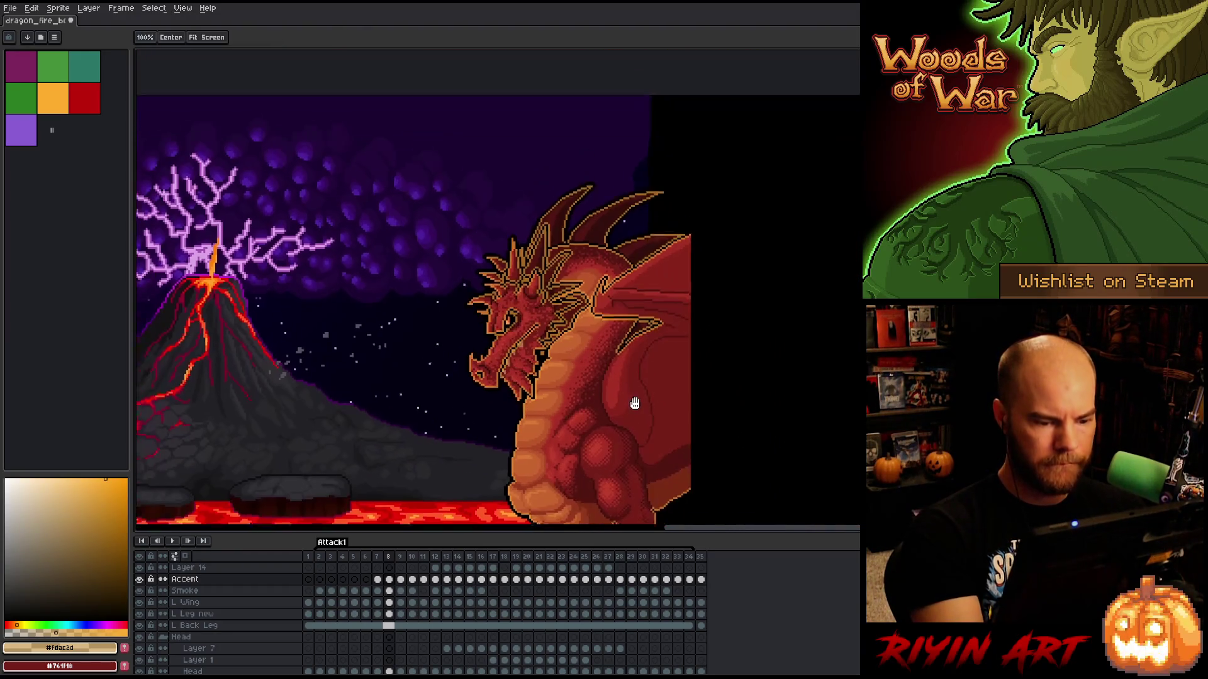
drag(634, 402, 560, 347)
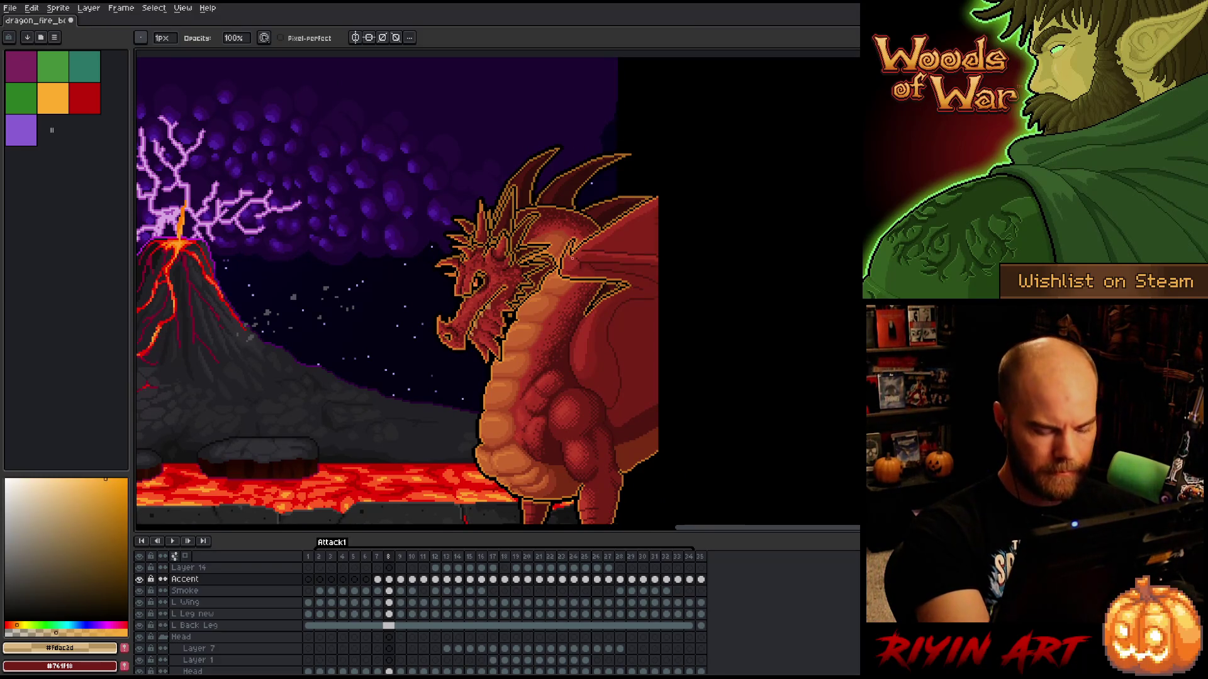
key(Left)
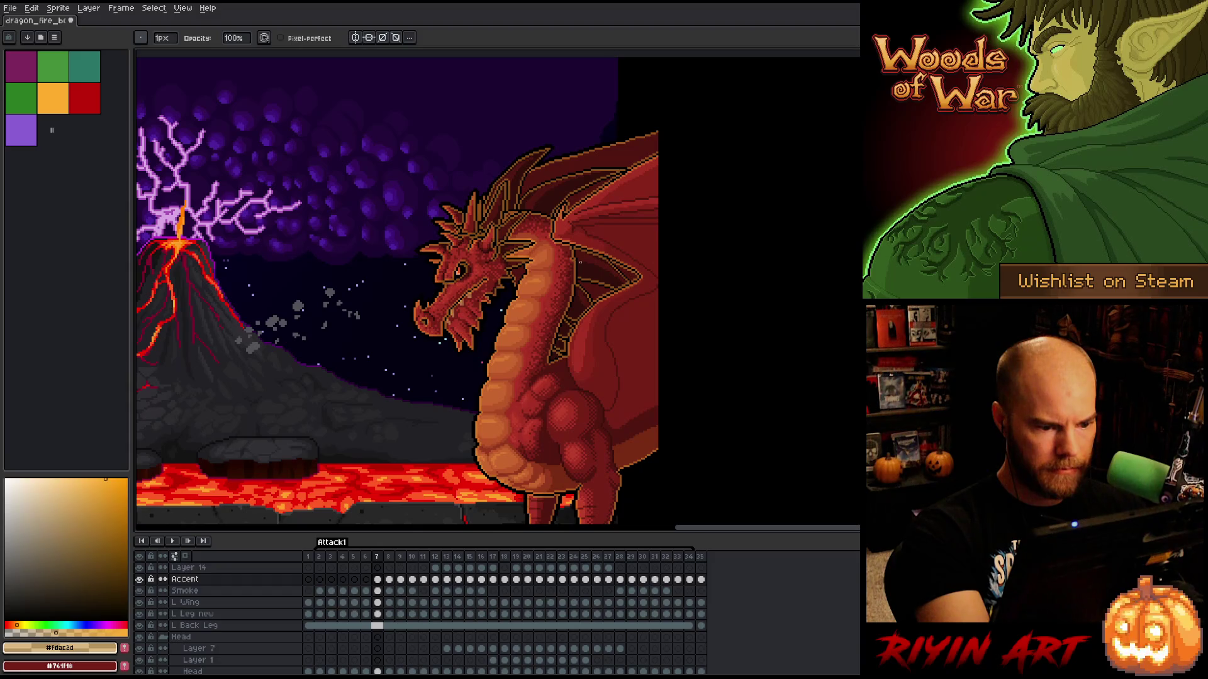
key(Right)
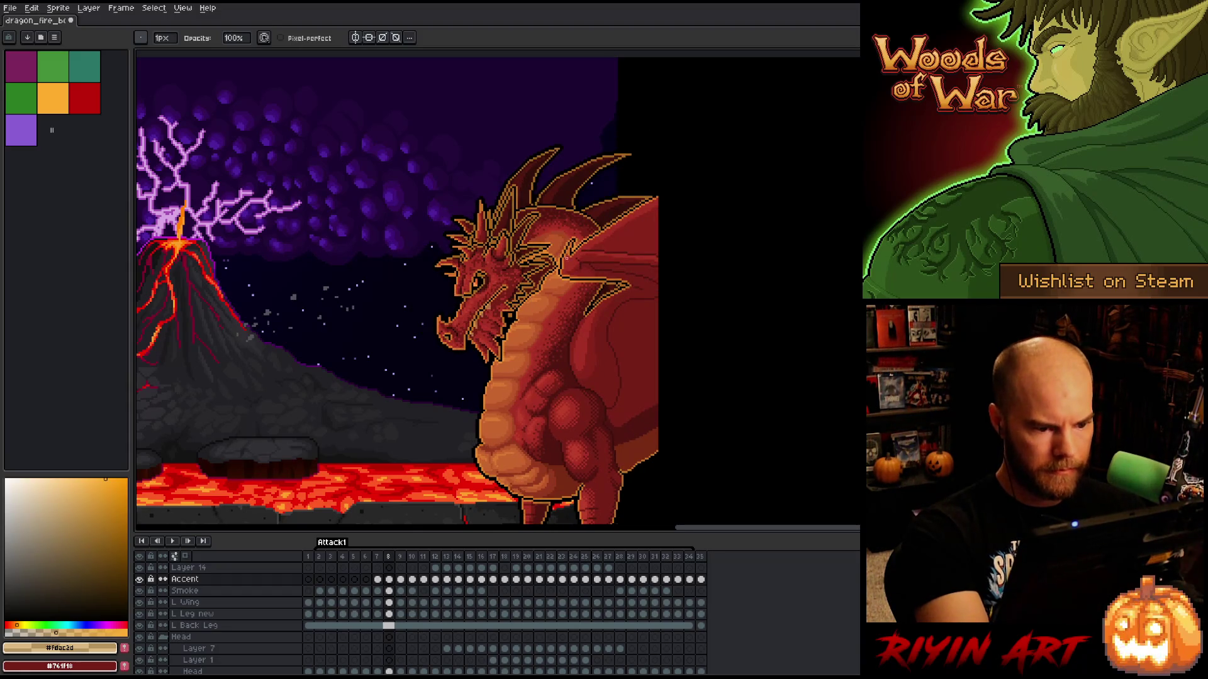
- Switch to the pencil and flip between frames 7 and 8 before advancing to frame 9
scroll(579, 260, up, 3)
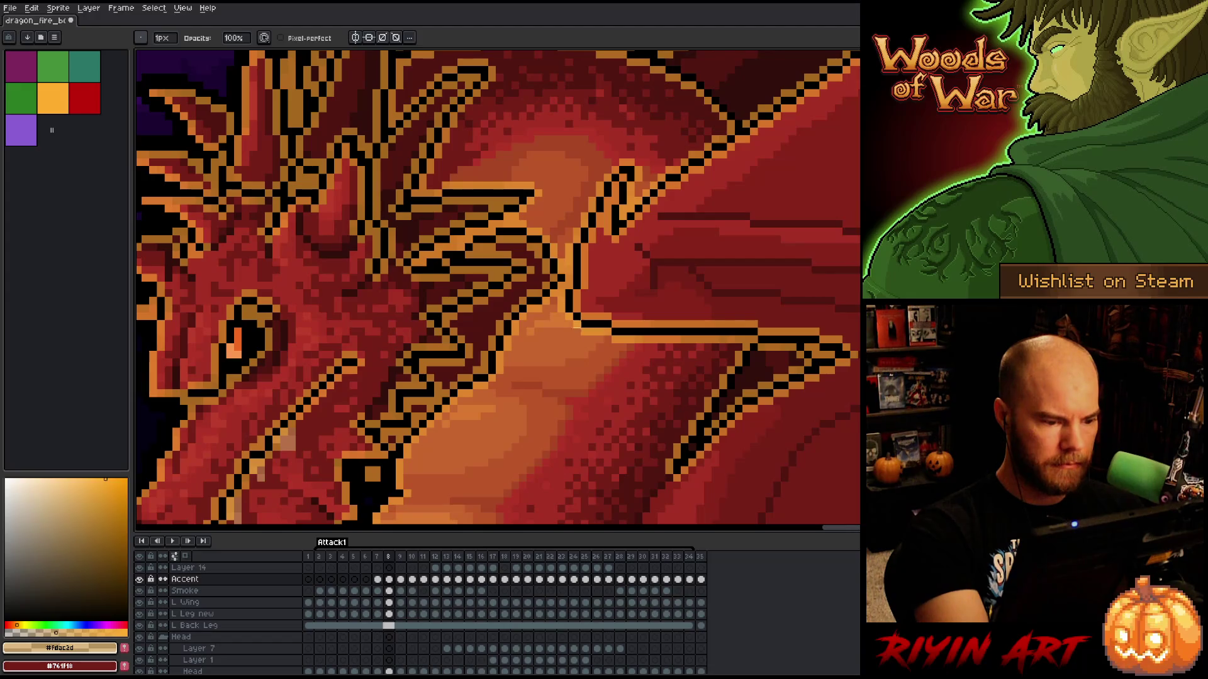
scroll(629, 440, down, 6)
scroll(456, 305, up, 2)
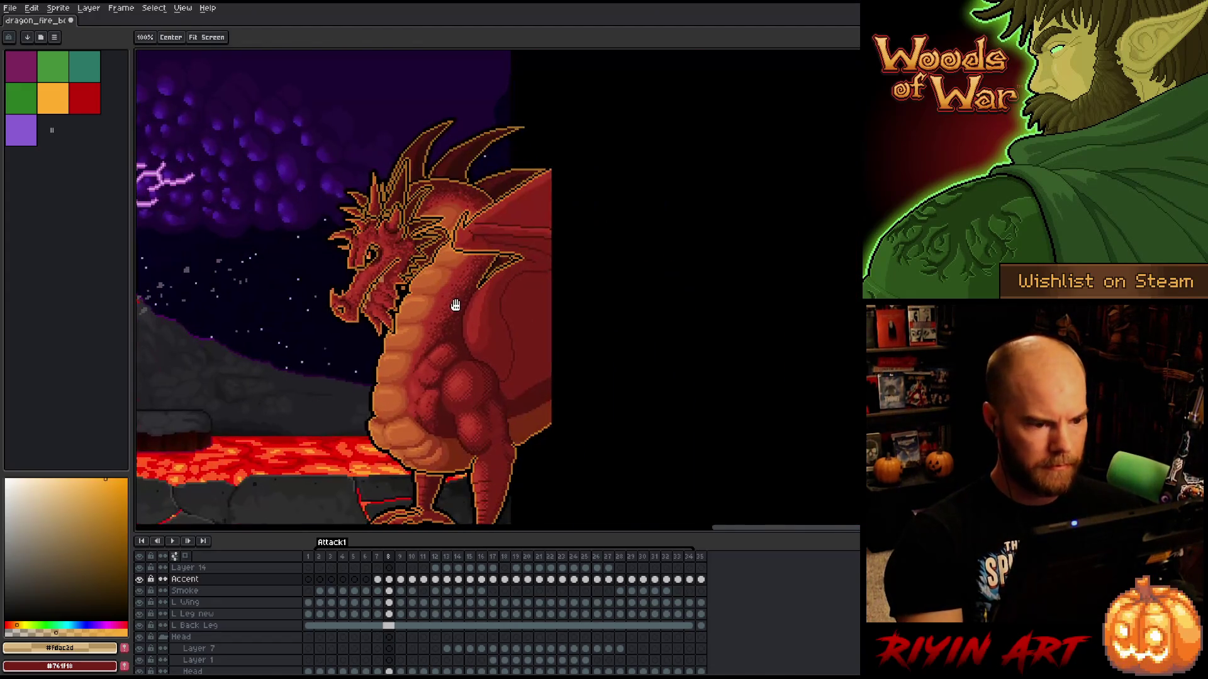
key(b)
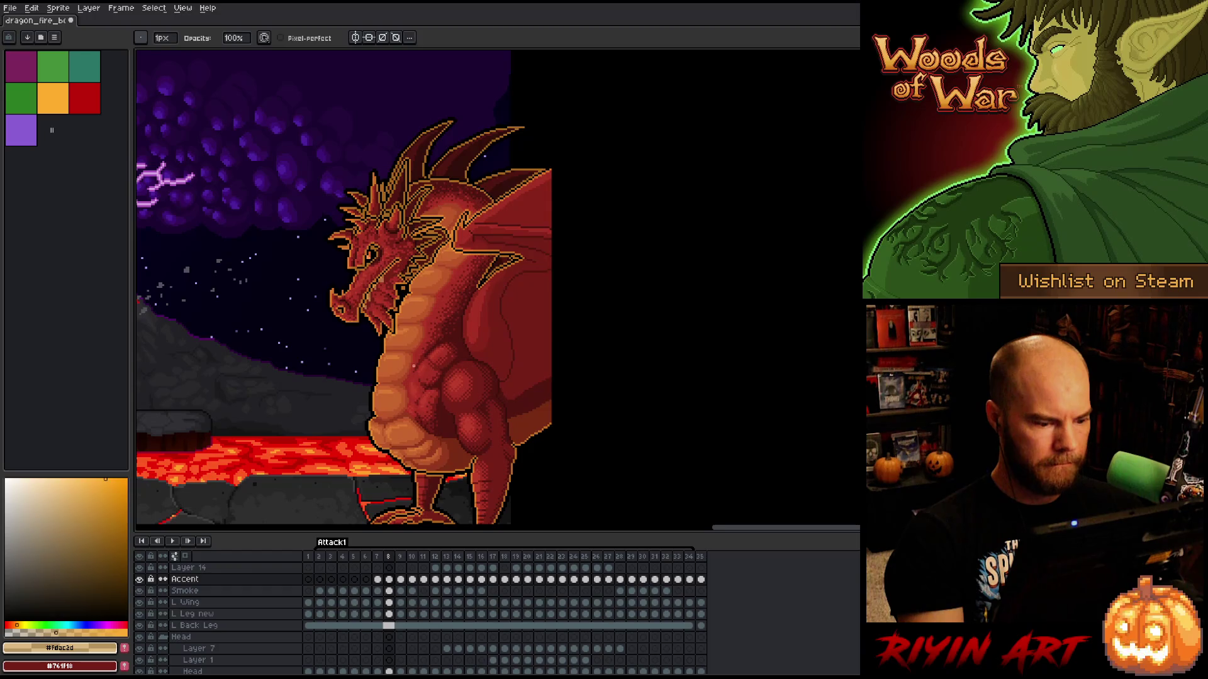
key(Left)
key(Left)
key(Right)
drag(444, 483, 442, 422)
key(Right)
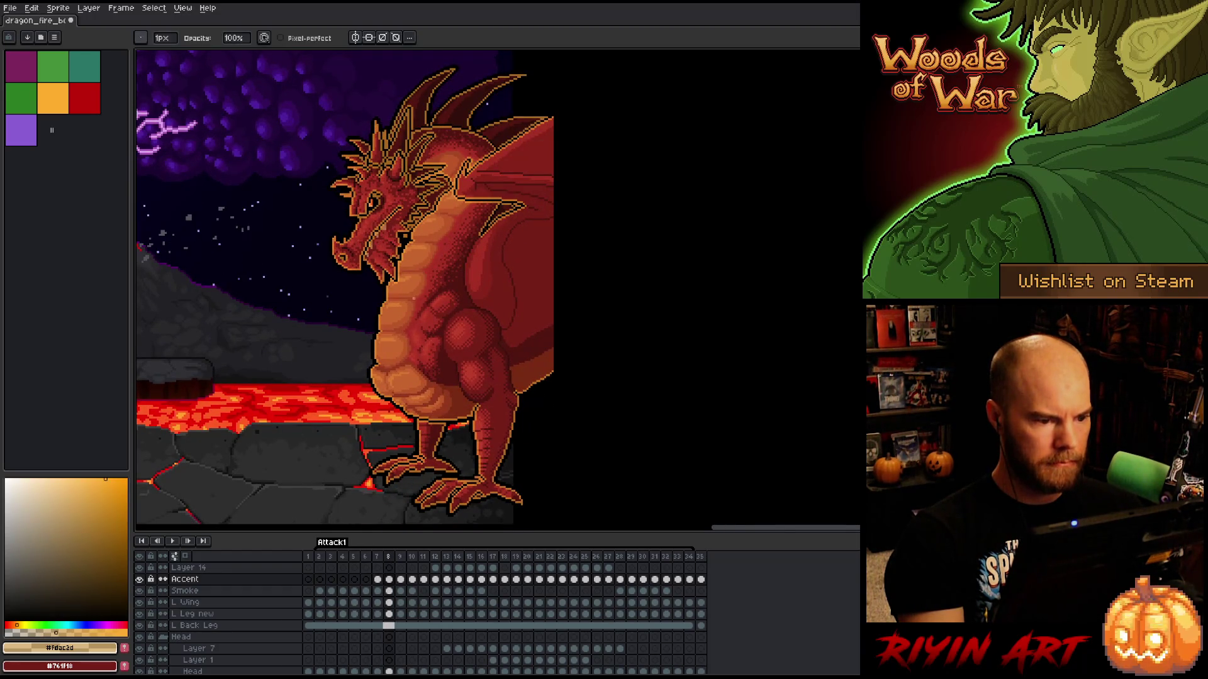
key(Left)
key(Right)
key(Right)
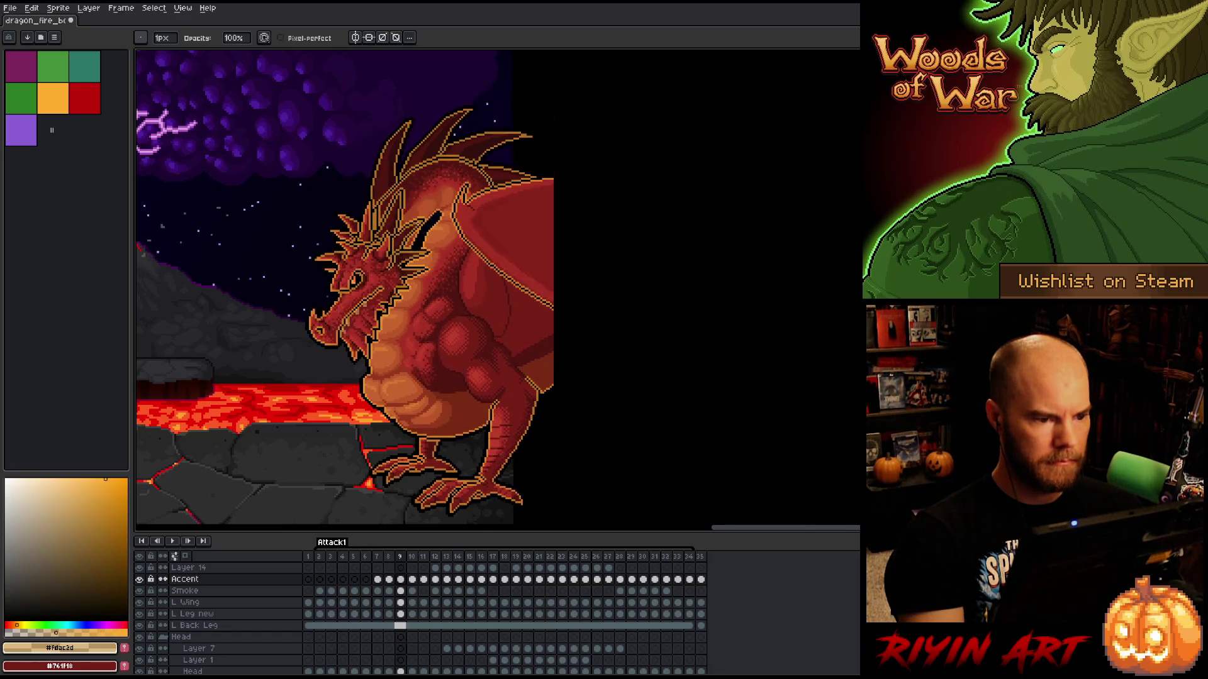
- On frame 9, draw dark pencil strokes along the head's top edge behind the horns
scroll(390, 217, up, 1)
scroll(389, 216, up, 1)
scroll(402, 239, down, 1)
scroll(418, 291, up, 1)
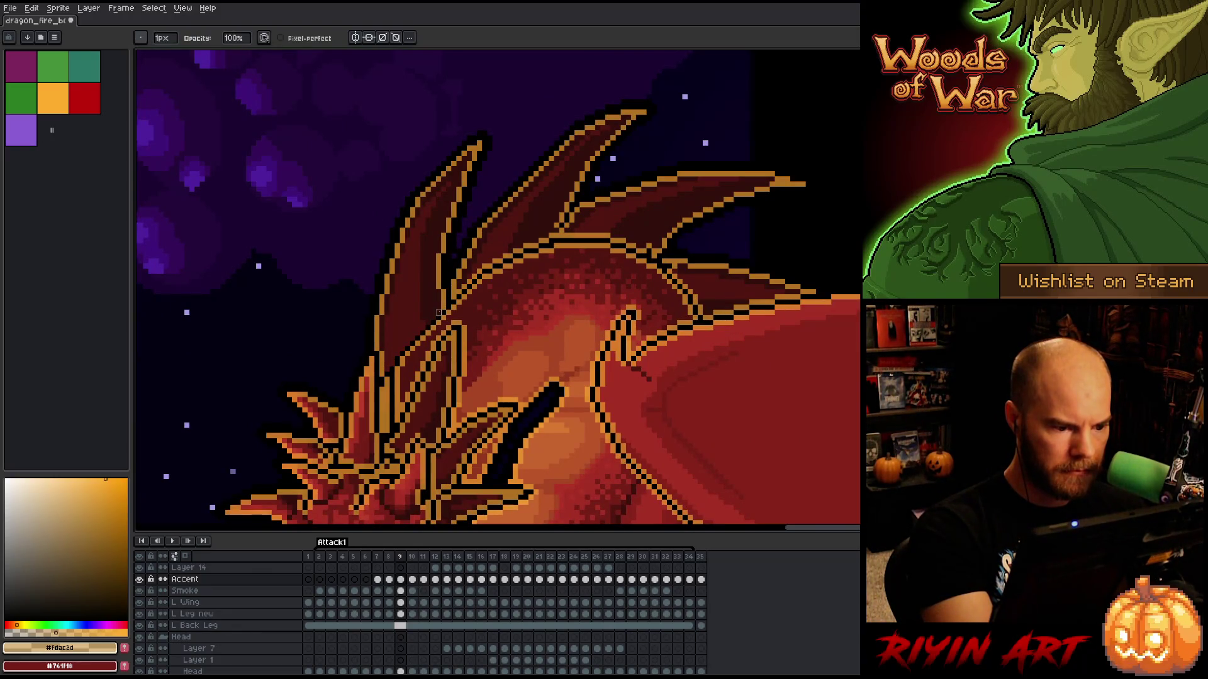
drag(462, 288, 541, 241)
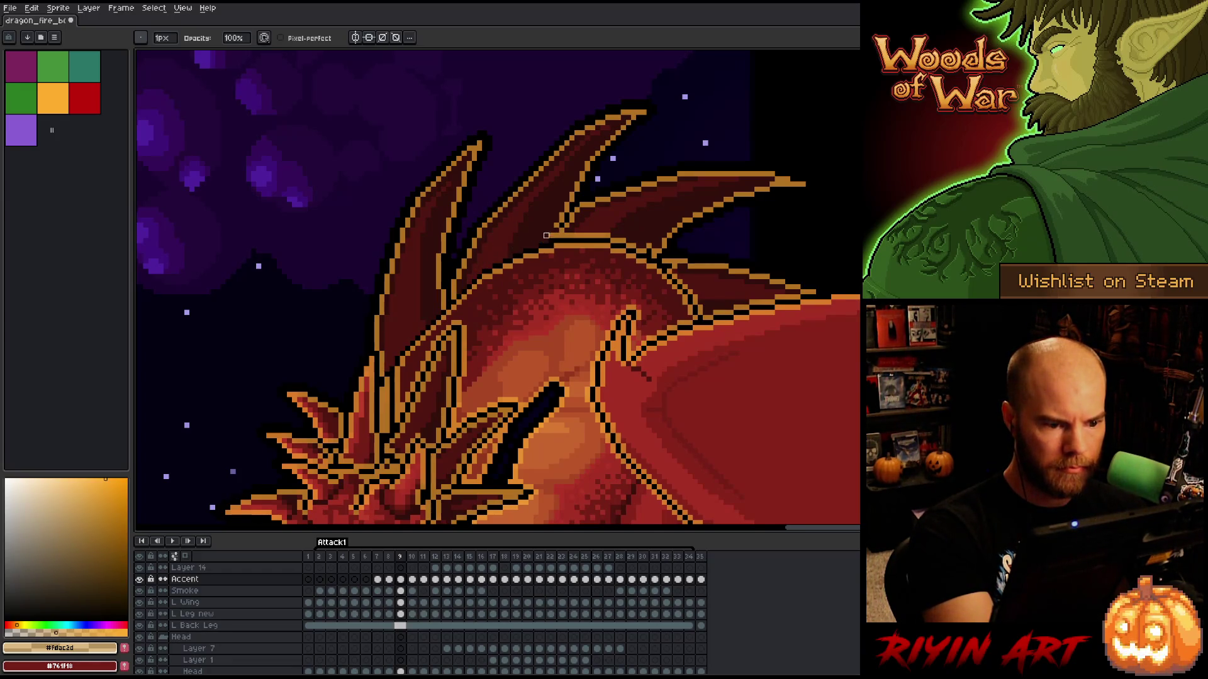
drag(565, 237, 613, 236)
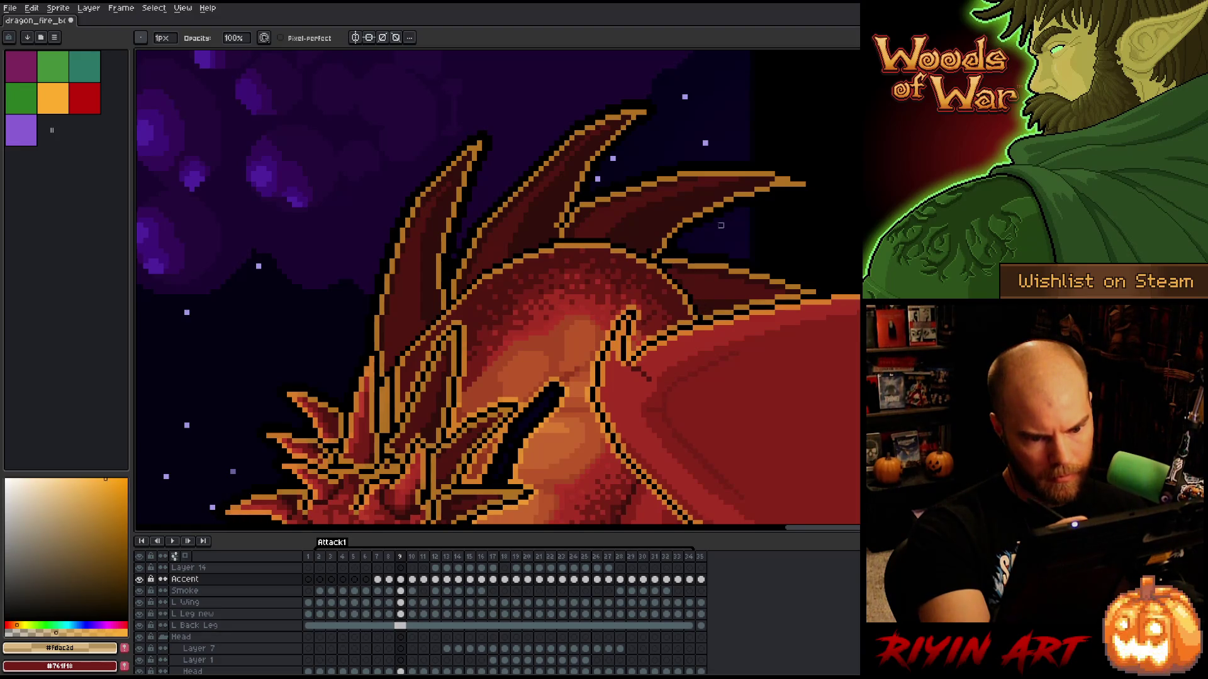
drag(735, 450, 742, 232)
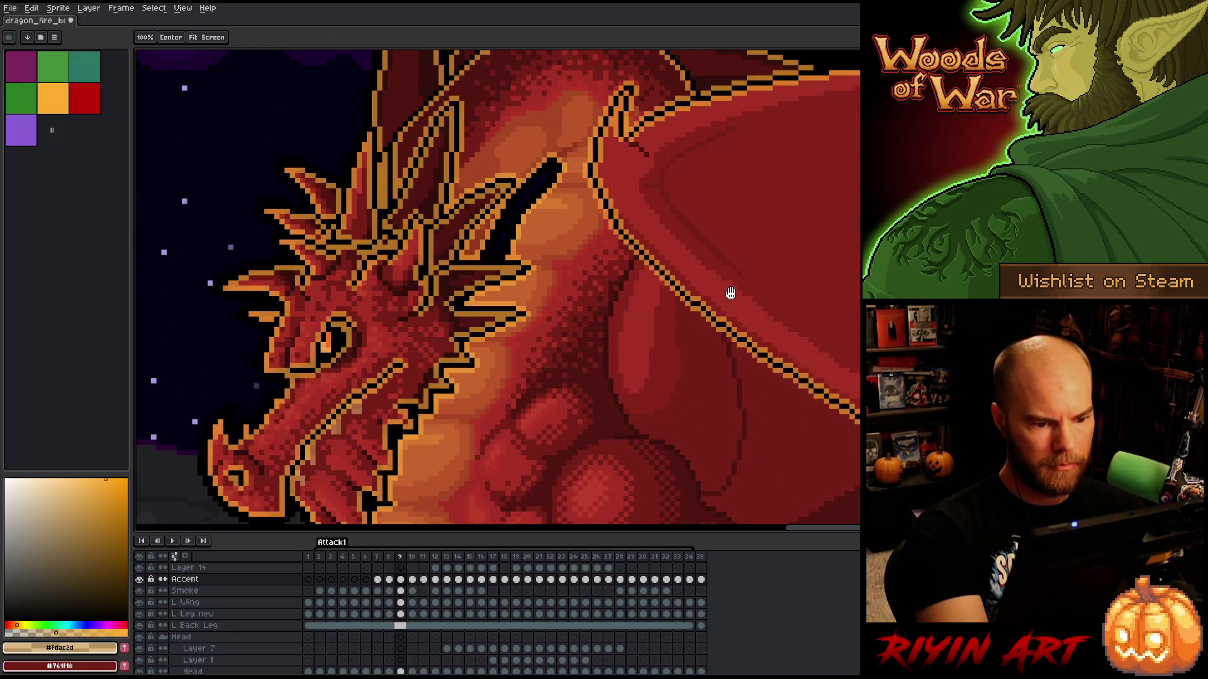
scroll(721, 354, down, 2)
scroll(718, 360, up, 1)
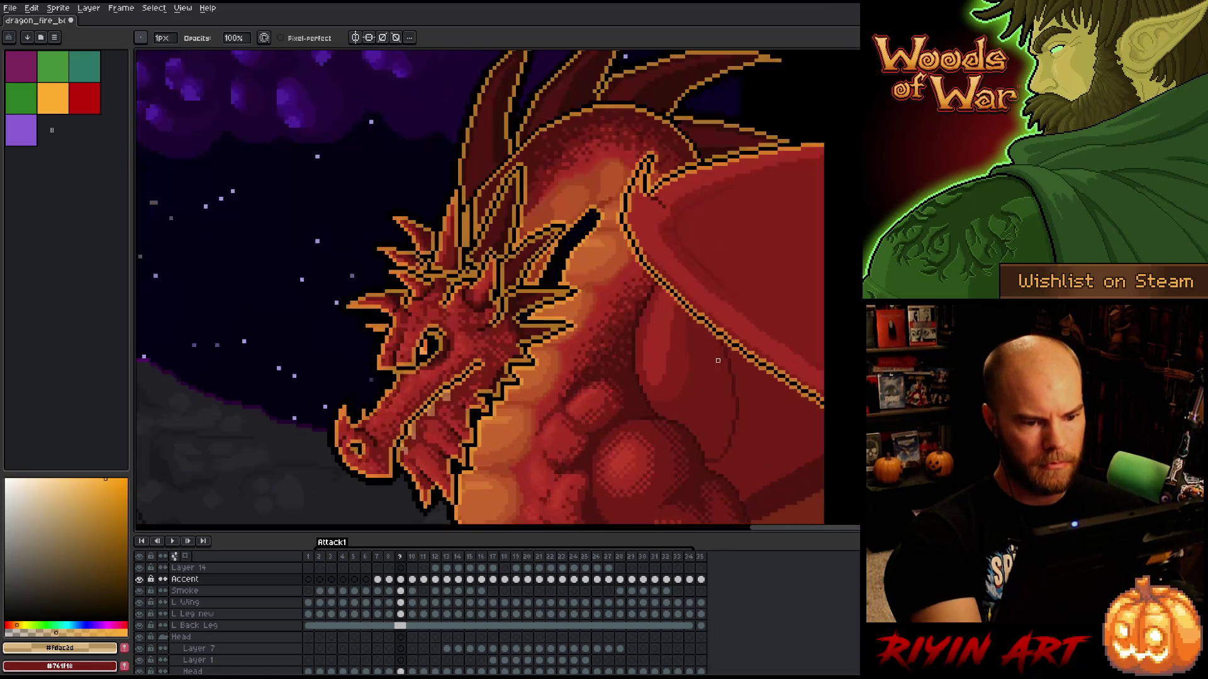
scroll(791, 257, up, 1)
scroll(676, 178, up, 1)
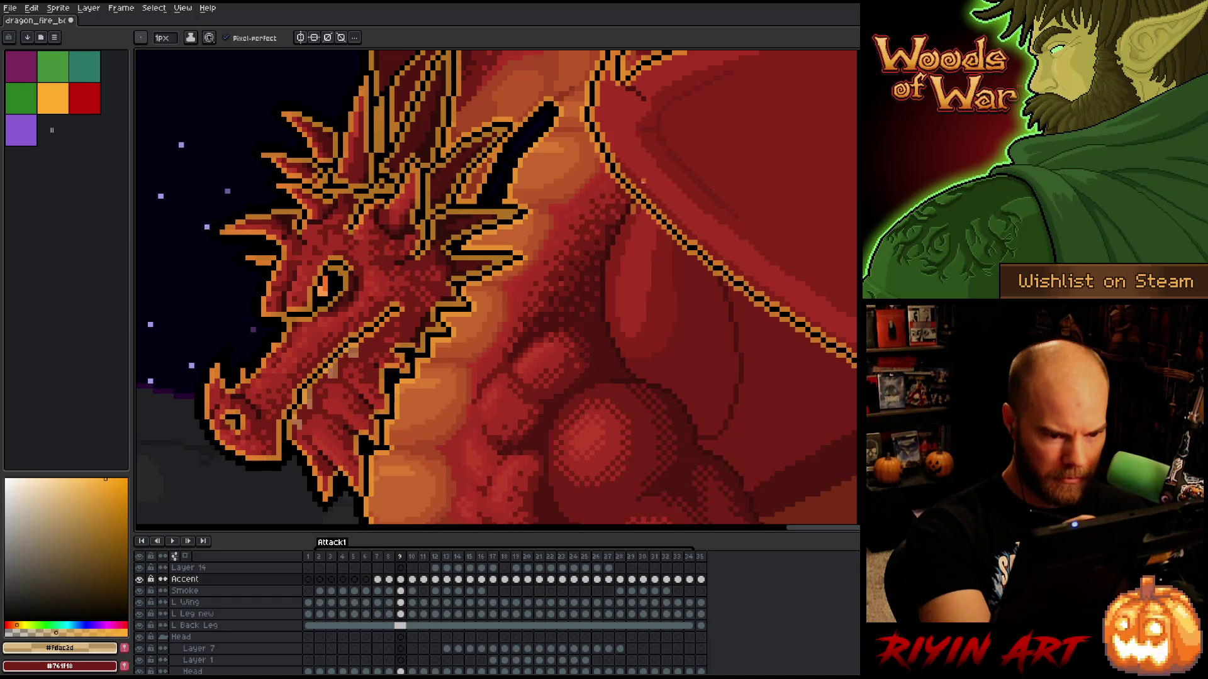
- Inspect the Accent layer alone, then draw a straight orange accent line along the wing edge
alt+click(140, 579)
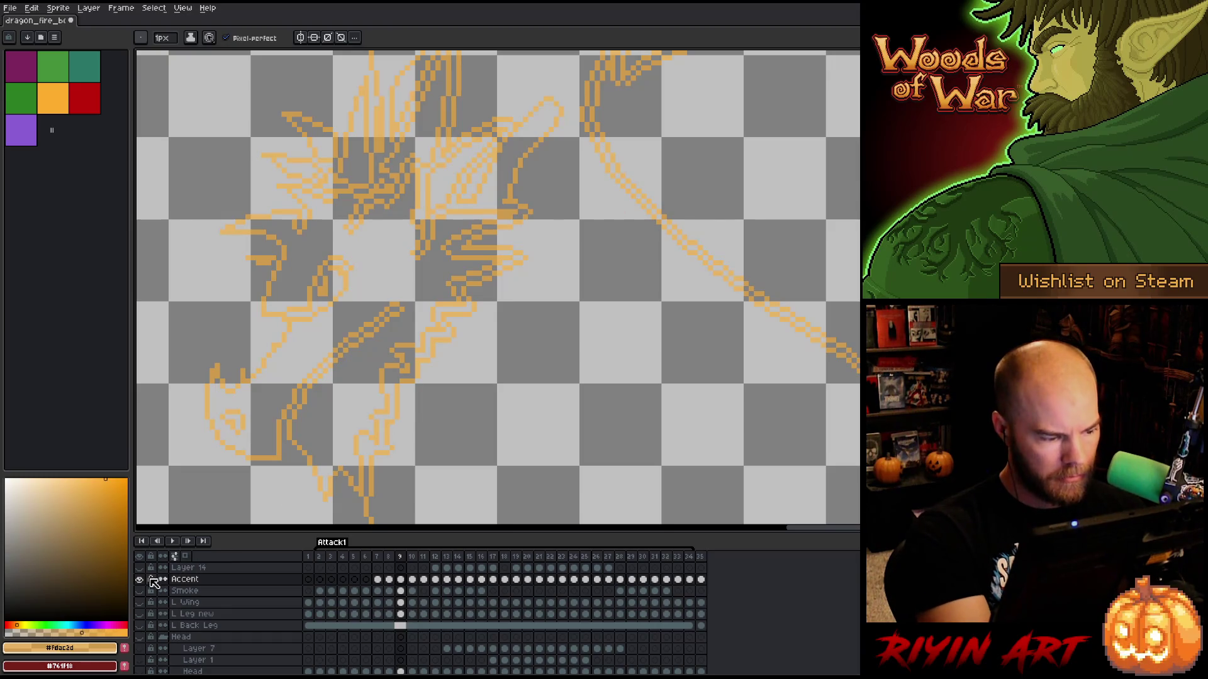
alt+click(139, 578)
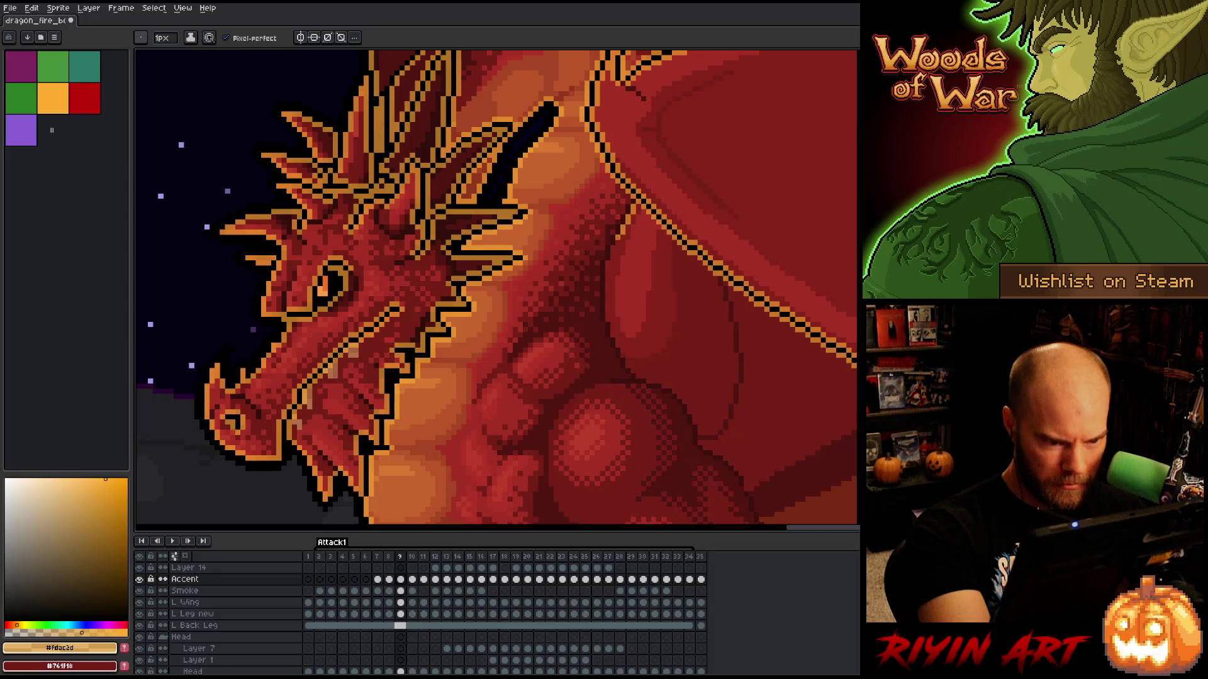
drag(609, 269, 602, 314)
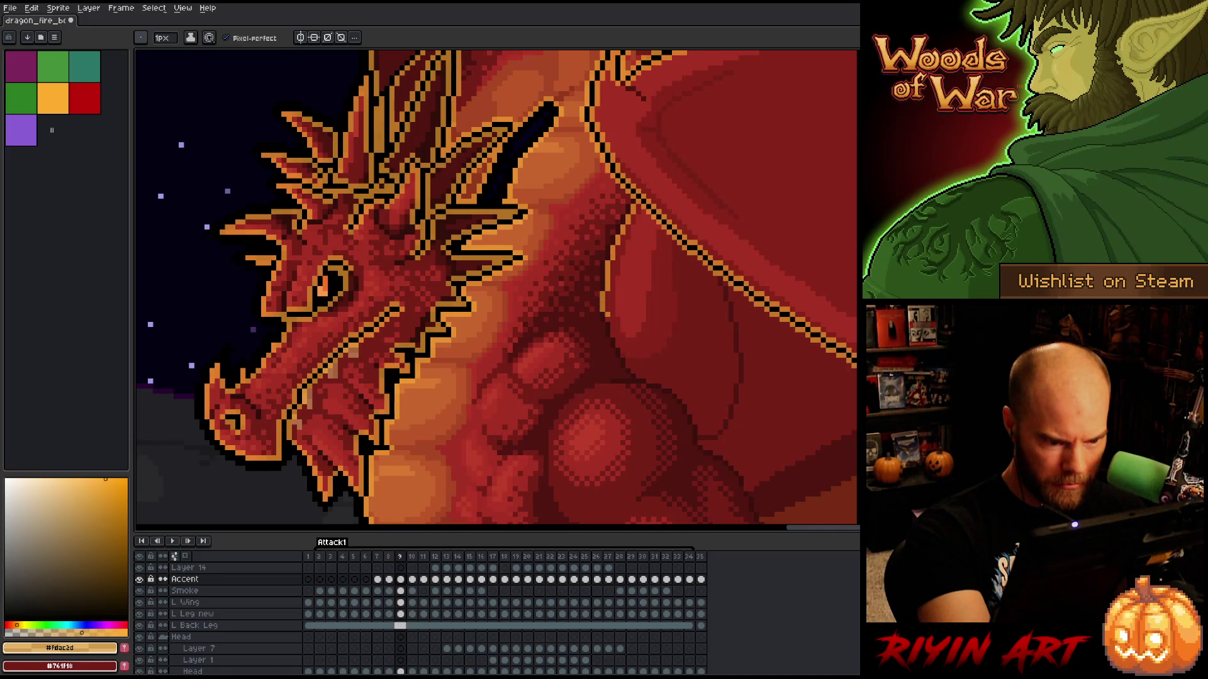
key(ctrl+z)
drag(608, 264, 618, 346)
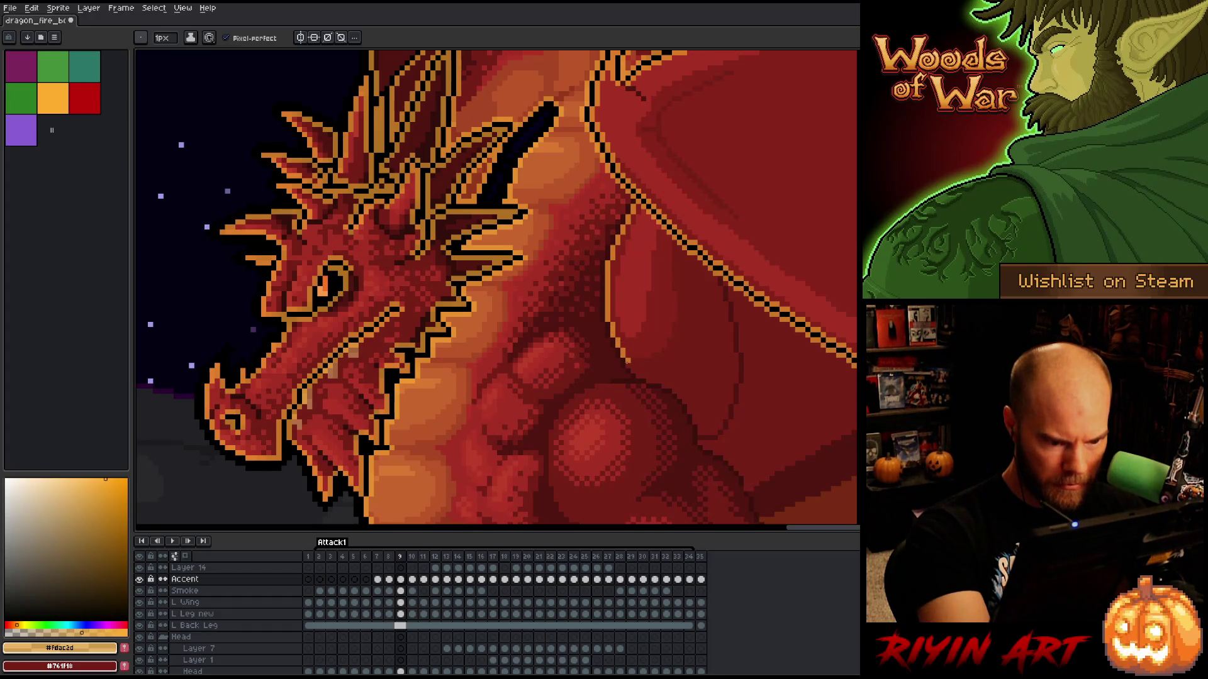
- Zoom out across the scene, step back to frame 8, and zoom into the chest
scroll(633, 361, down, 3)
drag(714, 335, 528, 311)
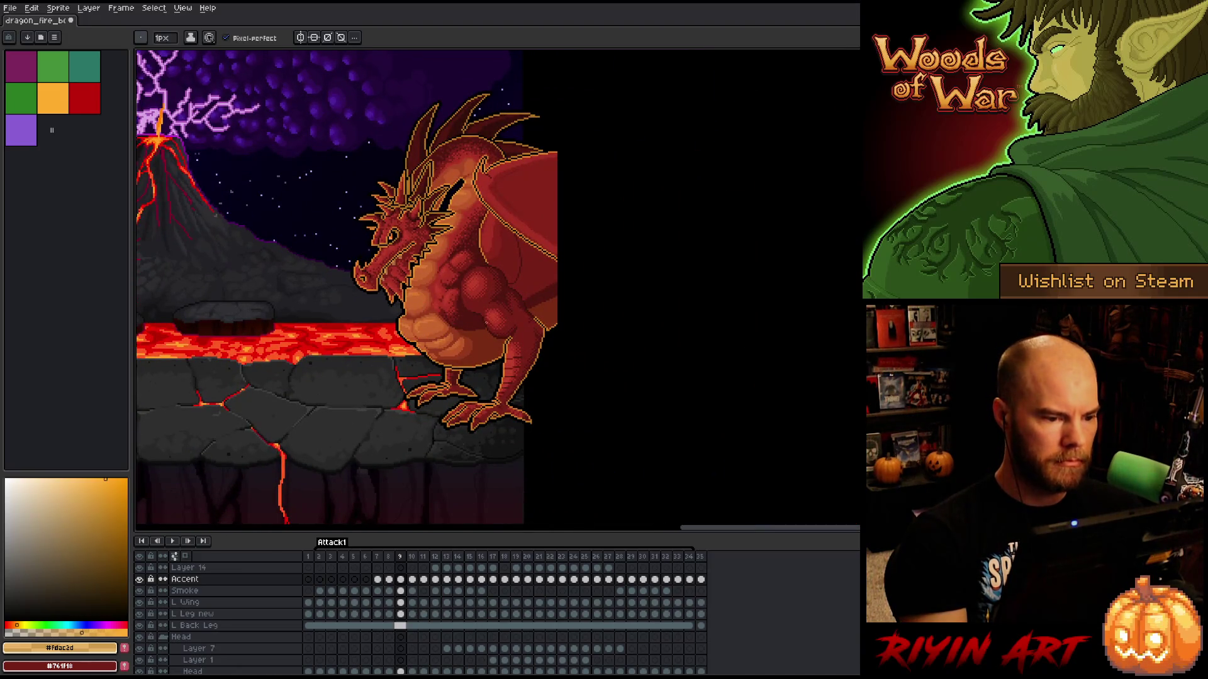
key(comma)
scroll(481, 320, up, 3)
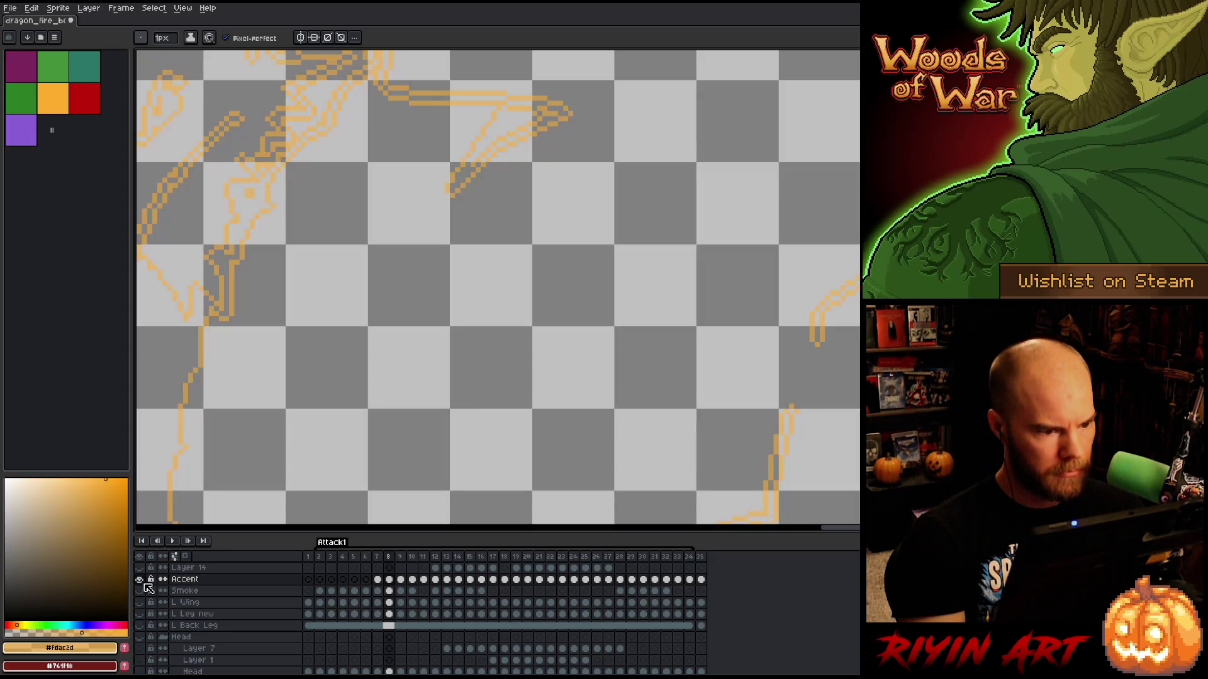
- Extend the orange outline down the wing edge on frame 8, then take the Eraser to frame 7
alt+click(139, 579)
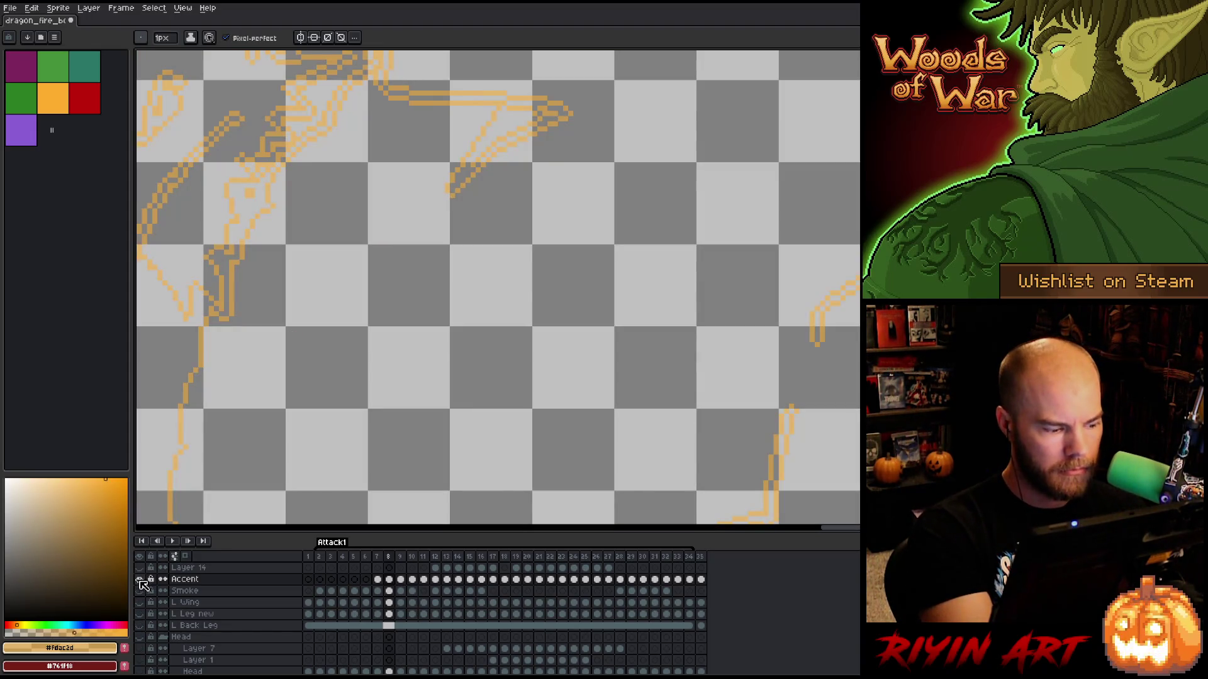
alt+click(139, 579)
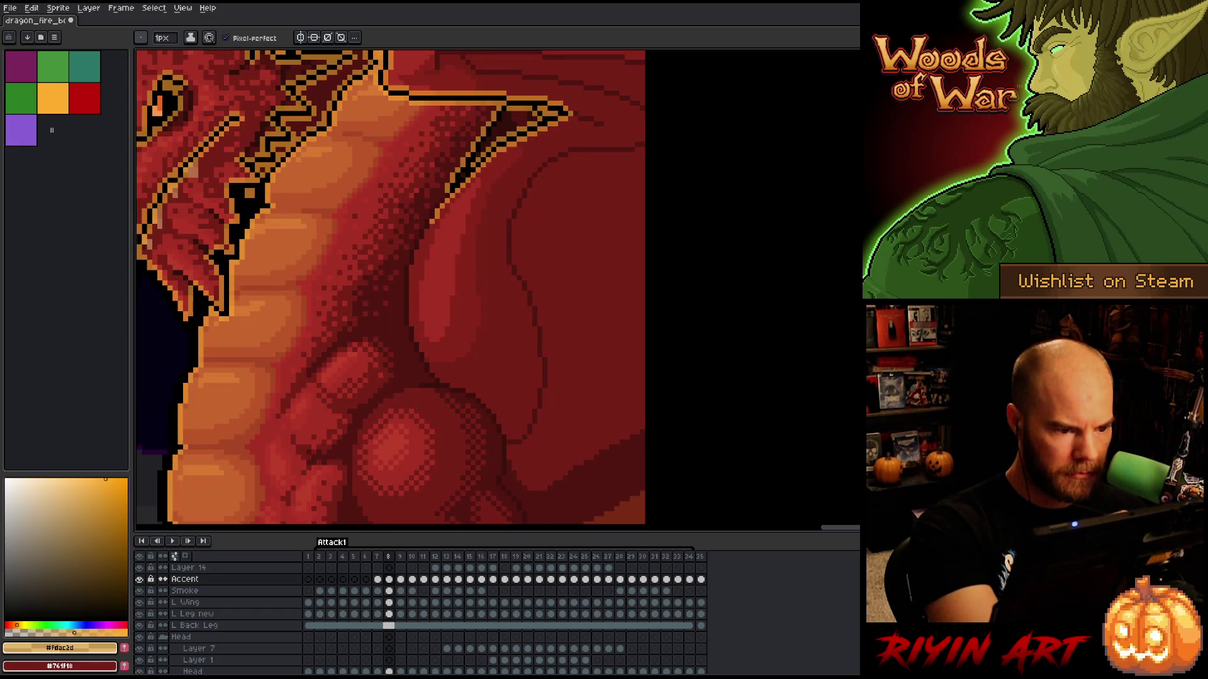
drag(435, 223, 411, 322)
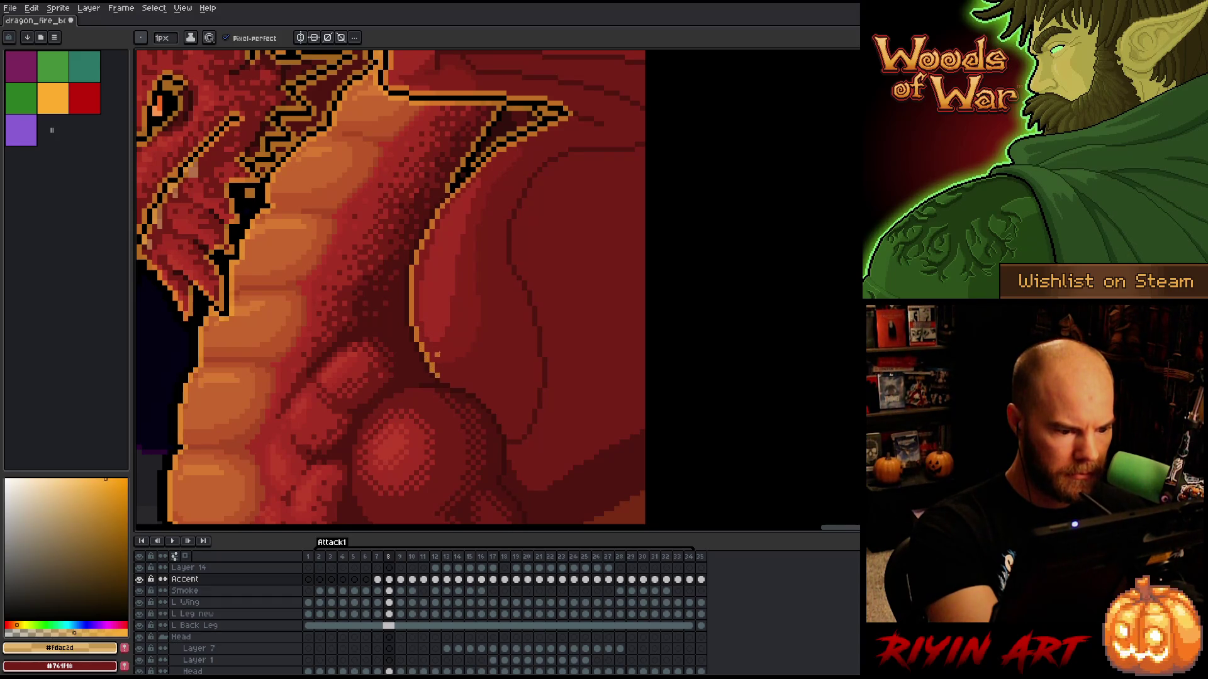
scroll(529, 231, down, 3)
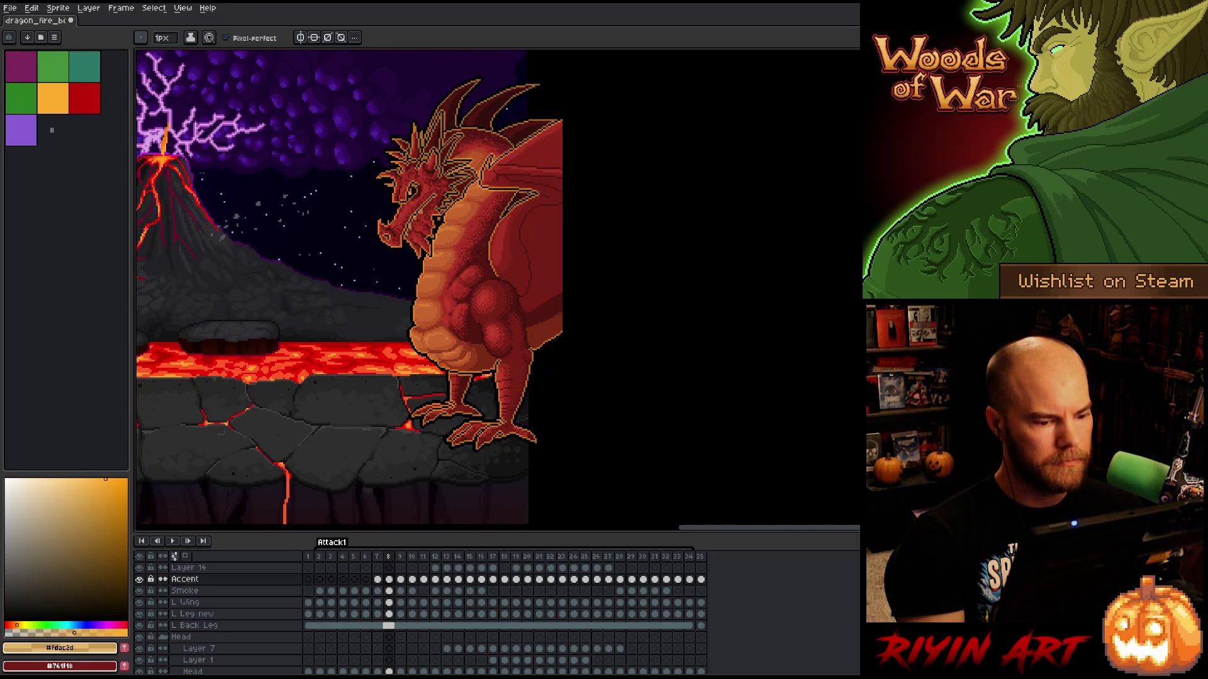
scroll(446, 338, up, 1)
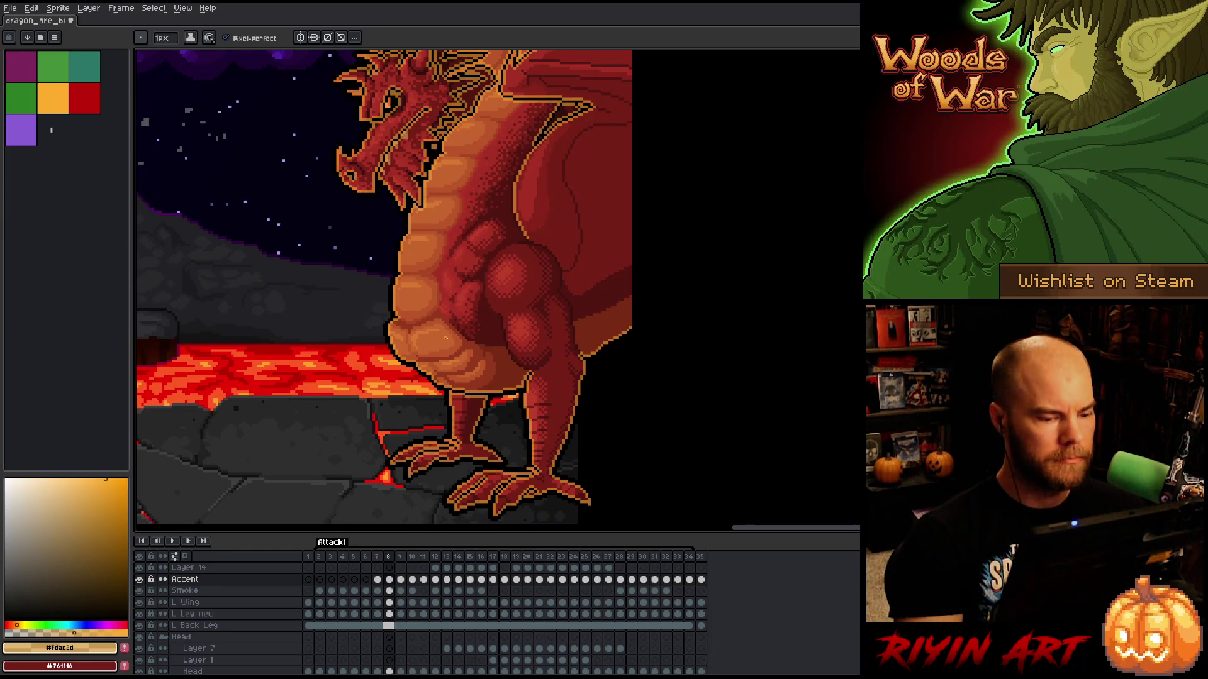
key(e)
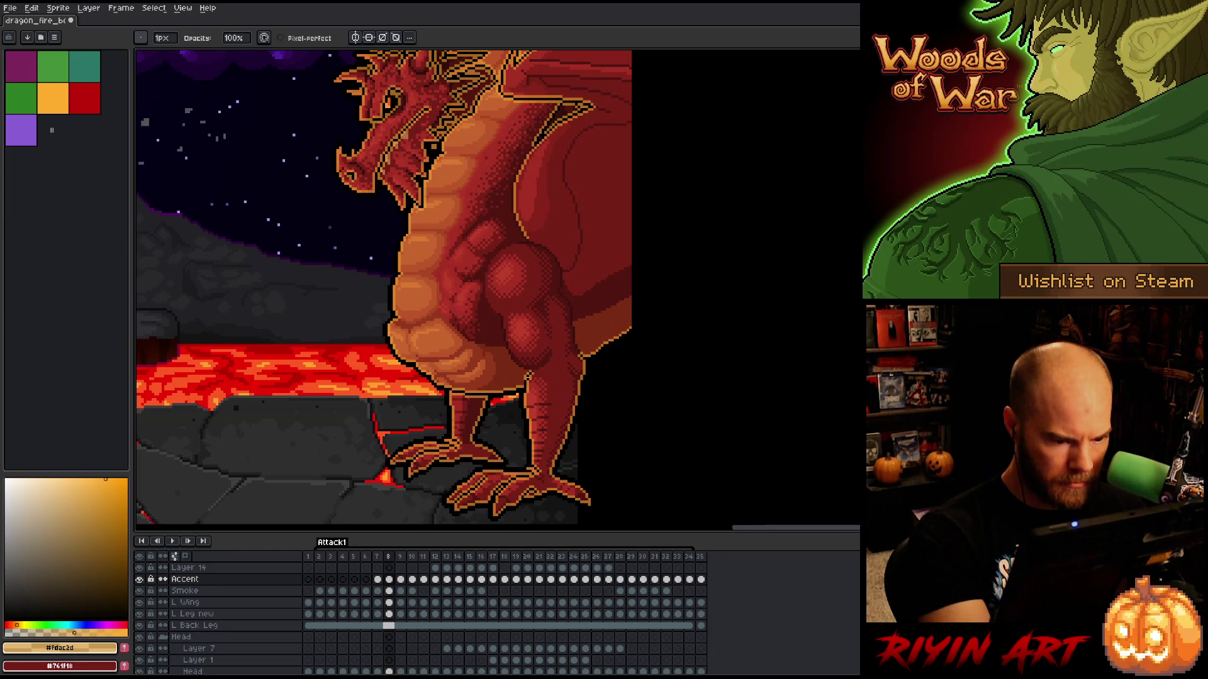
key(Left)
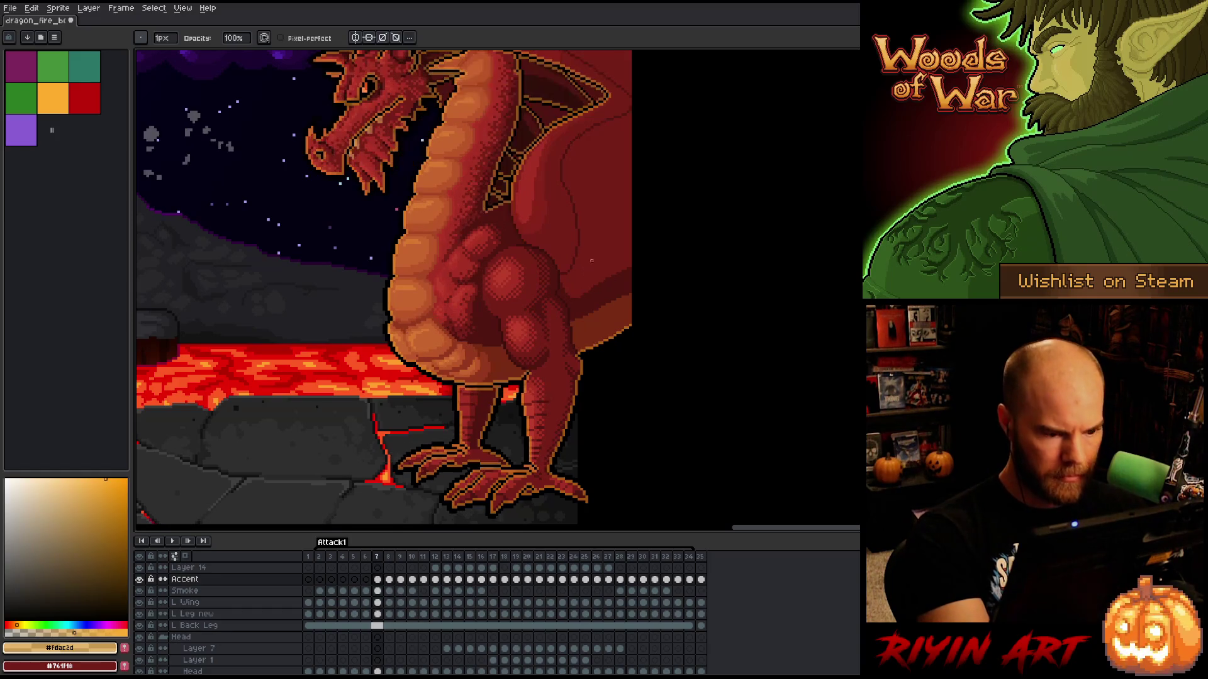
- On frame 9, paint dark over the orange highlights on the leg outline and wing diagonal edge
key(Left)
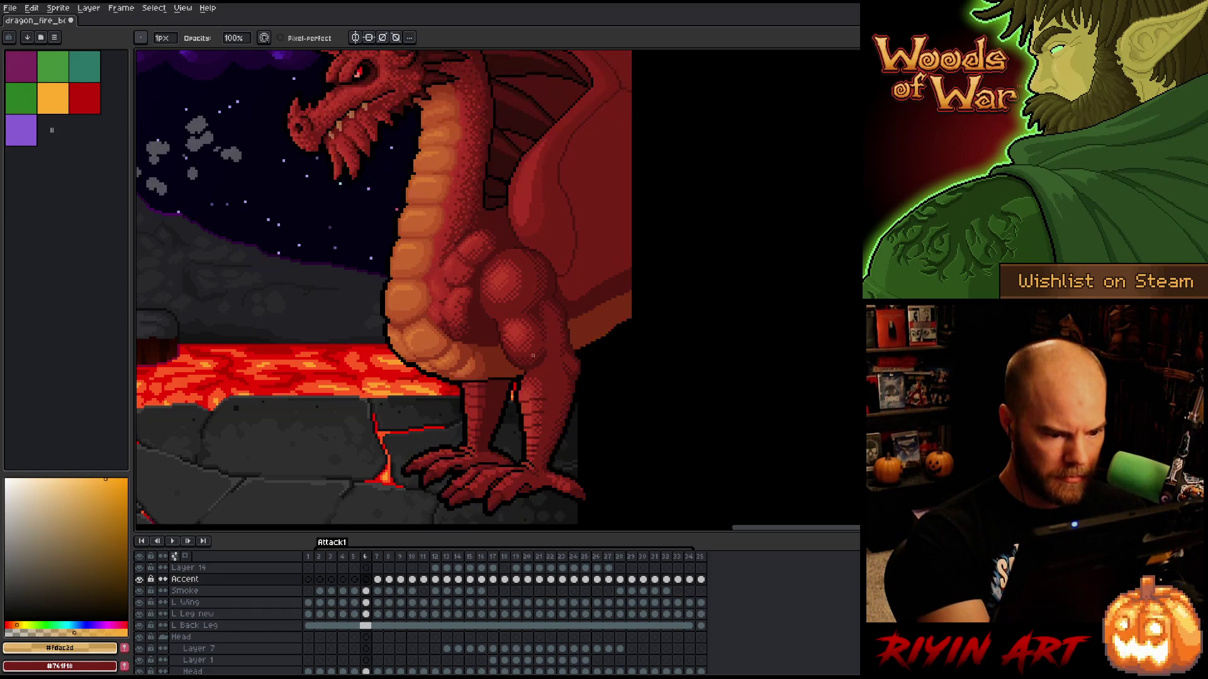
key(Right)
key(Right)
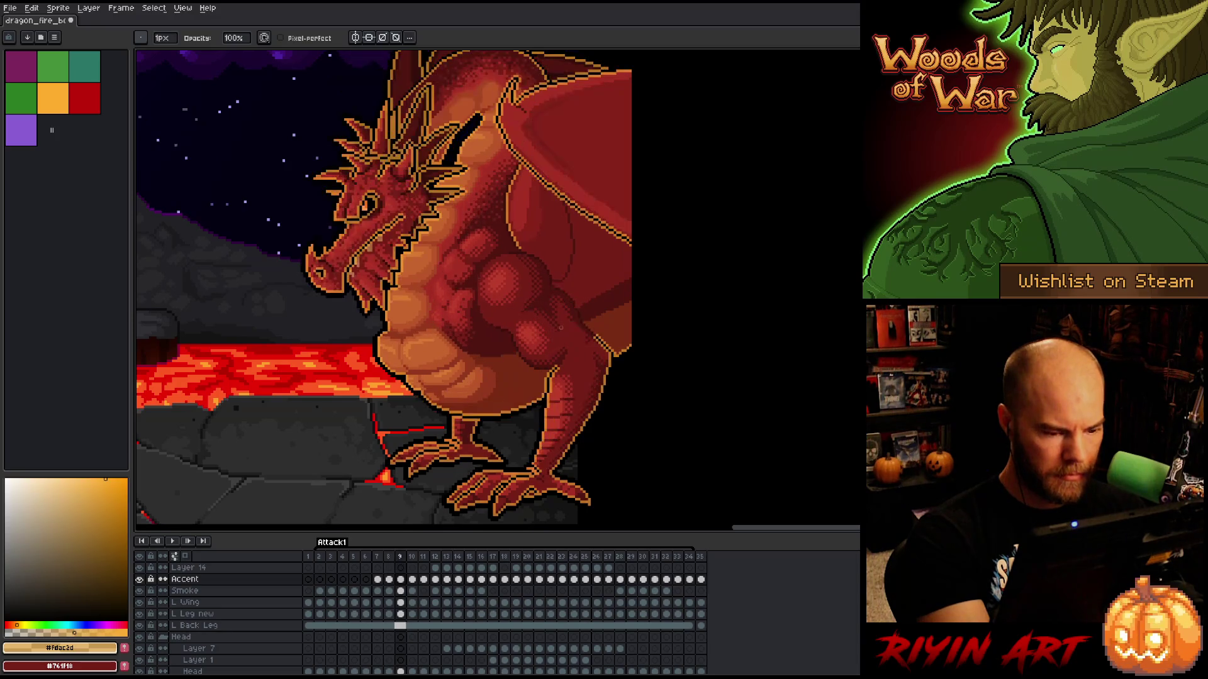
mouse_move(565, 305)
mouse_down()
mouse_move(531, 422)
mouse_move(556, 330)
mouse_move(499, 342)
mouse_move(473, 316)
mouse_move(485, 329)
mouse_up()
scroll(558, 328, down, 1)
key(Right)
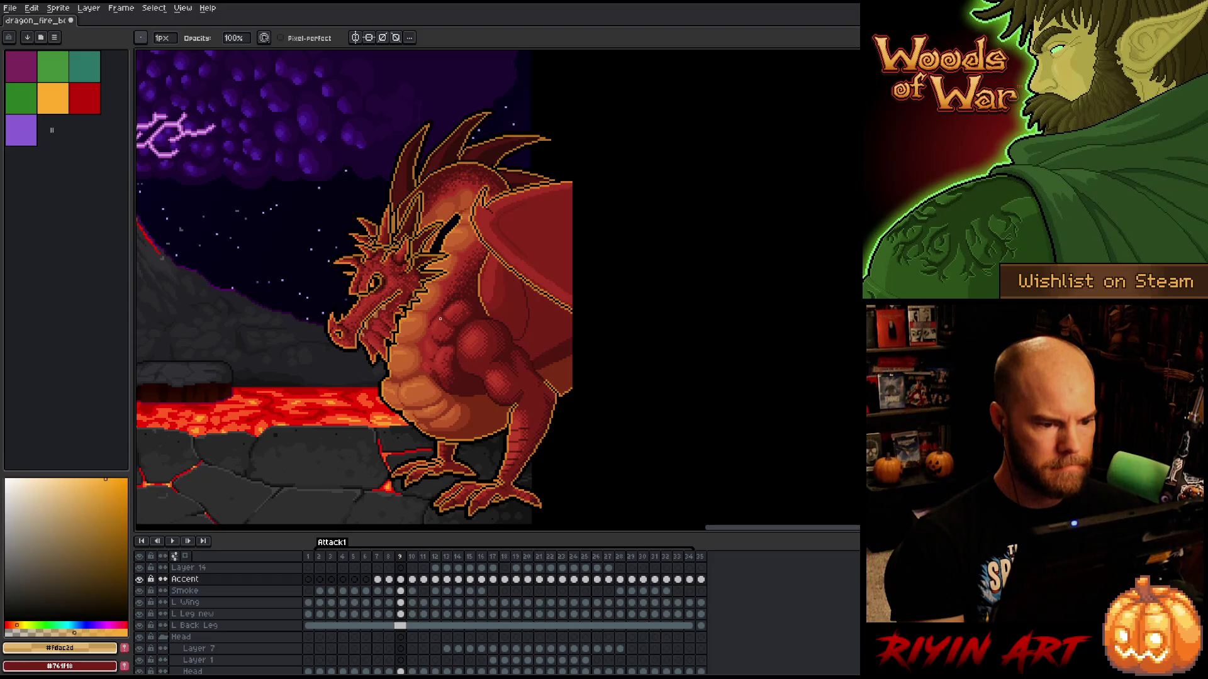
drag(425, 343, 405, 303)
scroll(480, 390, up, 3)
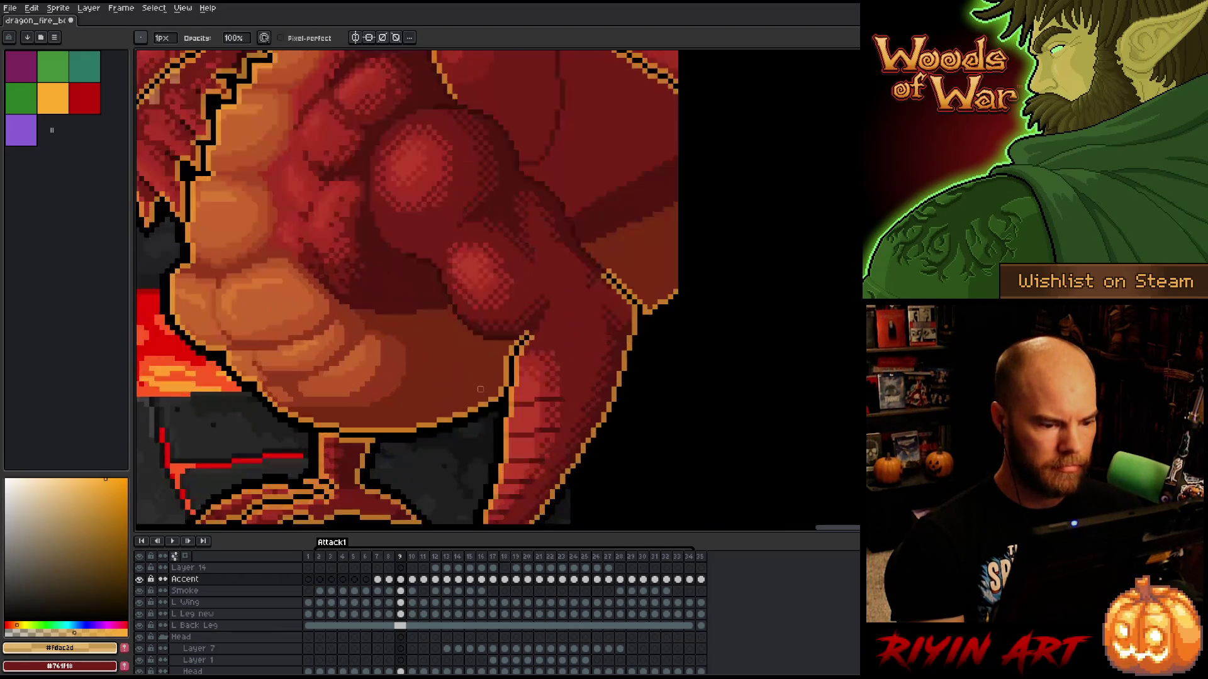
mouse_move(506, 383)
mouse_down()
mouse_move(507, 356)
mouse_move(531, 332)
mouse_up()
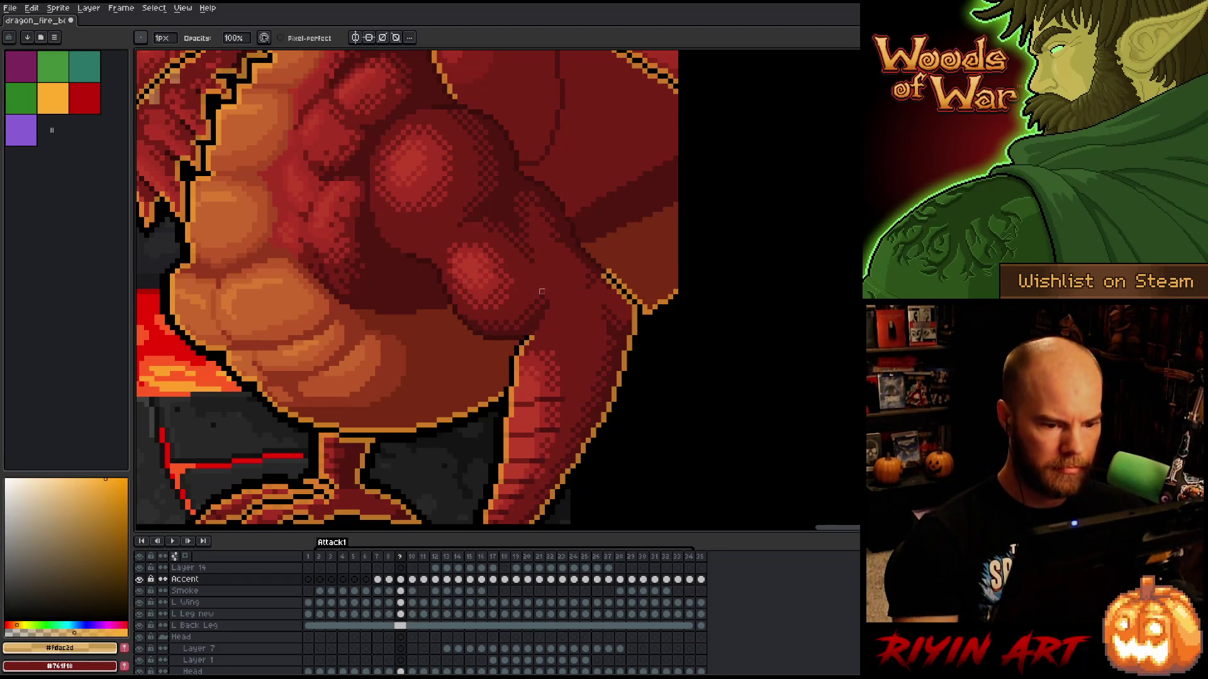
drag(604, 272, 634, 293)
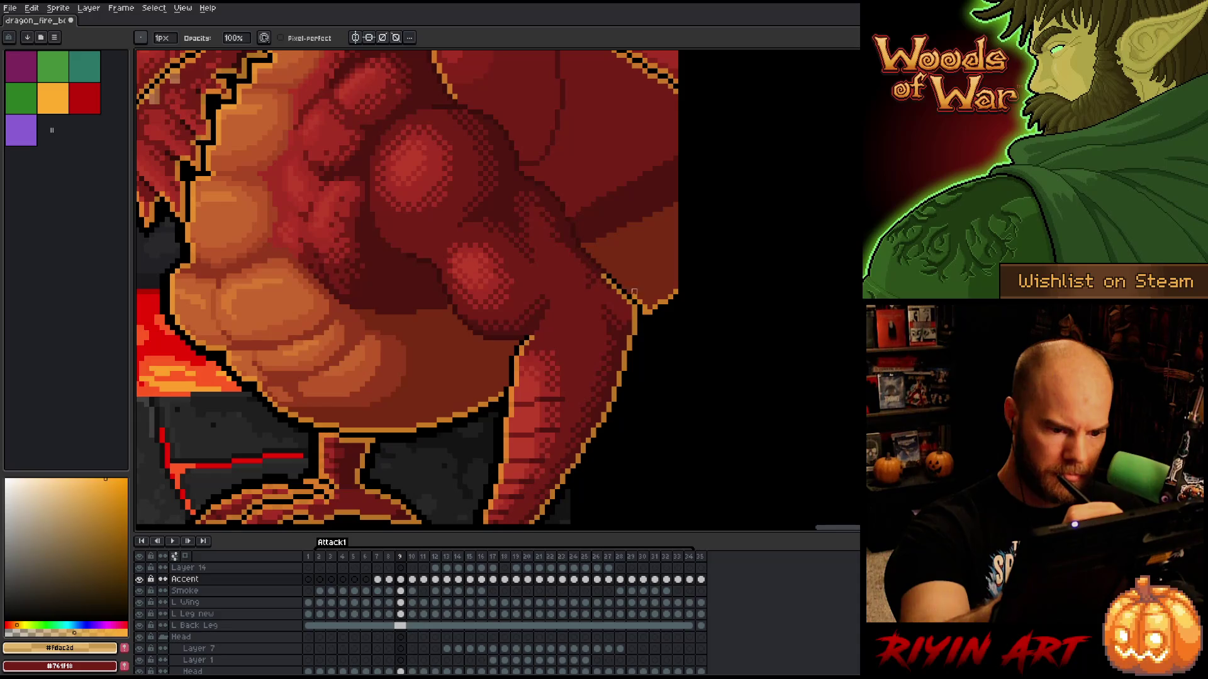
scroll(531, 198, down, 3)
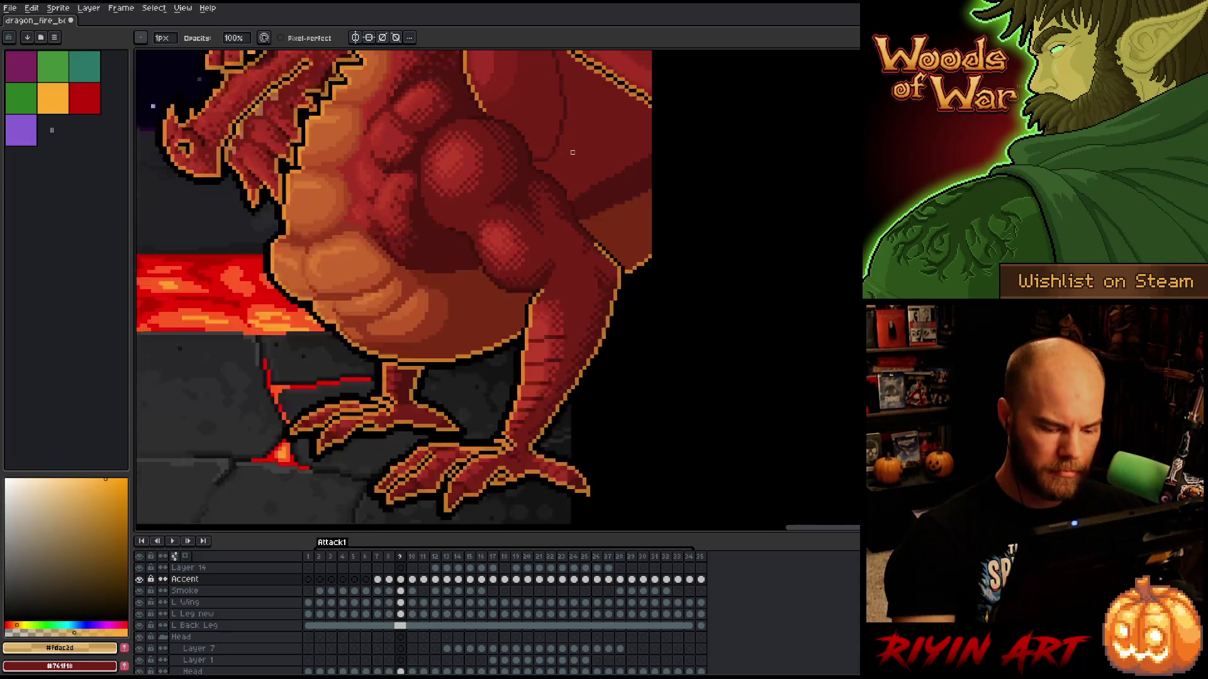
- Flip back through frames 8 and 7, then compare frames 9 and 10, ending on 10
key(Left)
scroll(529, 379, up, 3)
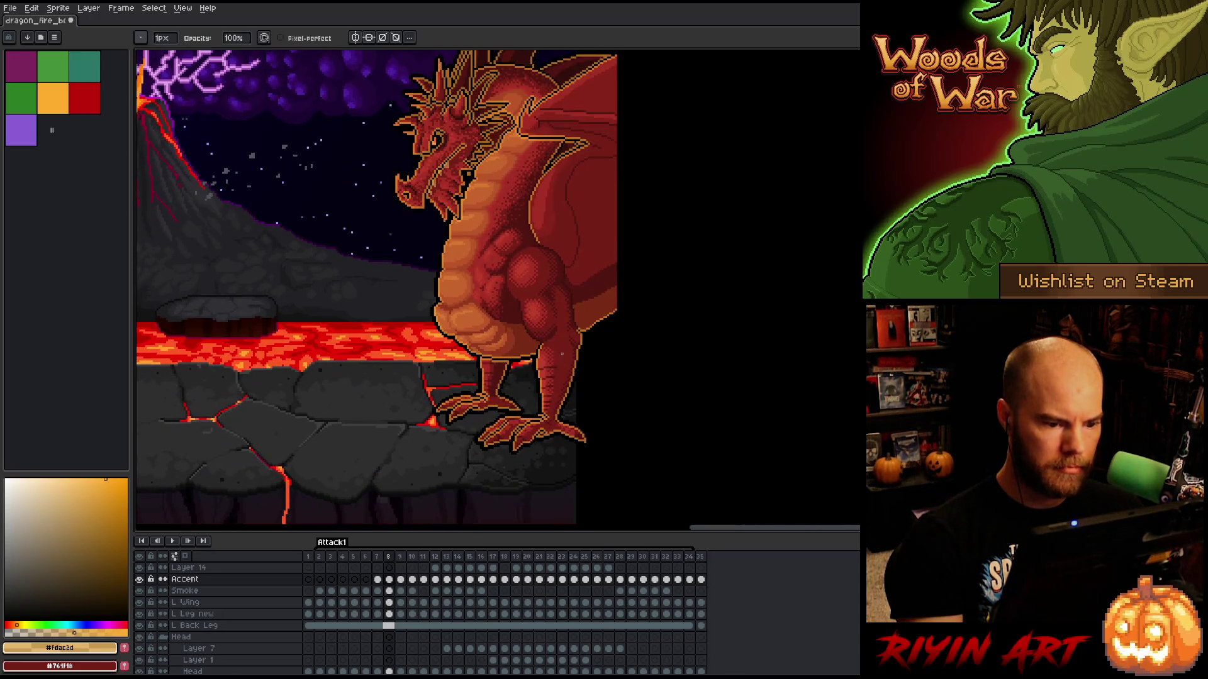
scroll(562, 354, up, 2)
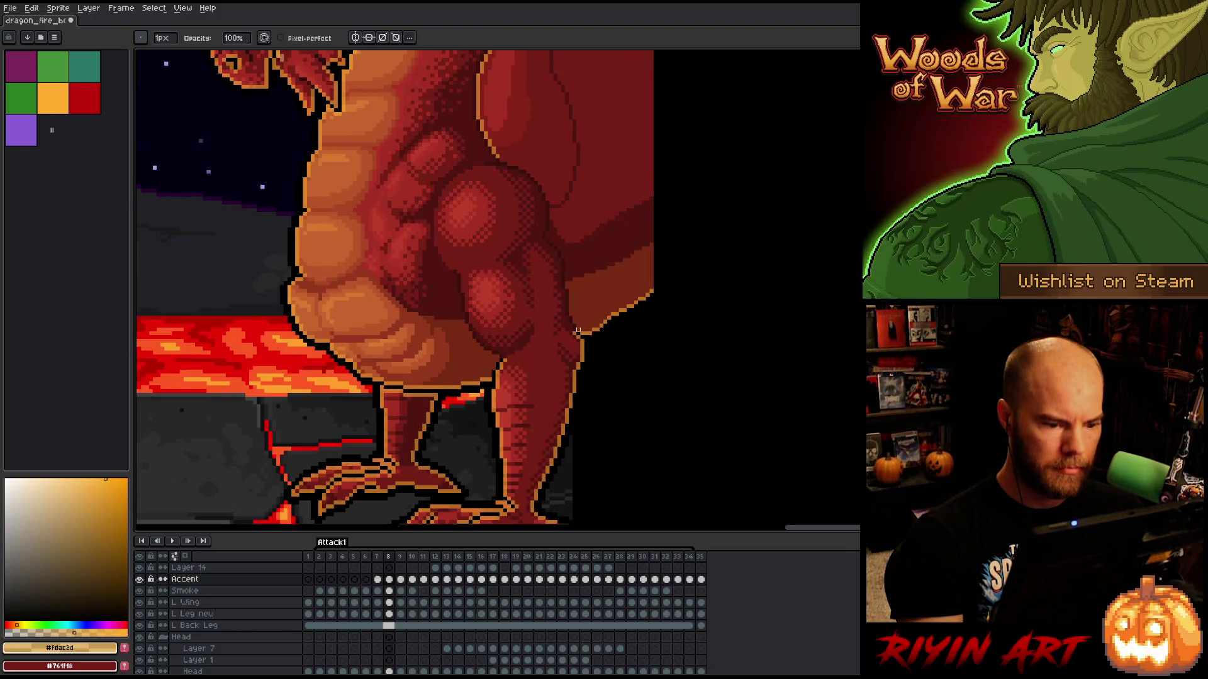
key(Left)
scroll(551, 317, down, 2)
key(Right)
key(Right)
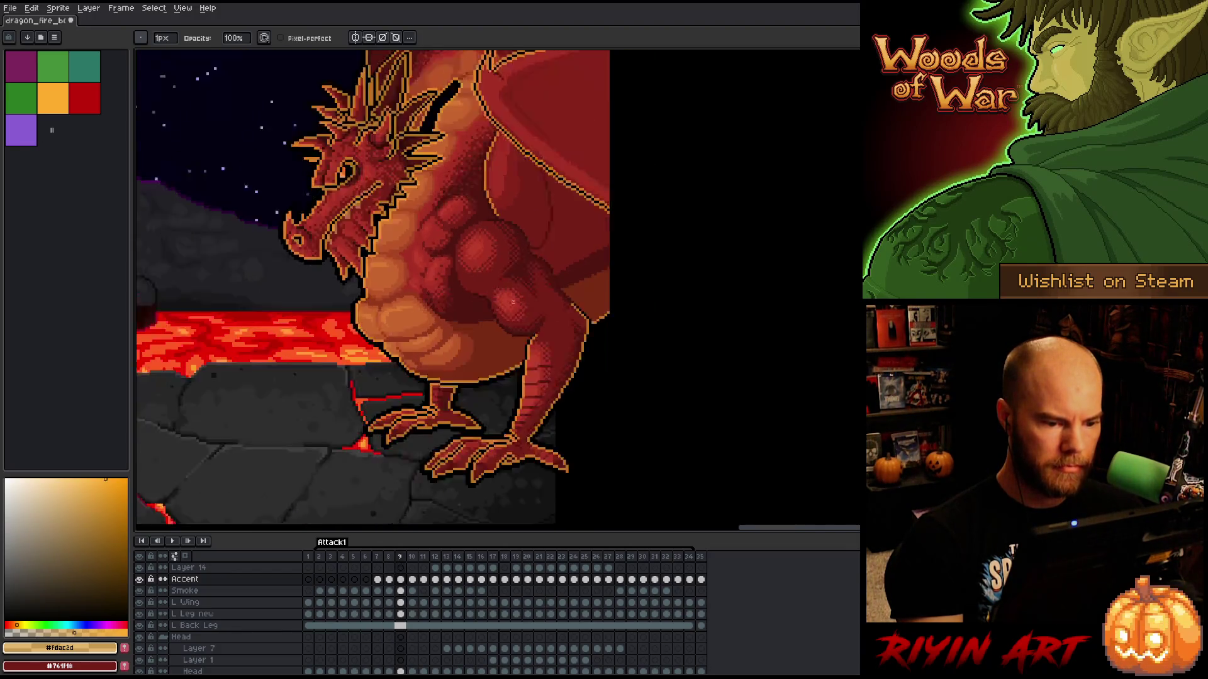
key(Right)
key(Left)
key(Right)
scroll(422, 232, down, 1)
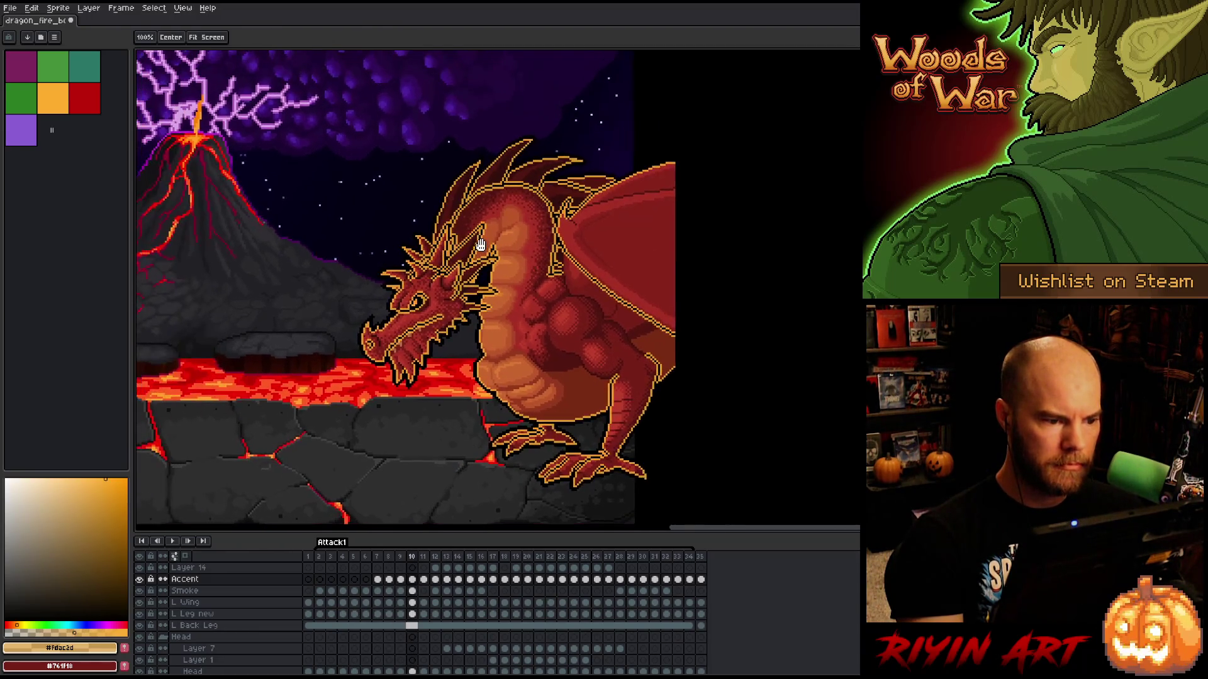
- Darken the orange outline pixels along the dragon's neck, including its diagonal edge
scroll(422, 232, up, 3)
mouse_move(422, 231)
mouse_down()
mouse_move(421, 251)
mouse_move(453, 200)
mouse_up()
scroll(452, 200, up, 3)
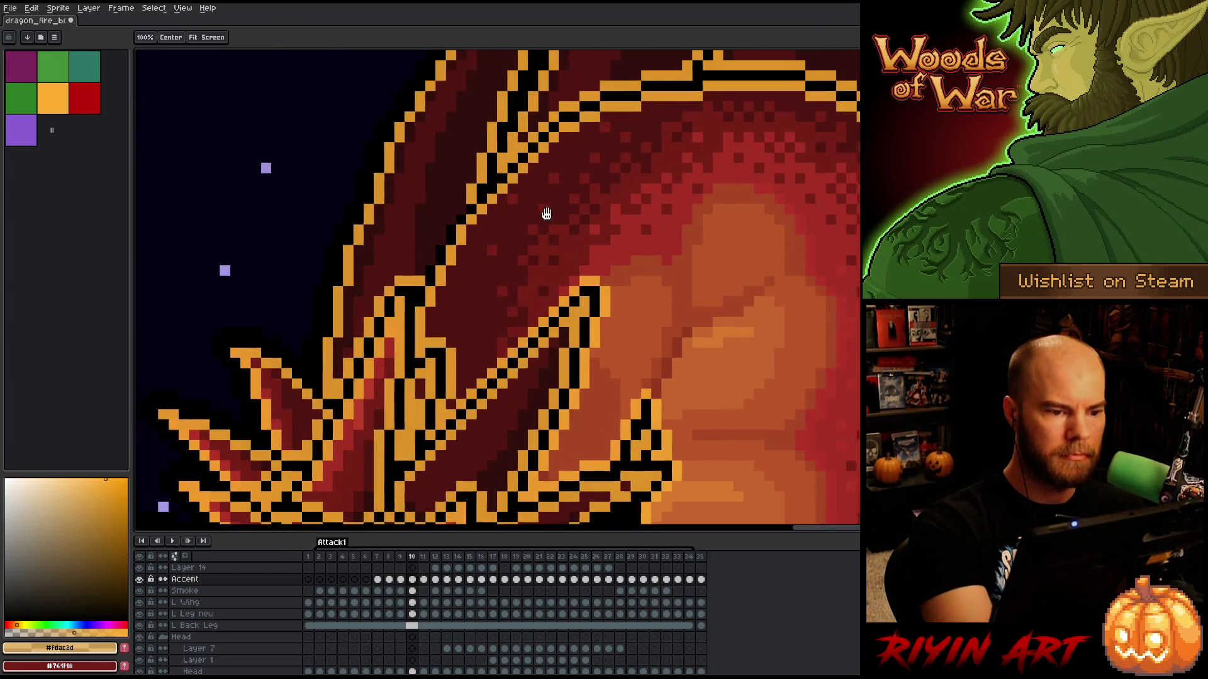
mouse_move(515, 258)
mouse_down()
mouse_move(567, 212)
mouse_move(625, 212)
mouse_move(710, 171)
mouse_move(701, 191)
mouse_move(822, 171)
mouse_move(811, 191)
mouse_move(854, 212)
mouse_up()
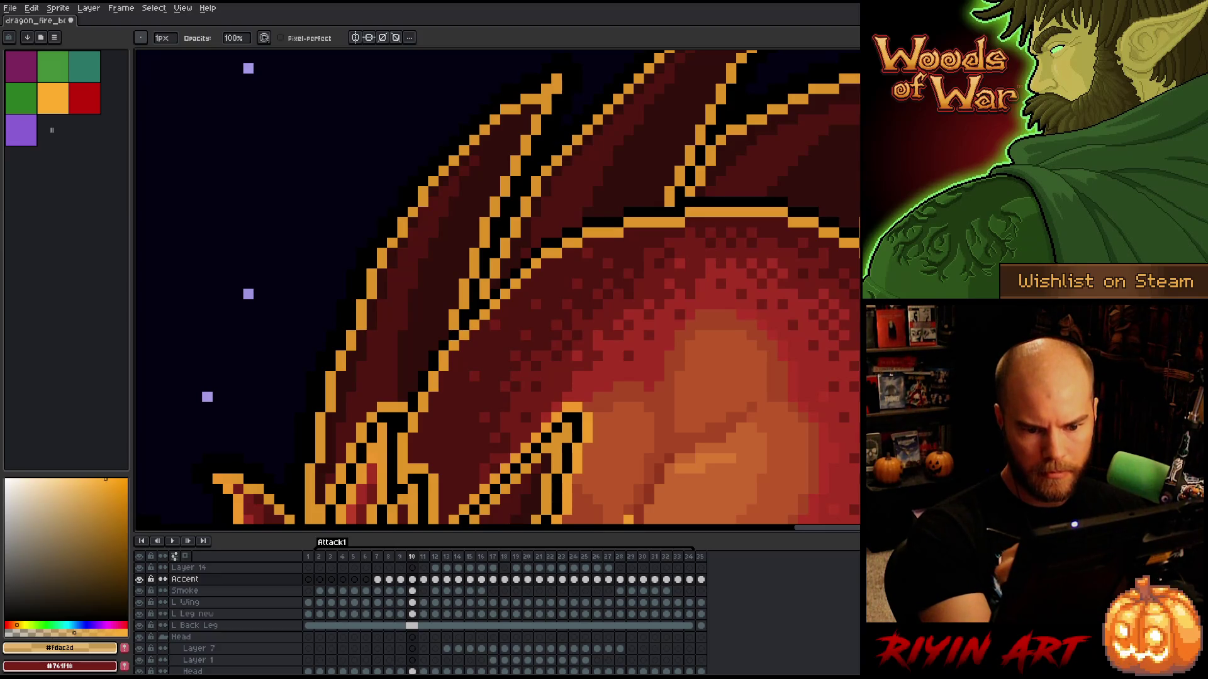
drag(855, 213, 602, 149)
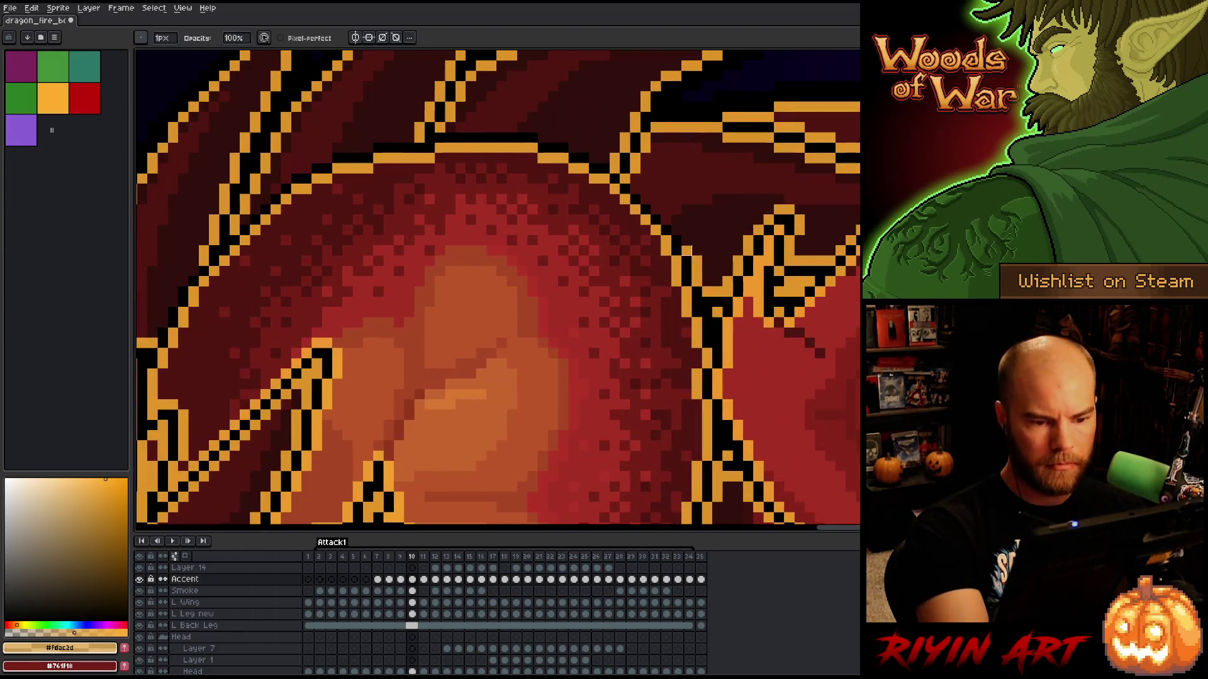
- Darken the orange outline pixels along the wing edge, then step back to frame 9
click(706, 292)
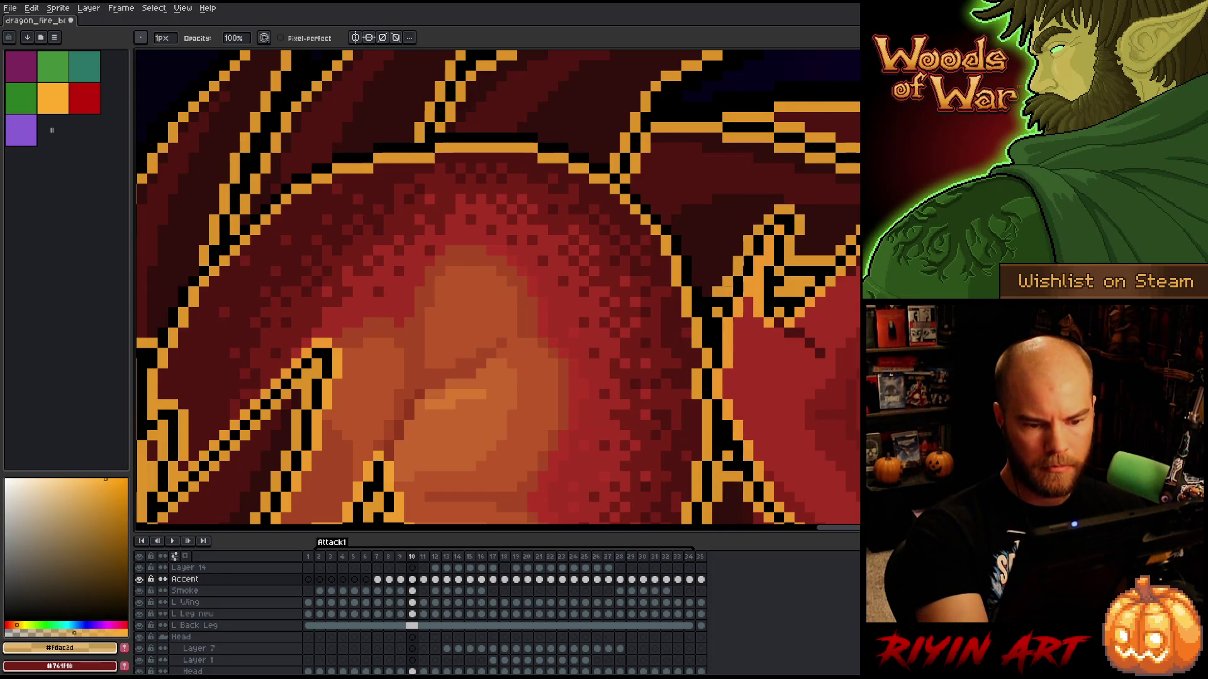
key(space)
drag(827, 415, 837, 207)
drag(786, 156, 718, 382)
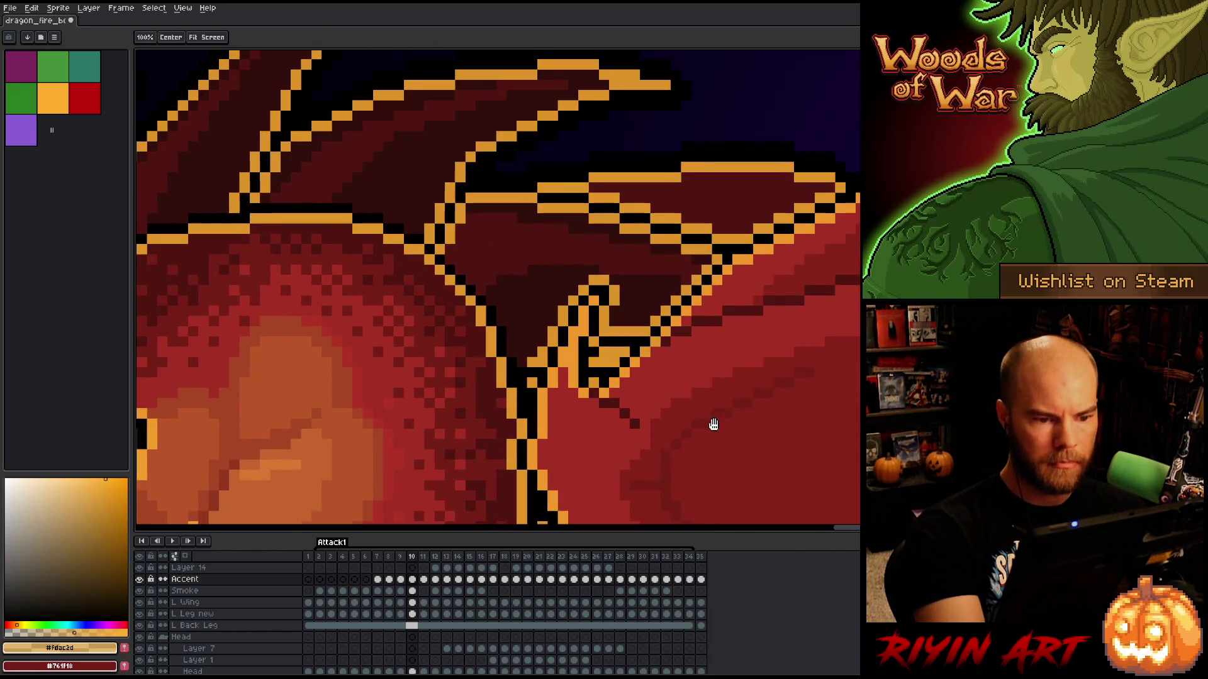
key(b)
drag(595, 201, 752, 240)
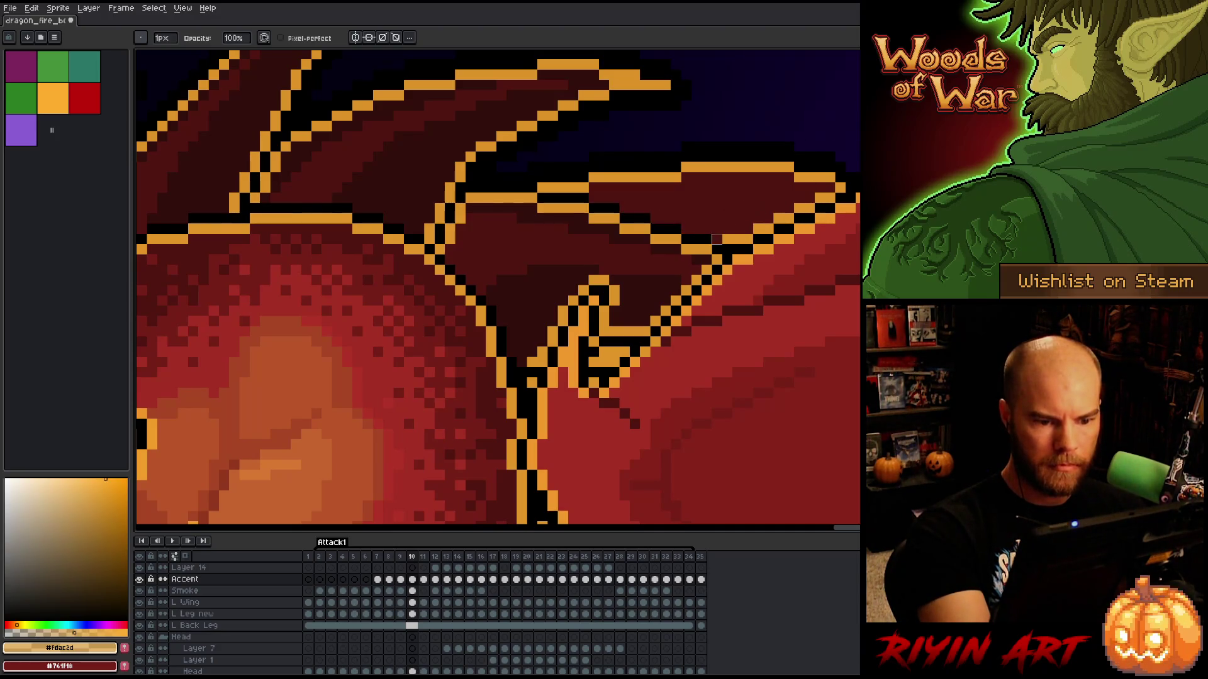
scroll(768, 178, down, 4)
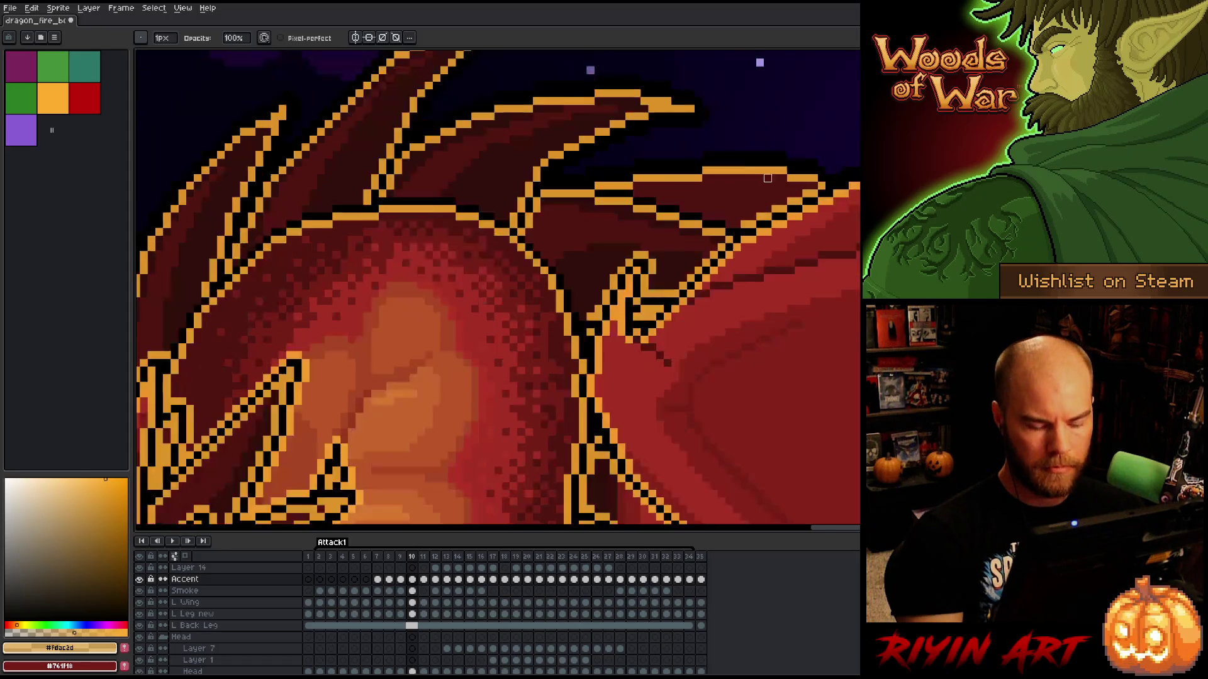
scroll(721, 367, up, 3)
scroll(722, 368, down, 3)
scroll(721, 367, up, 3)
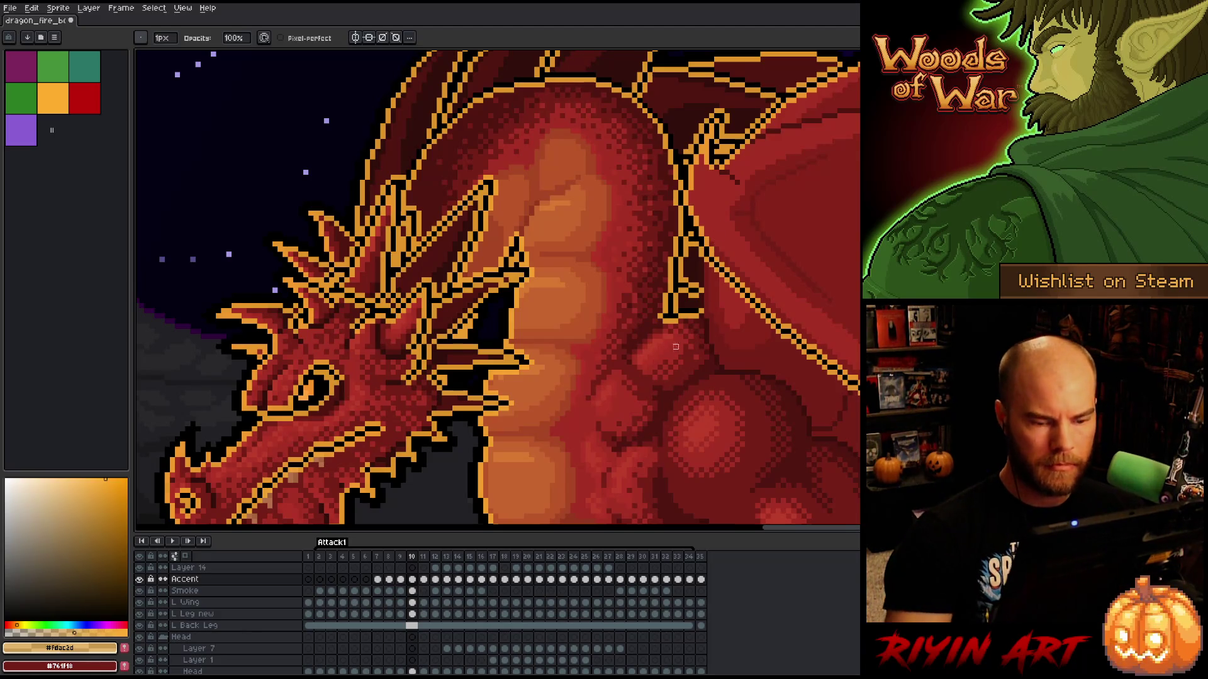
scroll(678, 350, down, 3)
key(comma)
key(comma)
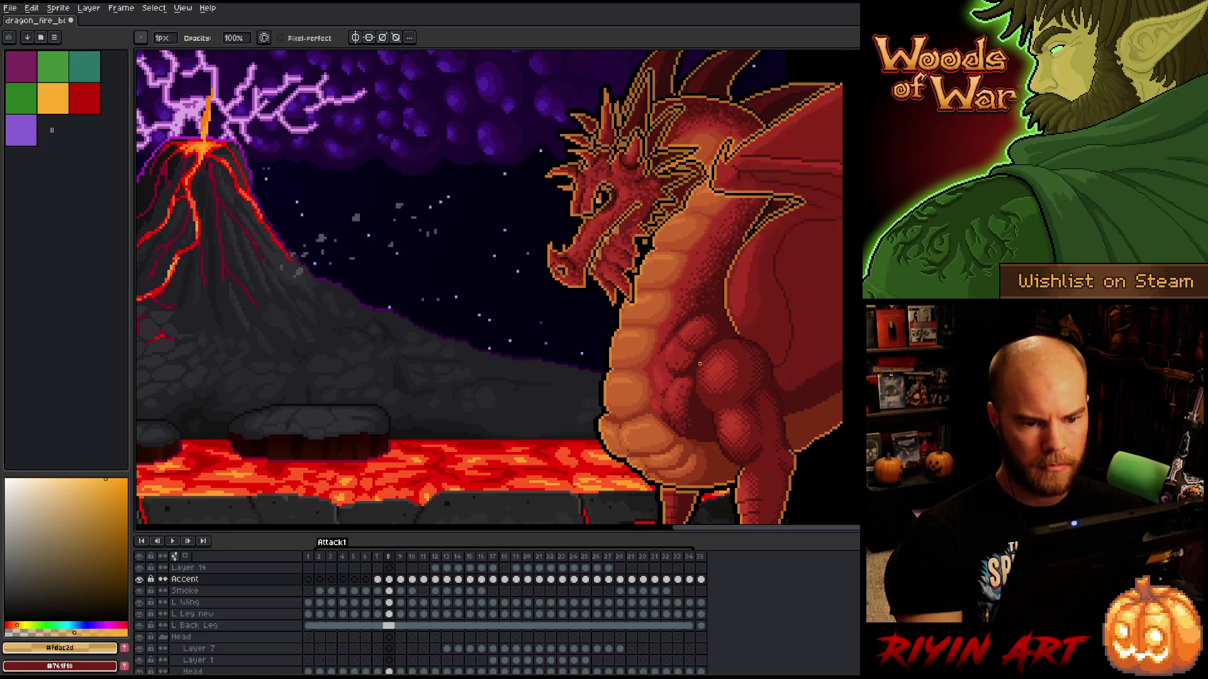
- On frame 10, draw a dark stroke up the left outline of the back leg
key(period)
key(period)
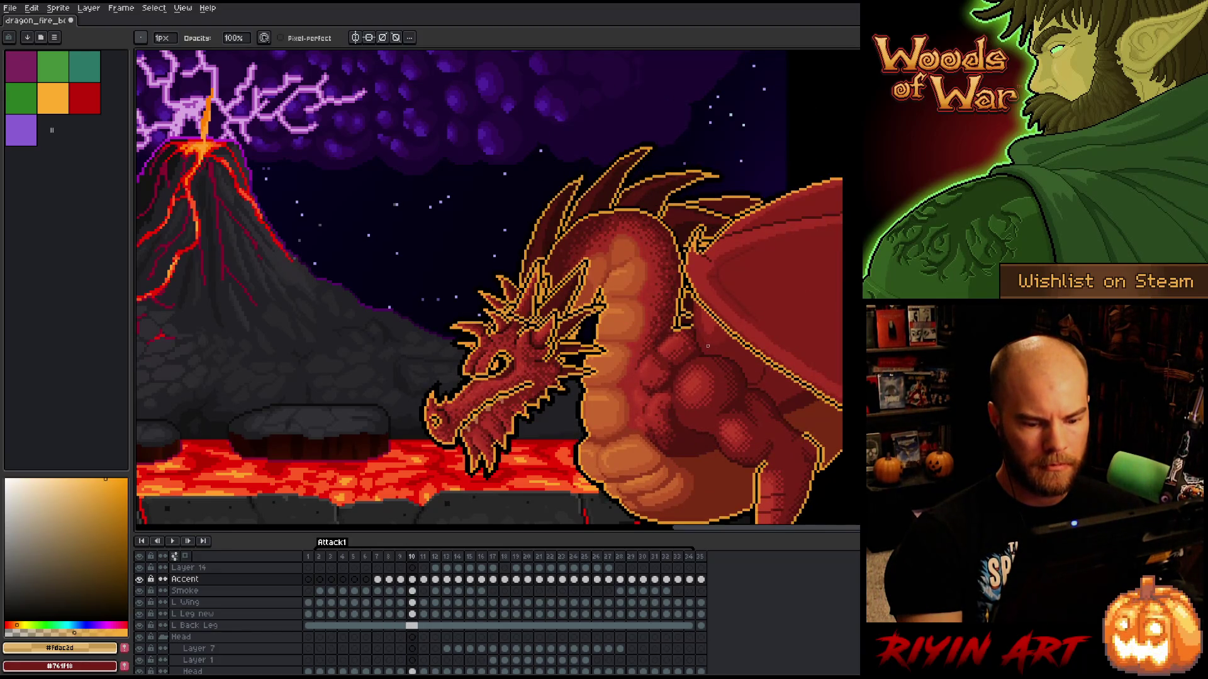
drag(708, 345, 531, 270)
scroll(551, 346, up, 2)
drag(558, 363, 564, 313)
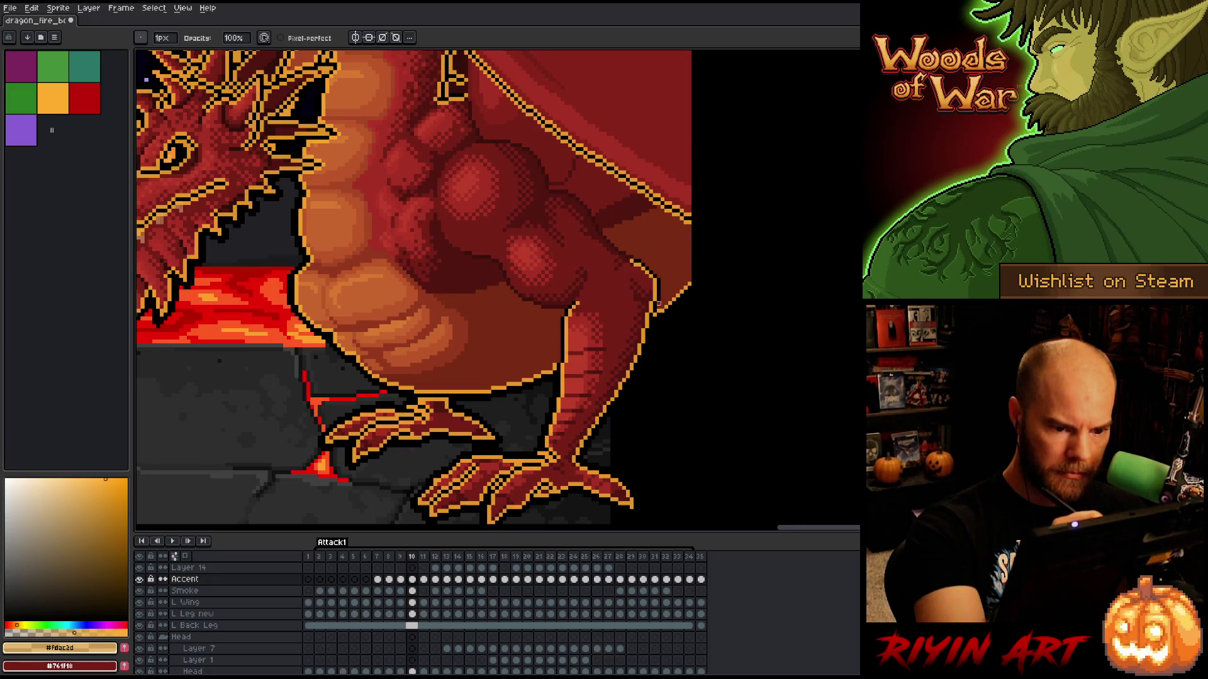
scroll(554, 365, down, 3)
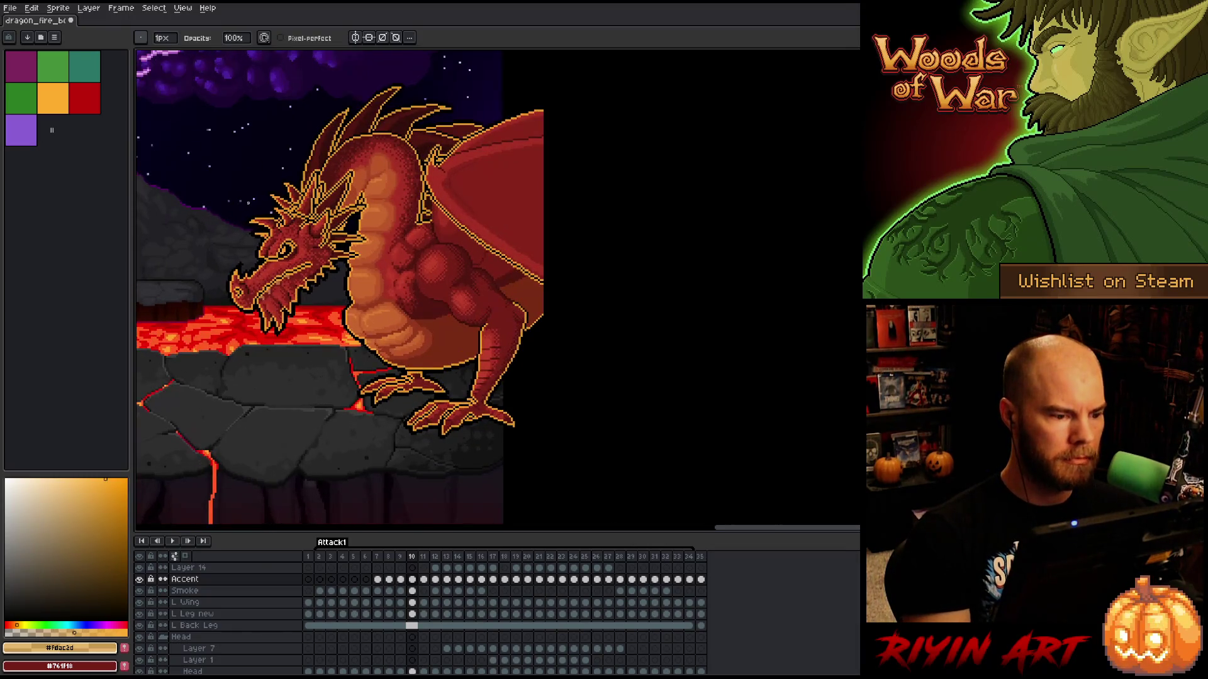
- Compare frames 10 and 11, settling on frame 11 over the dragon's head spikes
key(period)
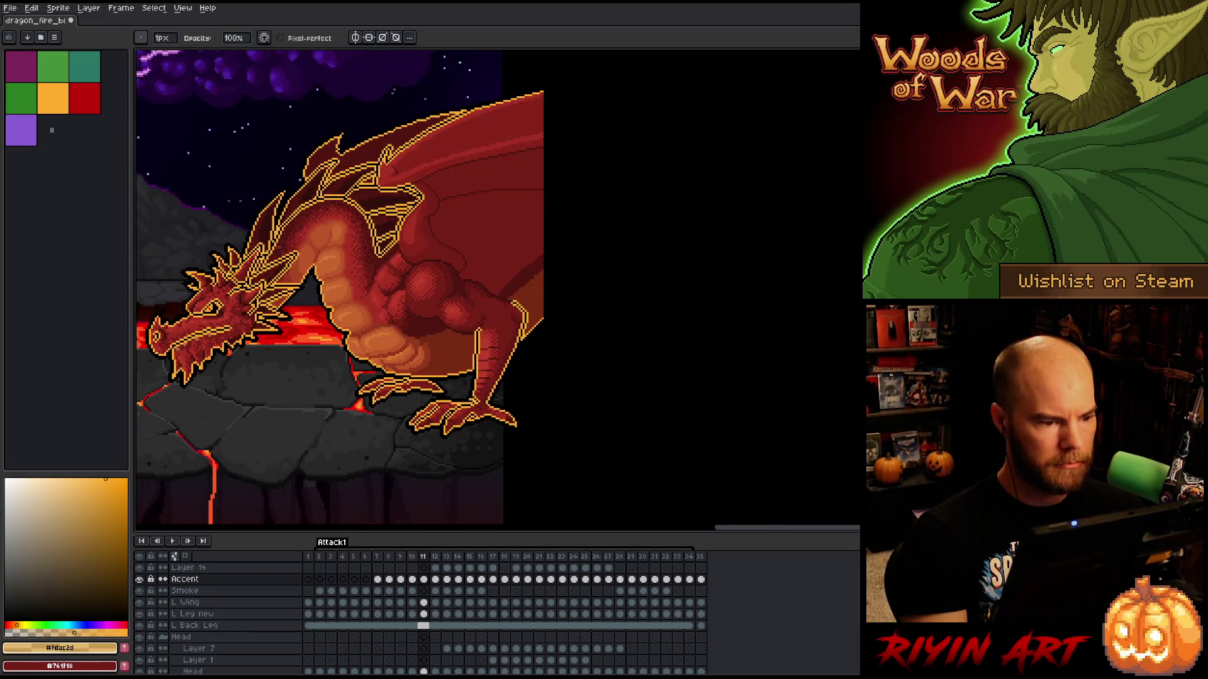
key(comma)
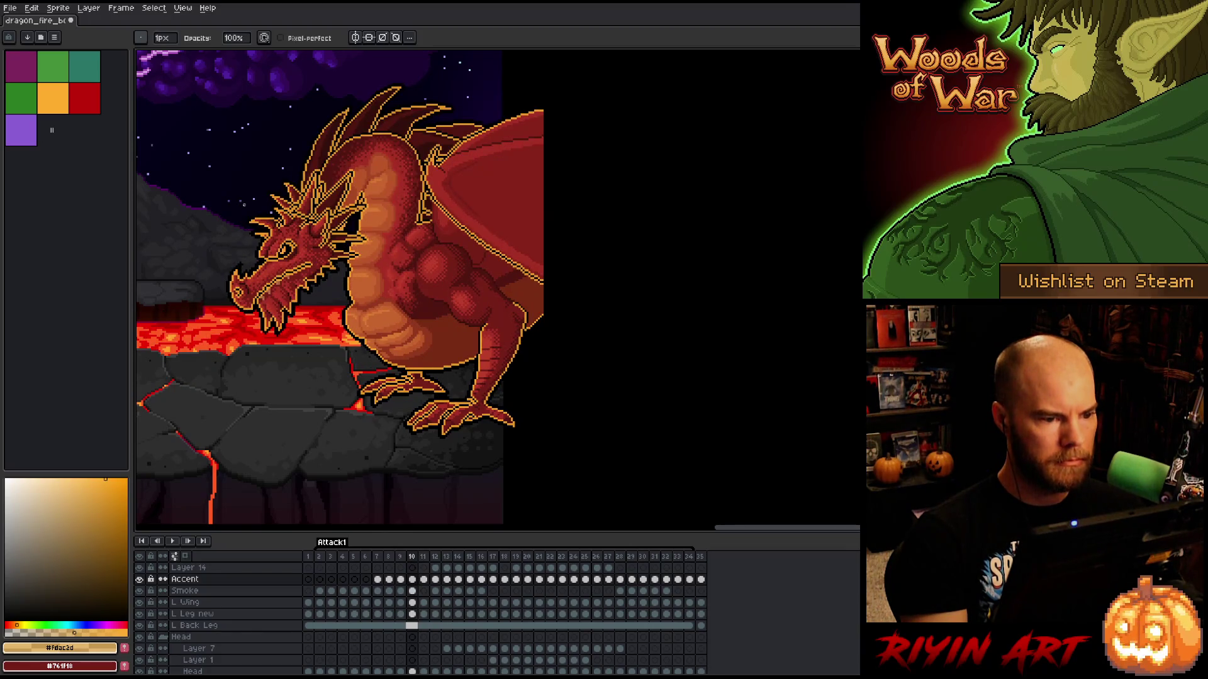
key(period)
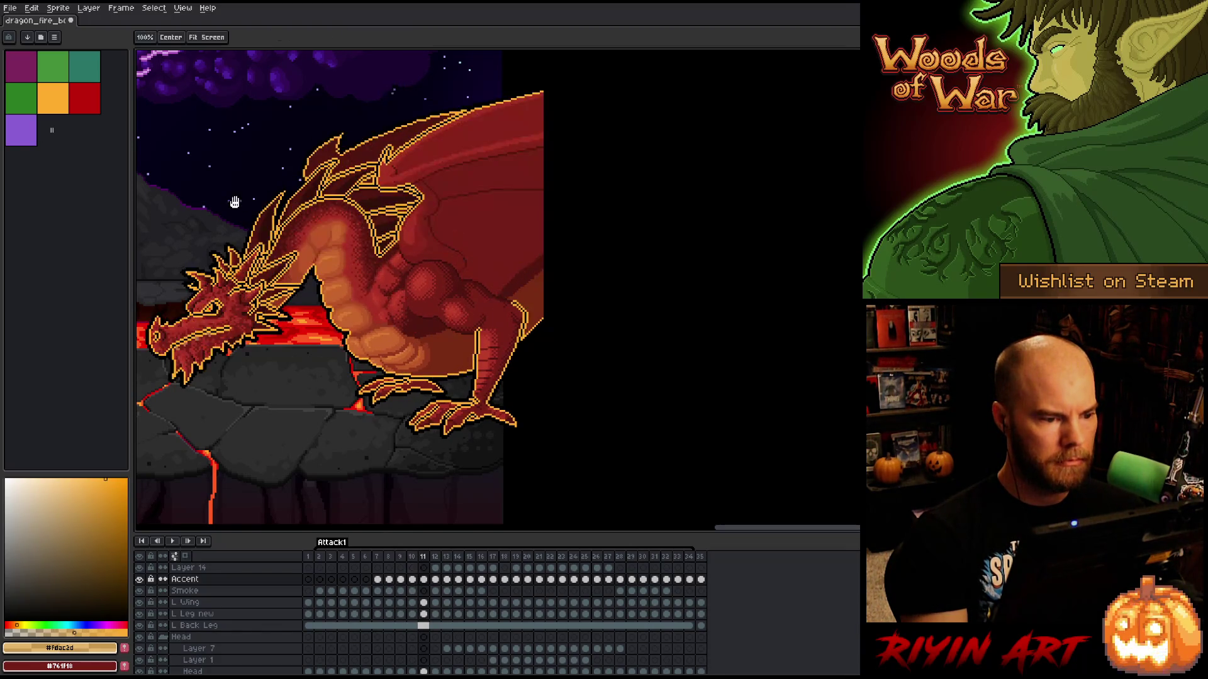
scroll(353, 189, up, 6)
drag(697, 339, 675, 301)
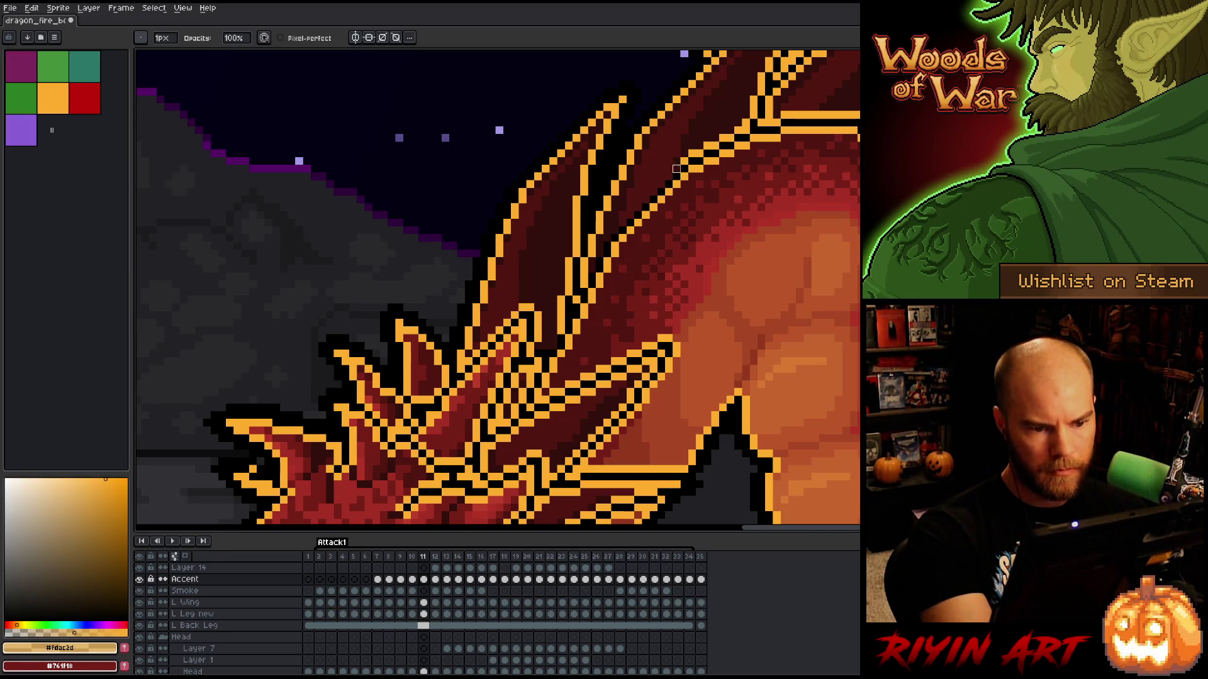
- Pan toward the wing and head, then step through frames 10, 9 and 11 to frame 12
key(space)
mouse_move(719, 200)
mouse_down()
mouse_move(425, 297)
mouse_move(481, 276)
mouse_move(551, 274)
mouse_move(629, 322)
mouse_move(681, 412)
mouse_move(656, 302)
mouse_up()
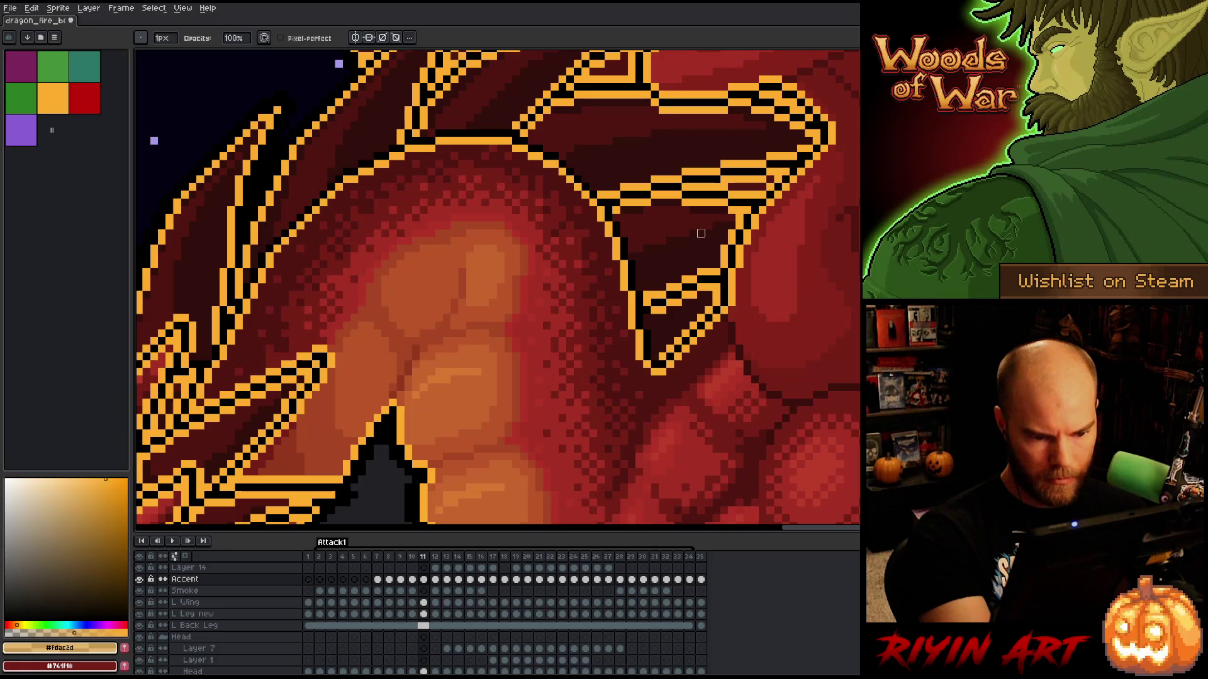
key(comma)
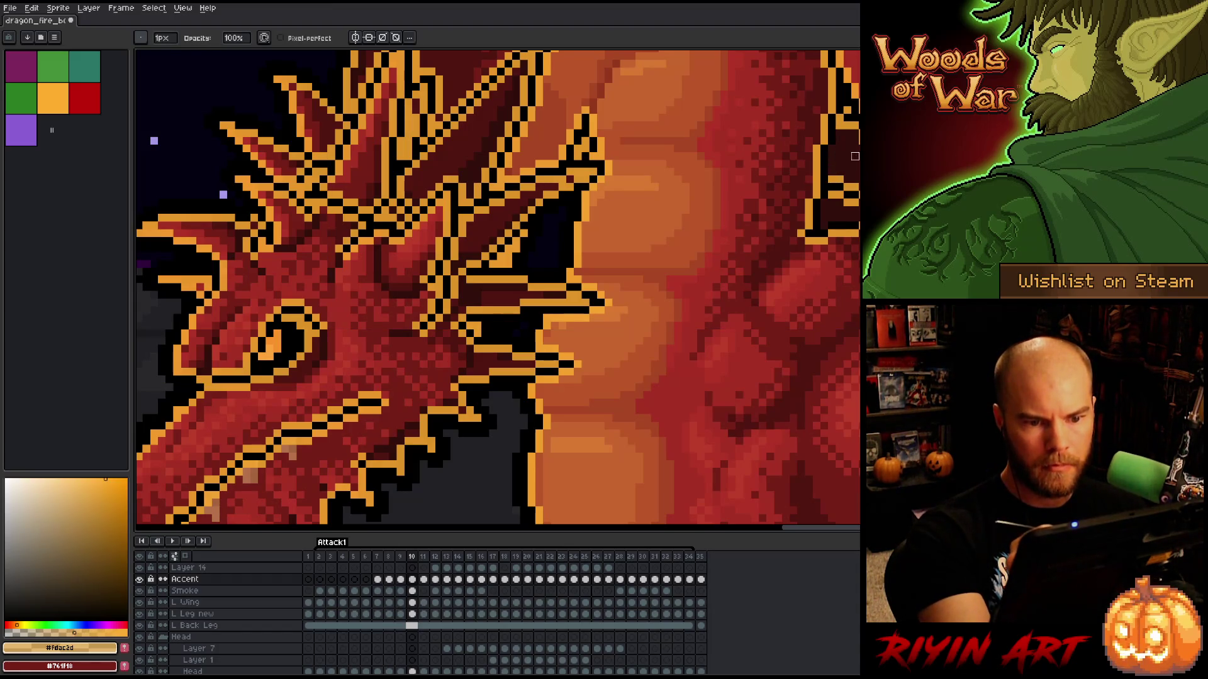
key(Left)
key(Right)
key(Right)
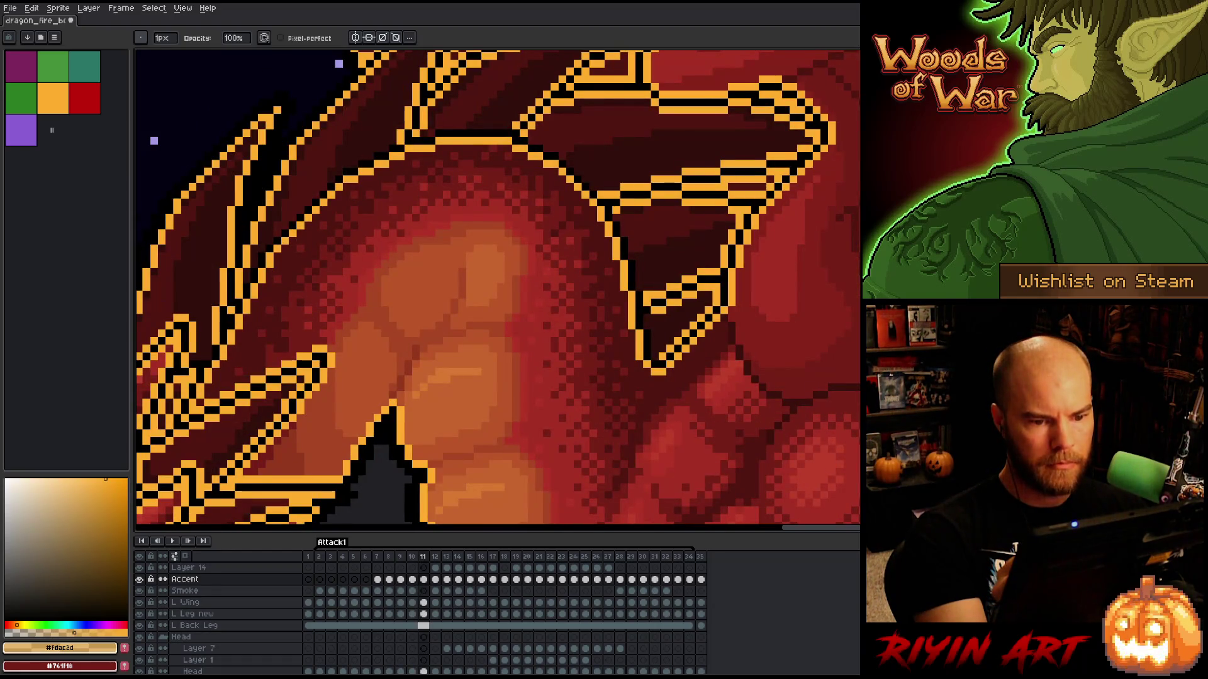
key(Right)
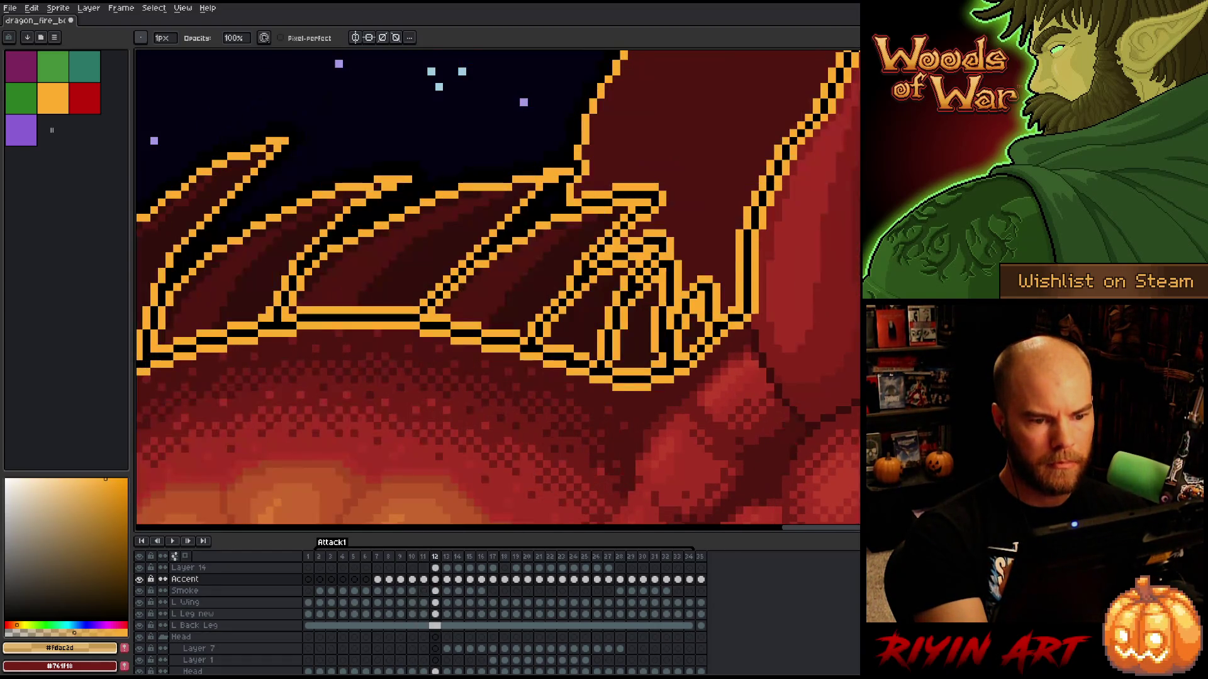
- On frame 11, paint dark pixels over stray orange outline segments on the wing spines
key(Right)
key(Left)
key(Left)
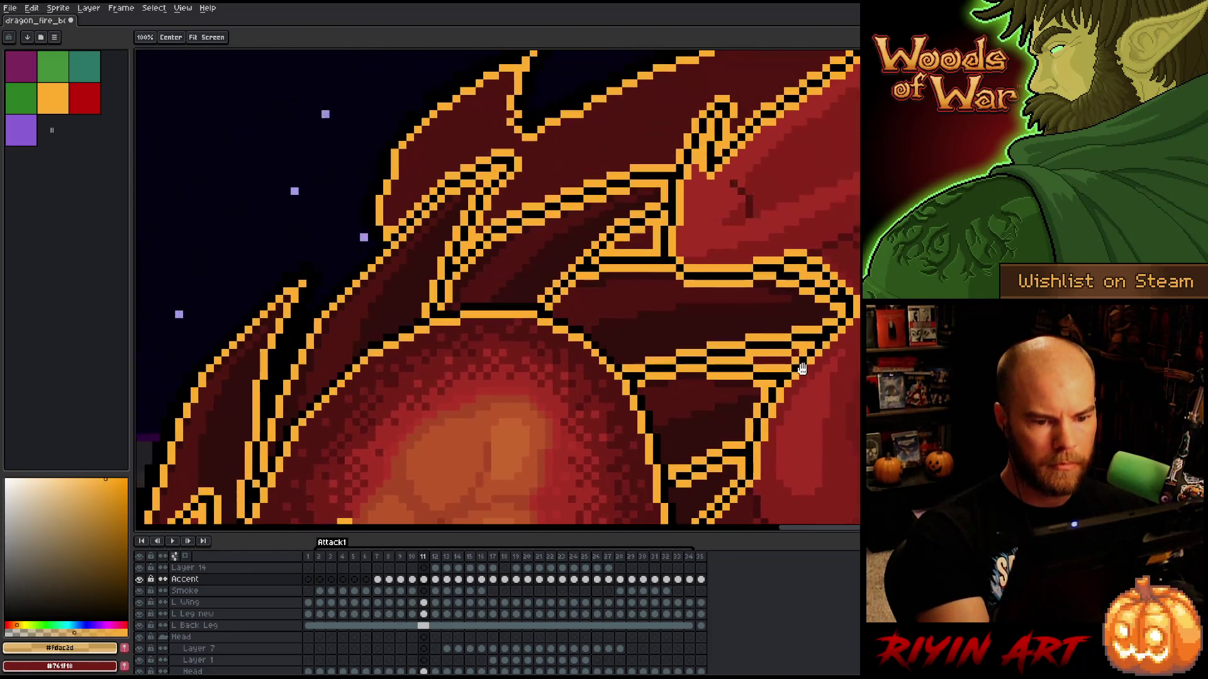
drag(599, 259, 664, 207)
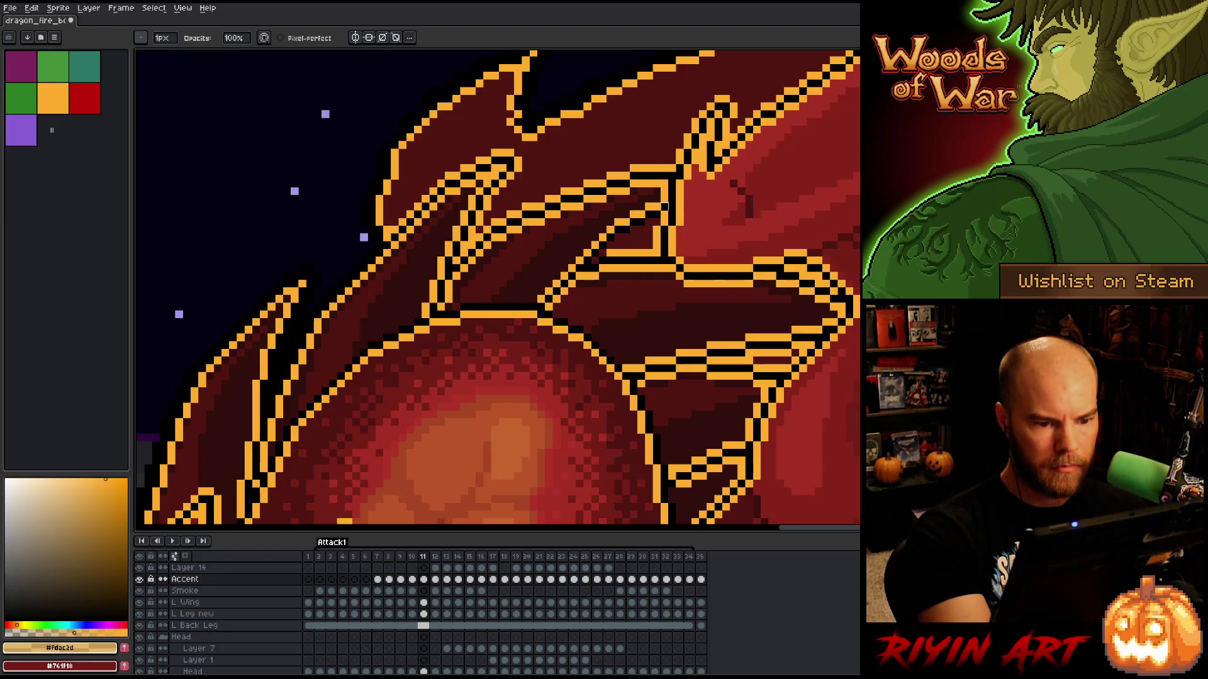
drag(641, 253, 607, 253)
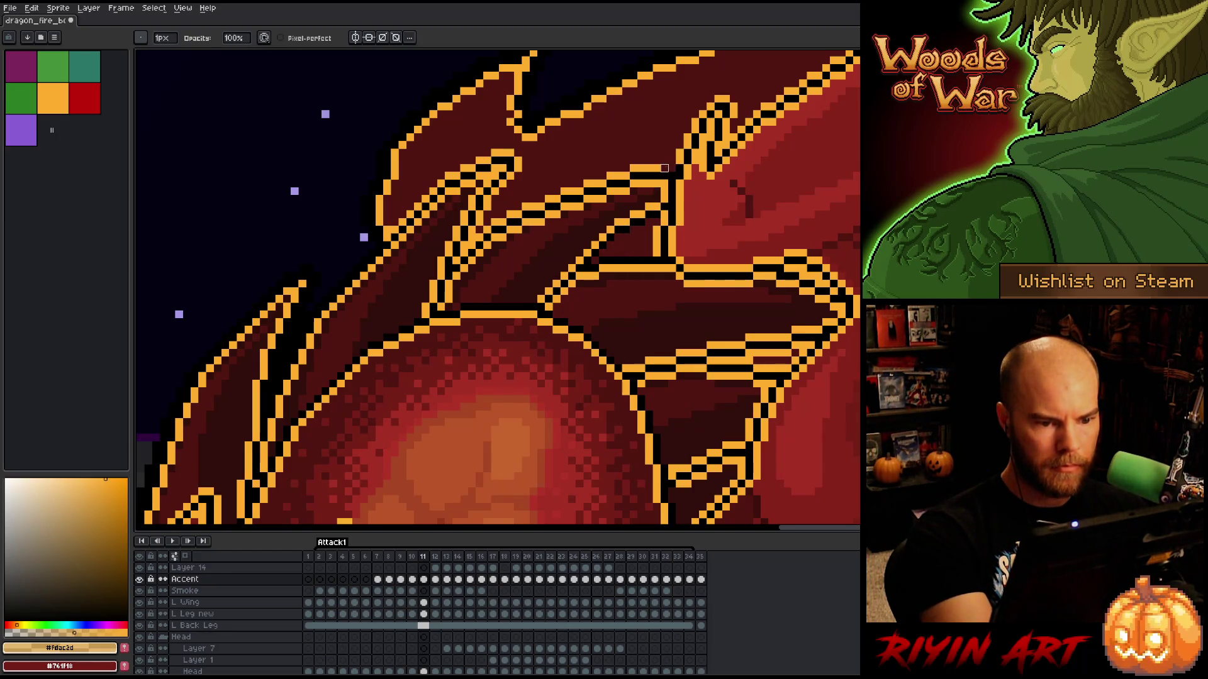
drag(677, 169, 602, 183)
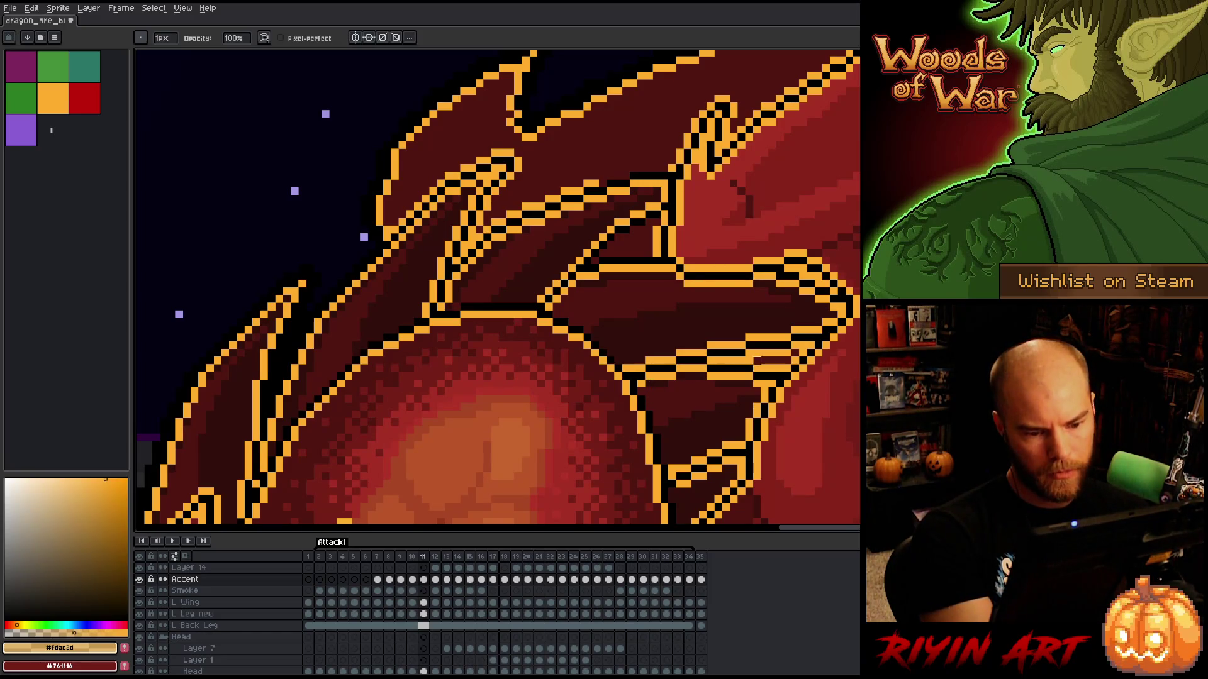
drag(711, 360, 779, 353)
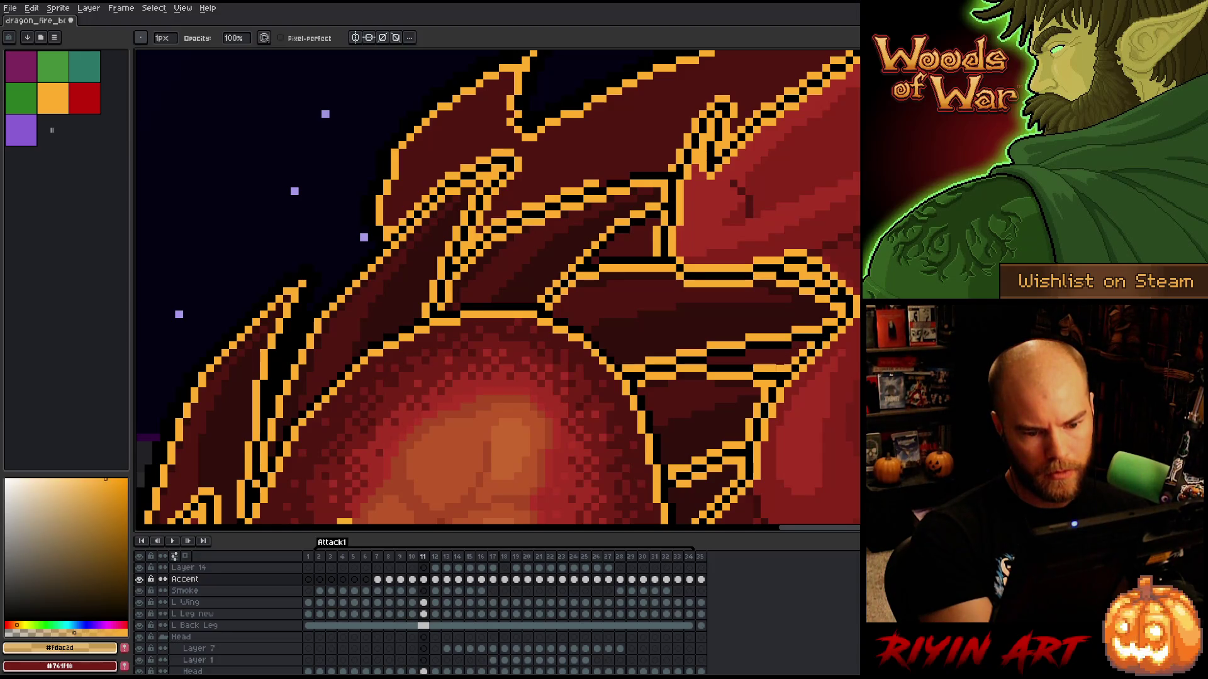
mouse_move(608, 181)
mouse_down()
mouse_move(525, 206)
mouse_move(497, 221)
mouse_move(541, 202)
mouse_move(456, 260)
mouse_move(518, 162)
mouse_move(502, 153)
mouse_move(445, 179)
mouse_move(395, 230)
mouse_up()
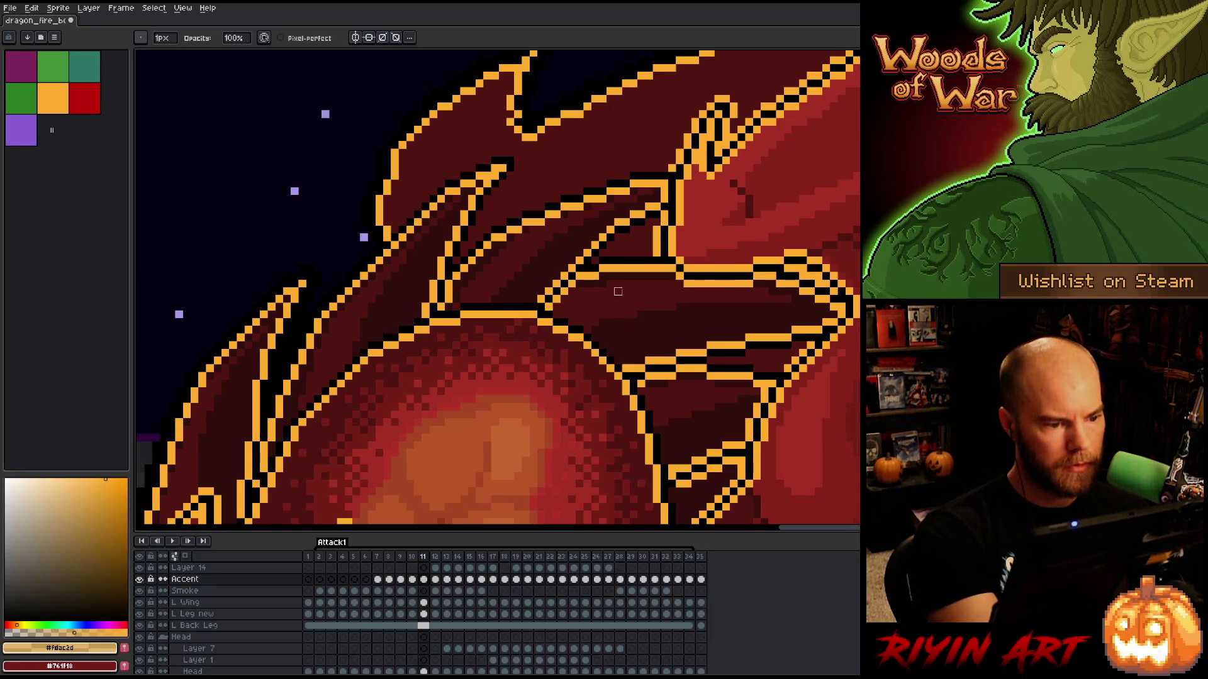
- Darken the outline along the back leg and recheck frame 11 against frame 10
drag(726, 430, 764, 264)
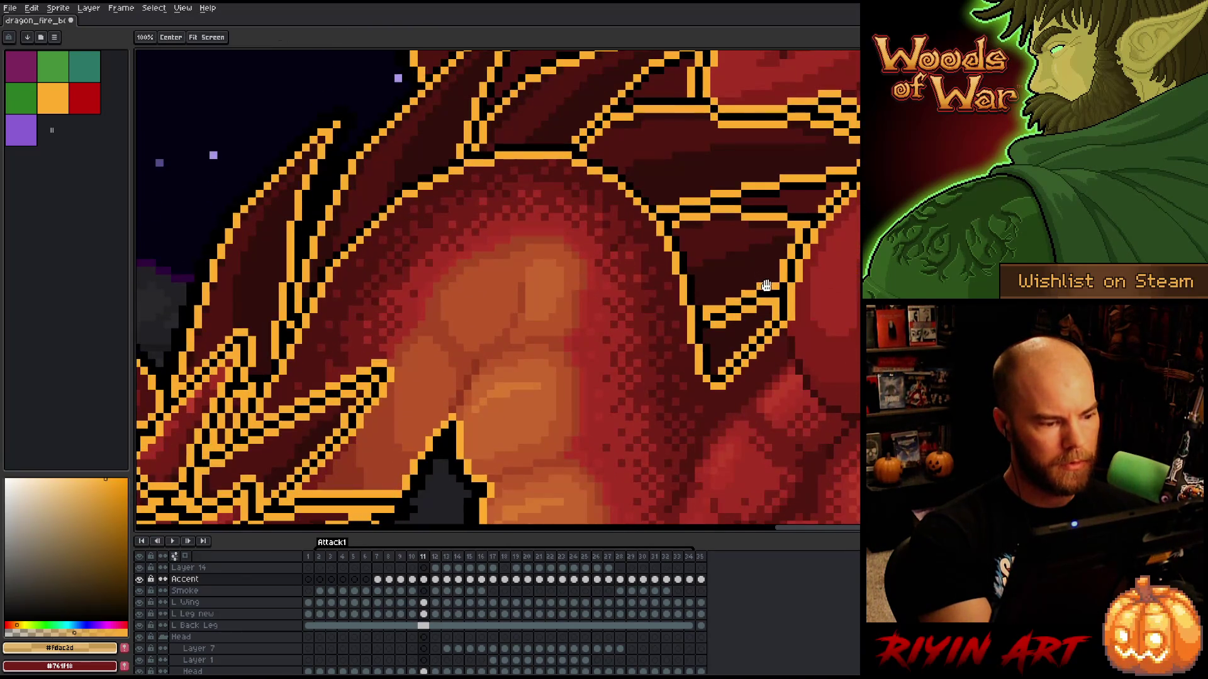
drag(773, 378, 765, 277)
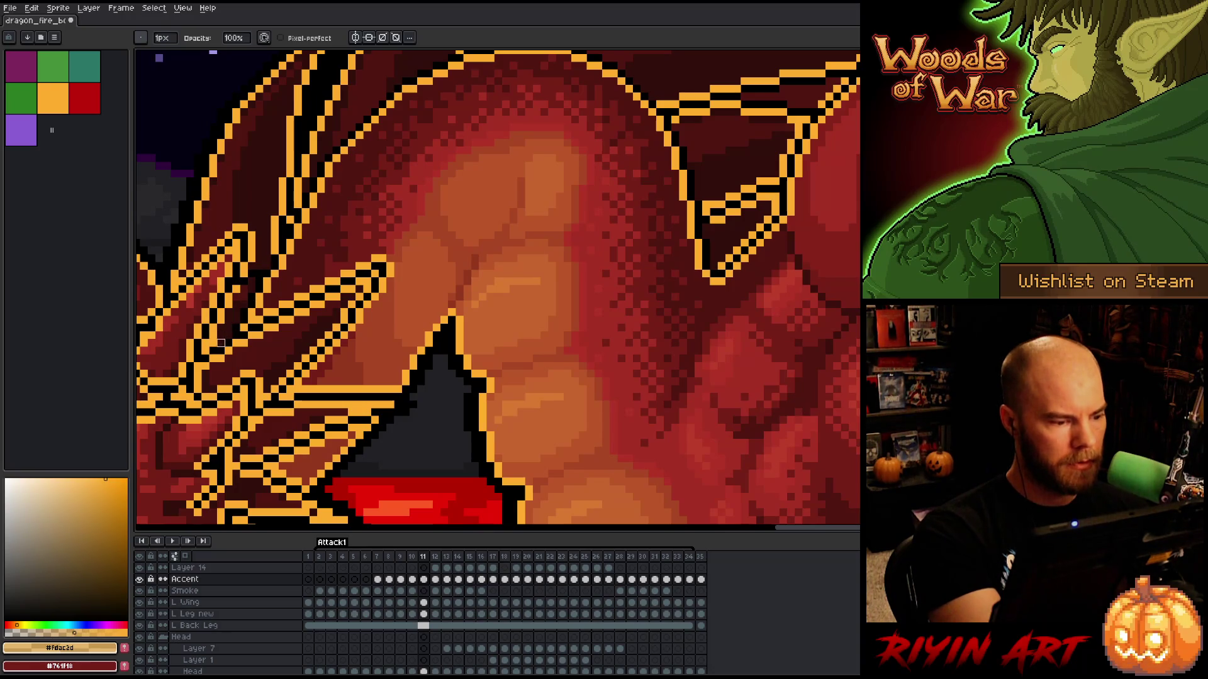
scroll(459, 219, down, 3)
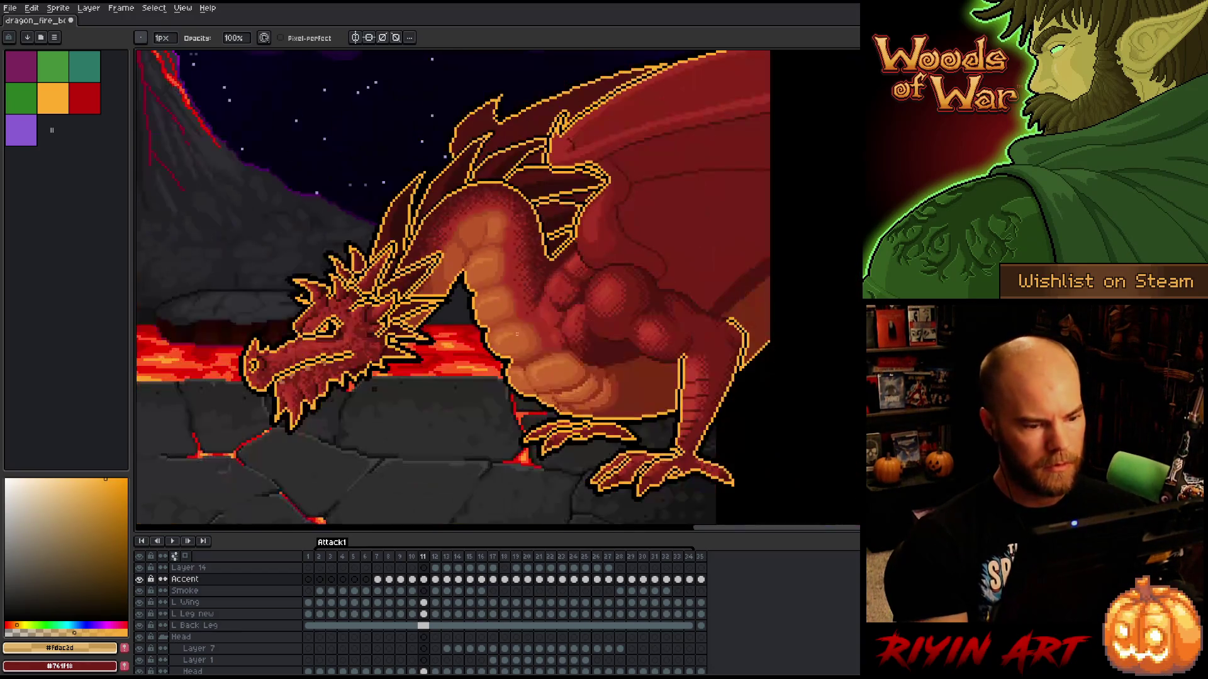
scroll(538, 393, up, 2)
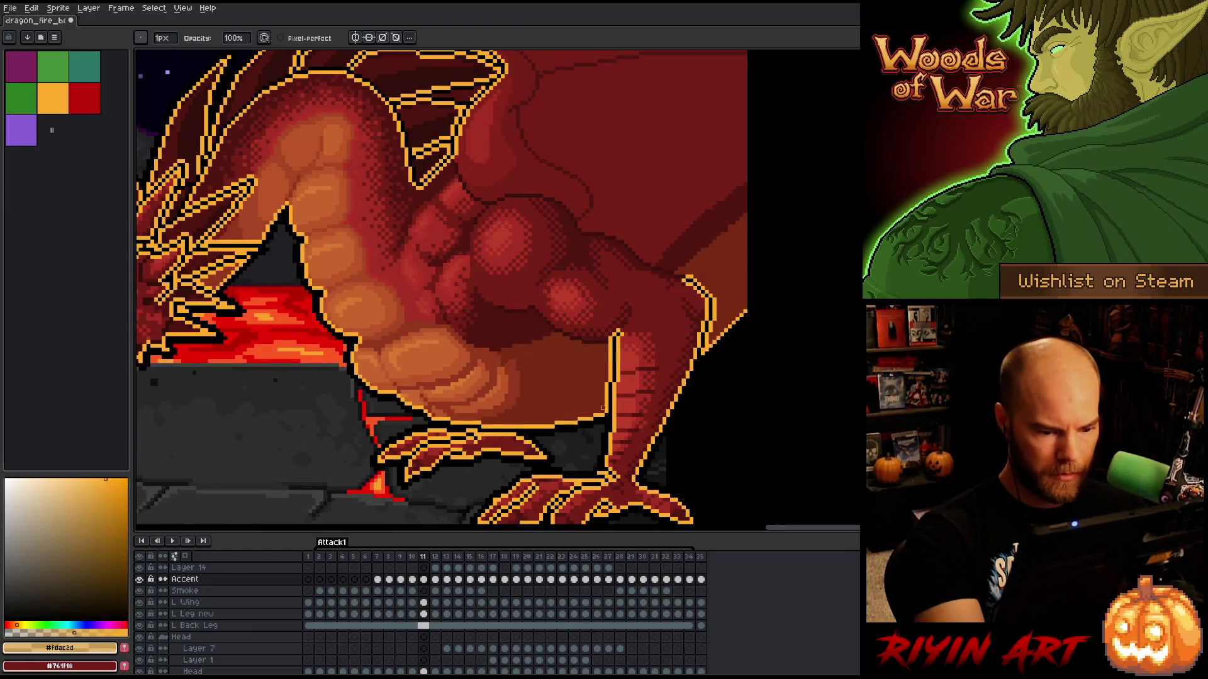
drag(610, 381, 616, 337)
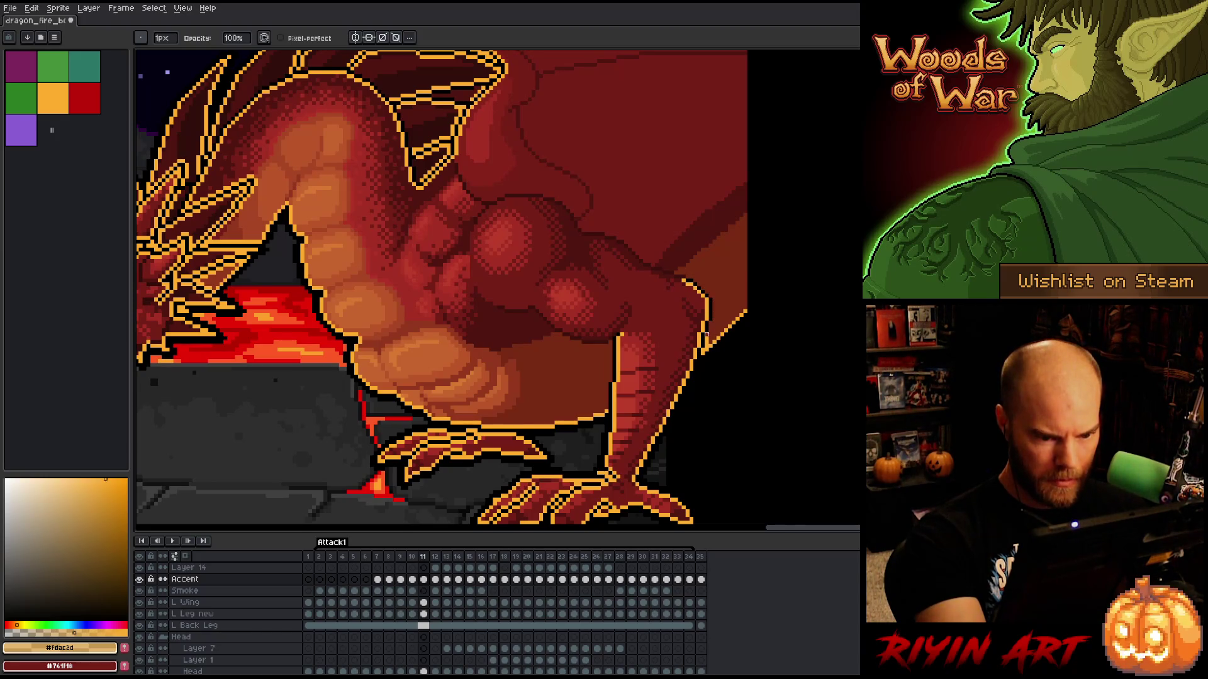
scroll(745, 258, down, 3)
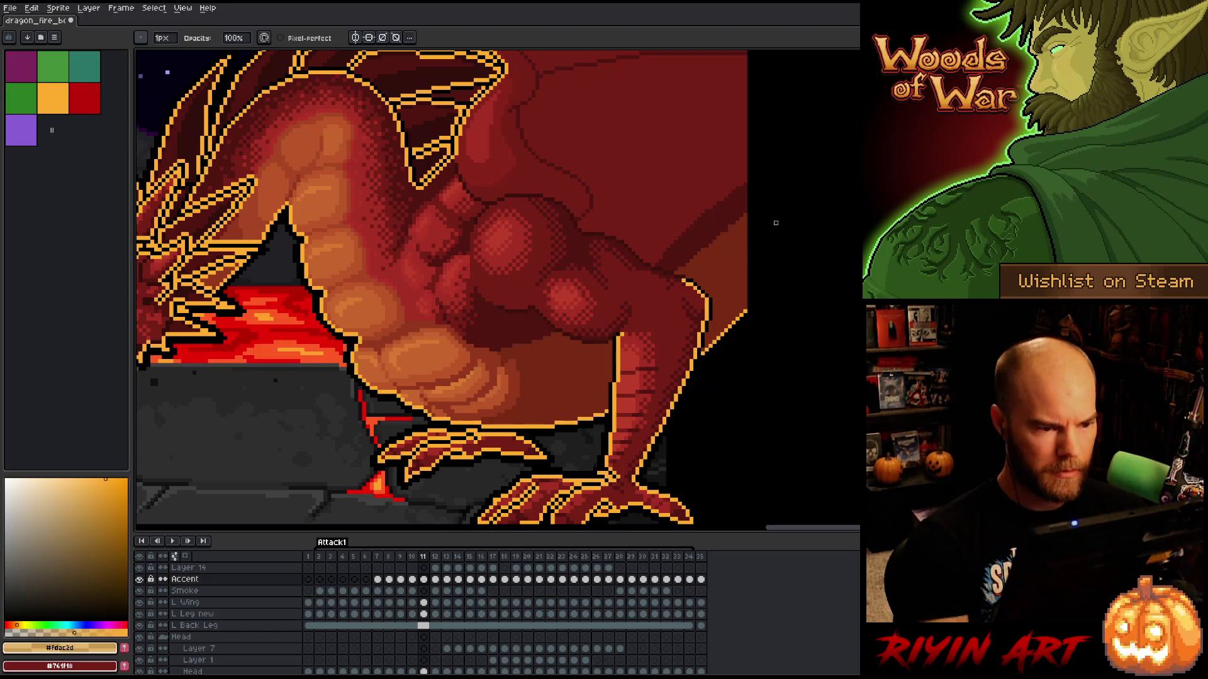
scroll(637, 184, up, 3)
scroll(637, 184, up, 2)
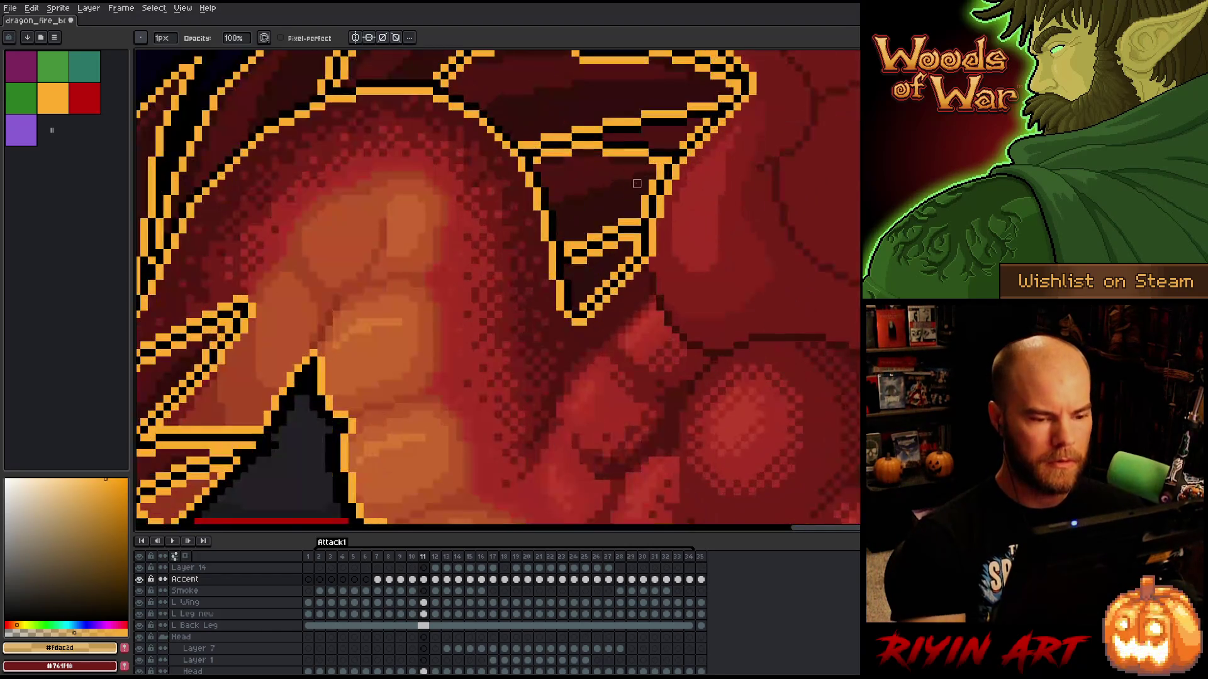
scroll(659, 177, down, 3)
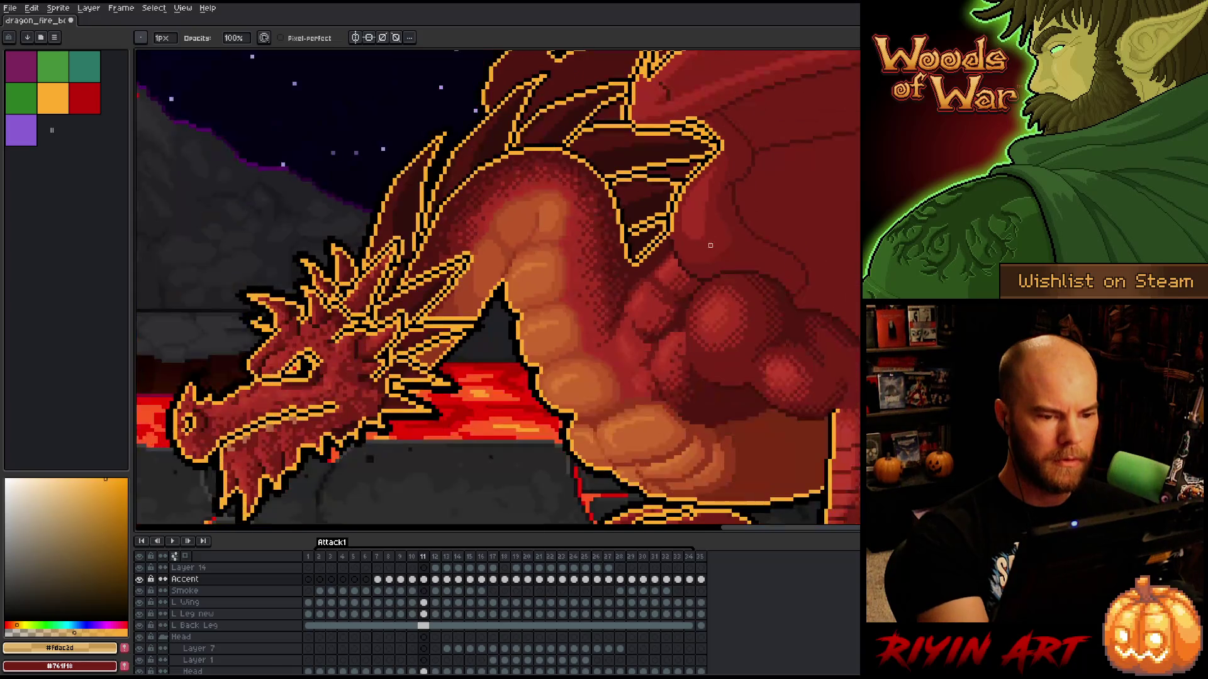
scroll(772, 291, up, 1)
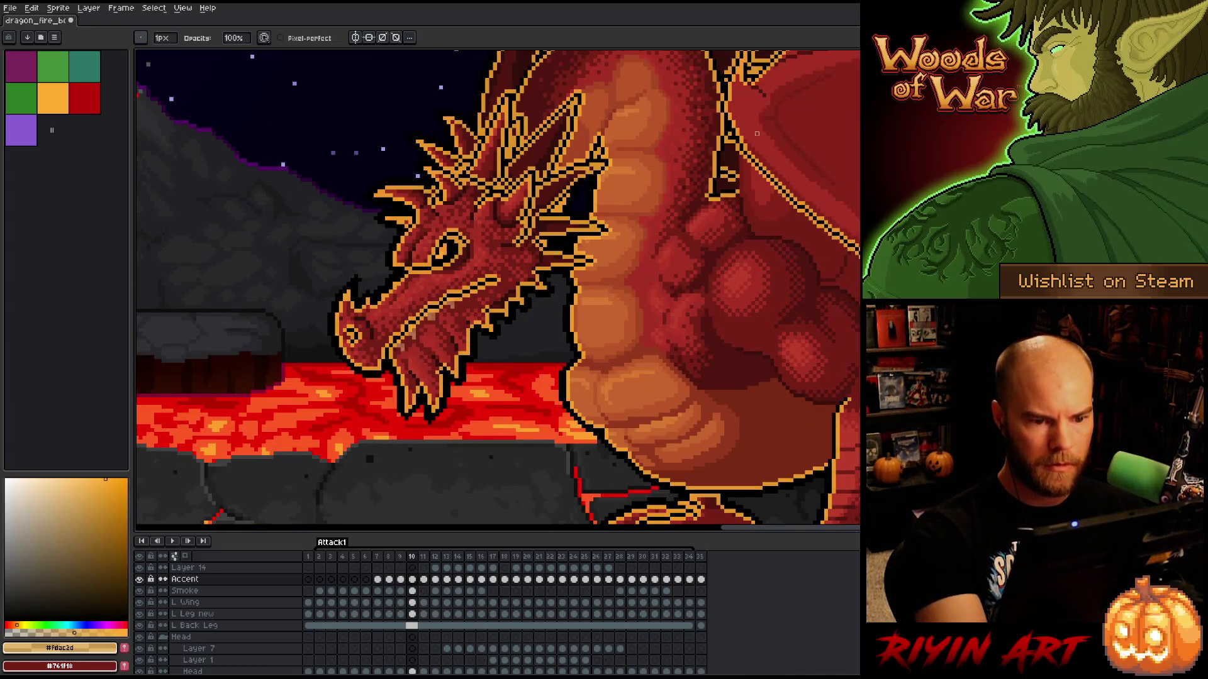
key(Right)
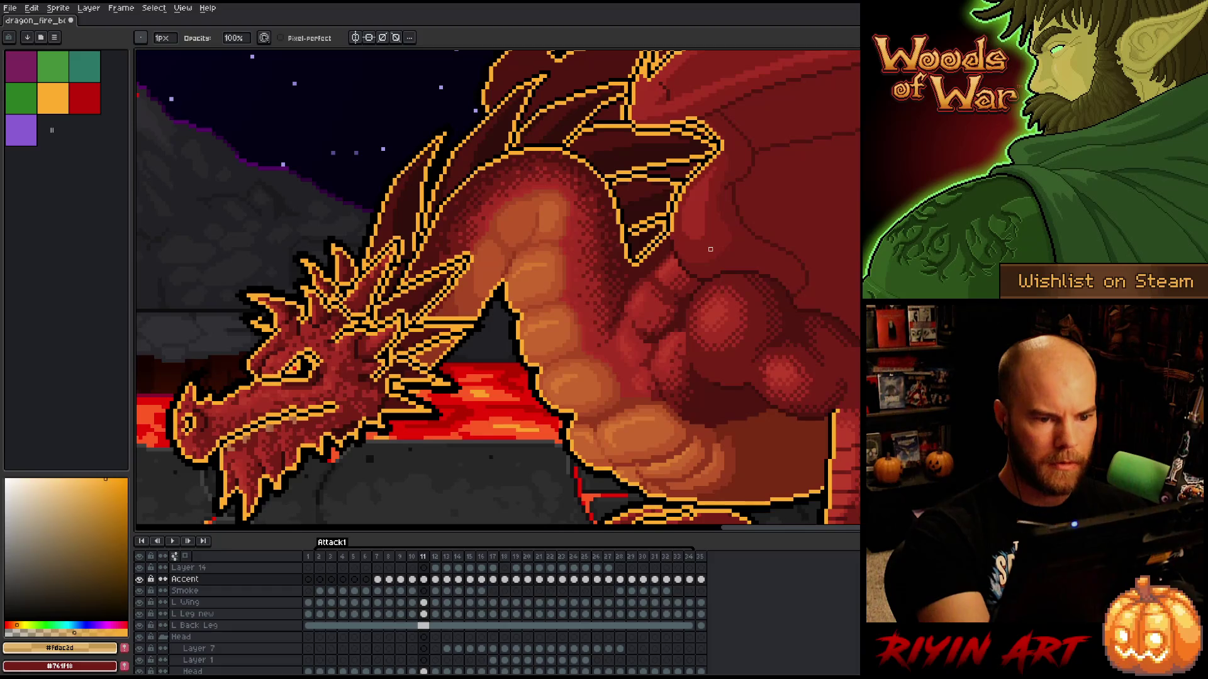
scroll(711, 252, down, 3)
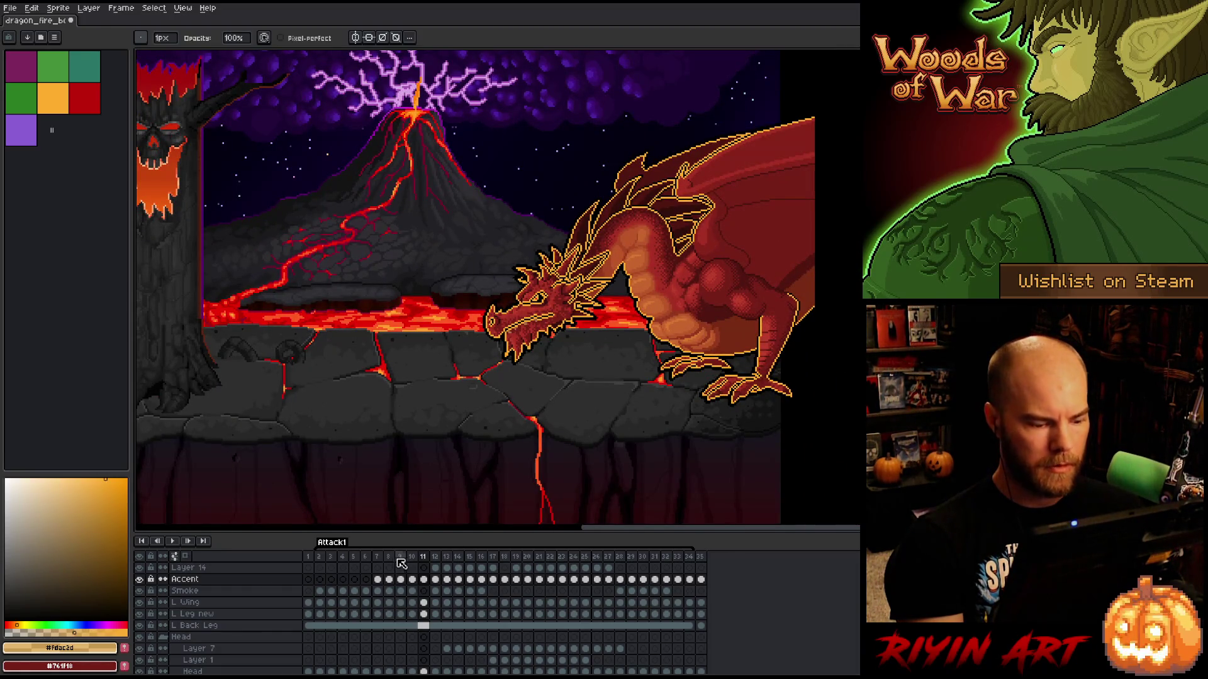
drag(382, 563, 419, 534)
key(Right)
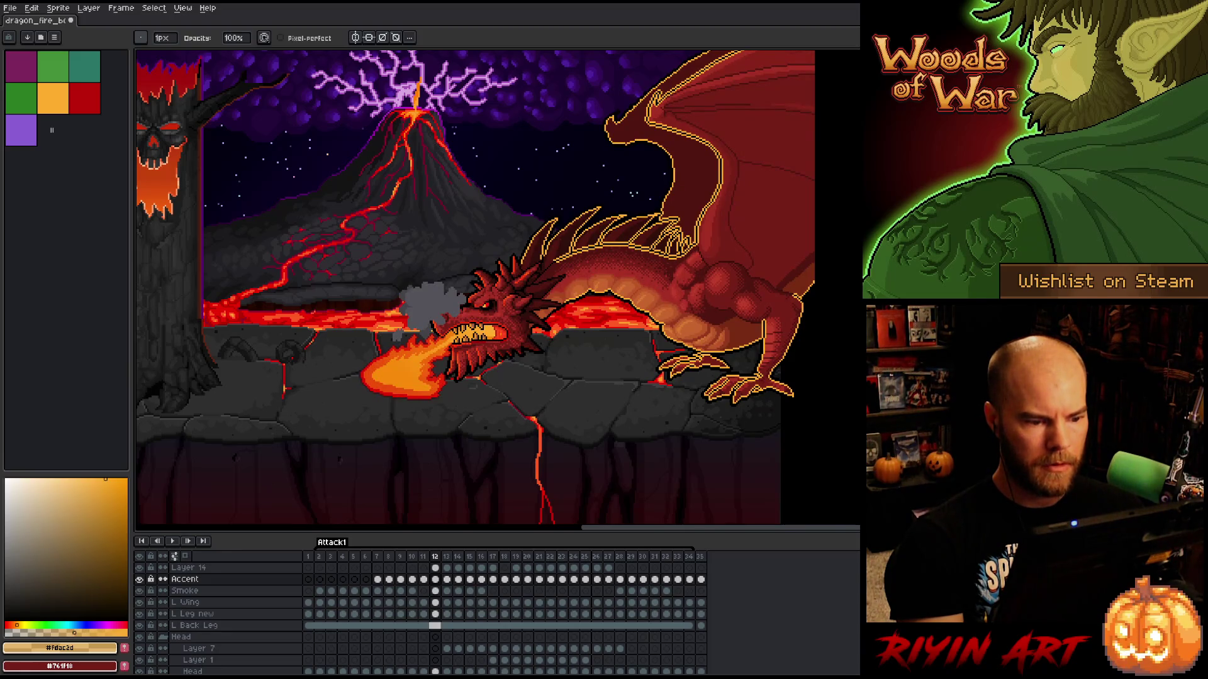
key(Left)
key(Right)
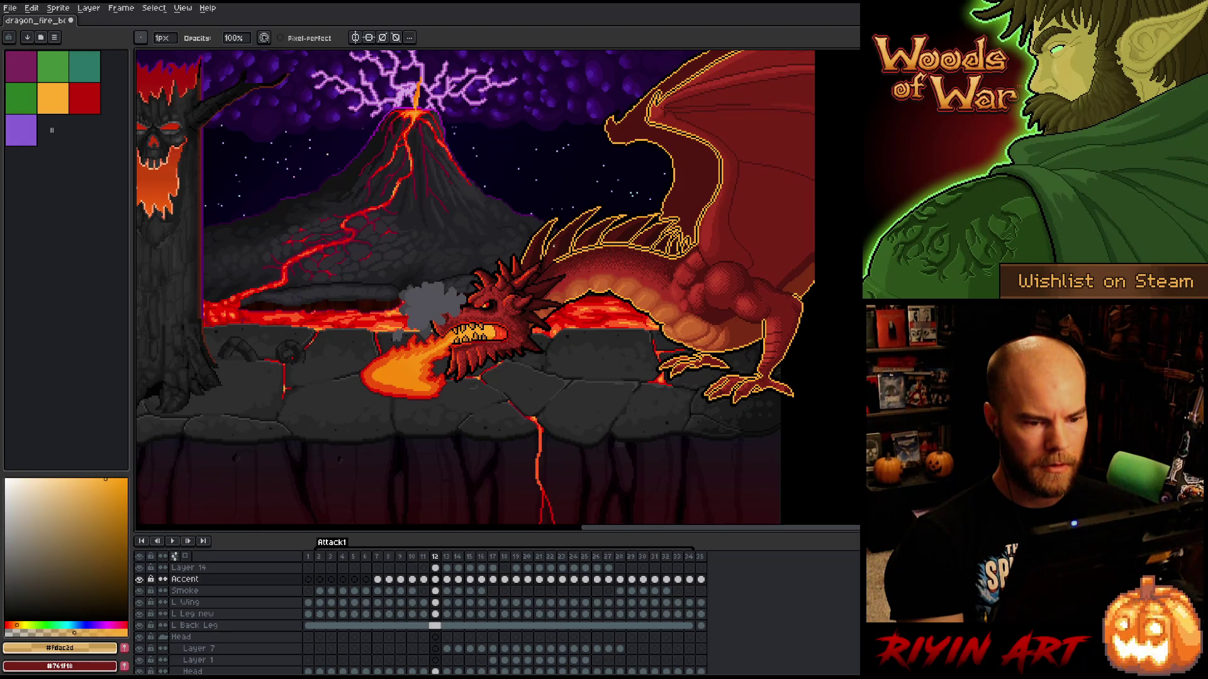
key(Left)
key(Right)
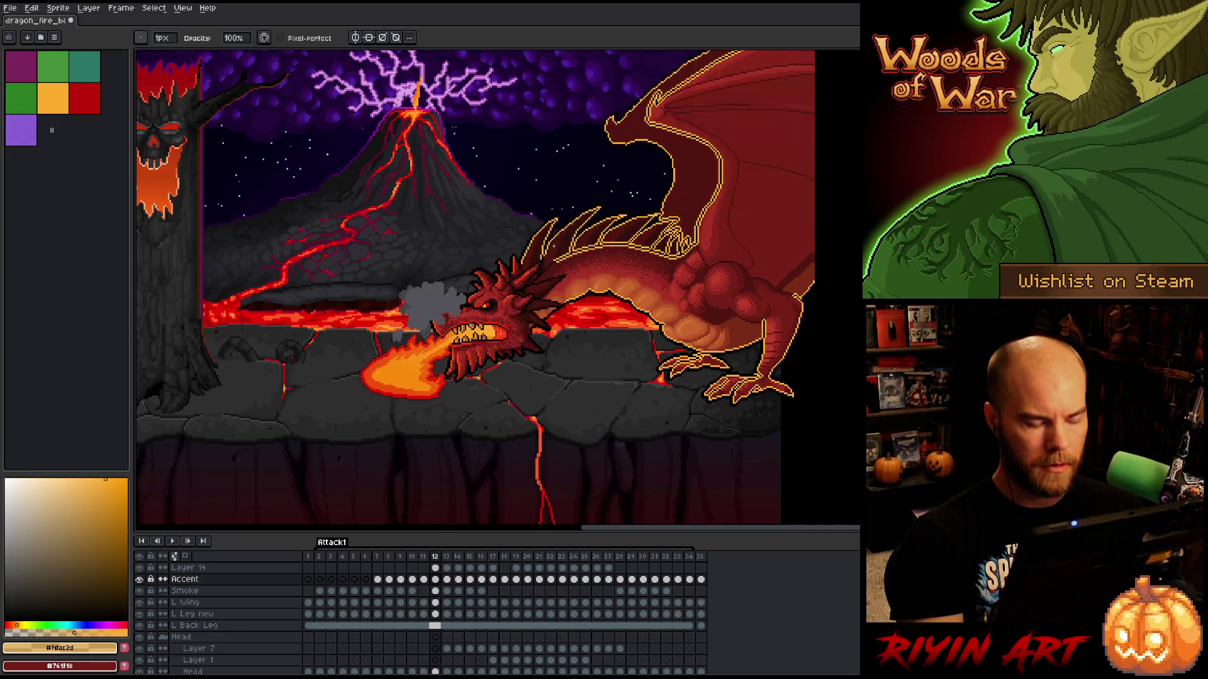
scroll(566, 252, up, 3)
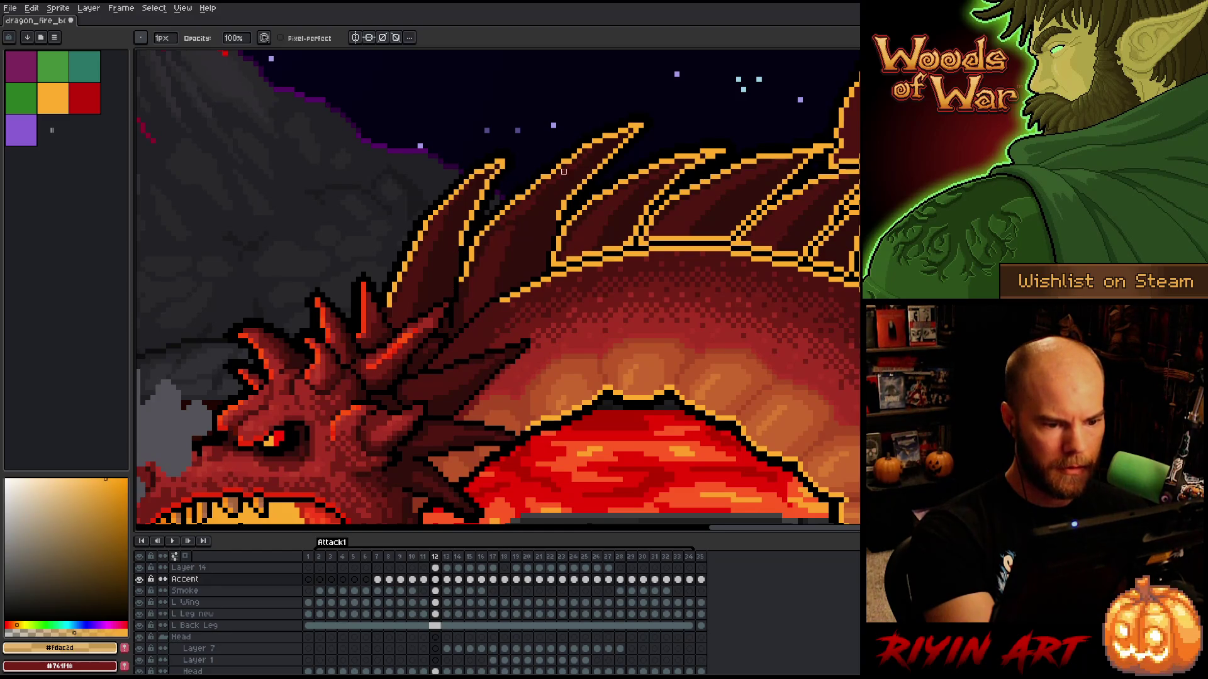
- Draw an orange accent outline along the dragon's back, then erase excess orange on the spikes
key(b)
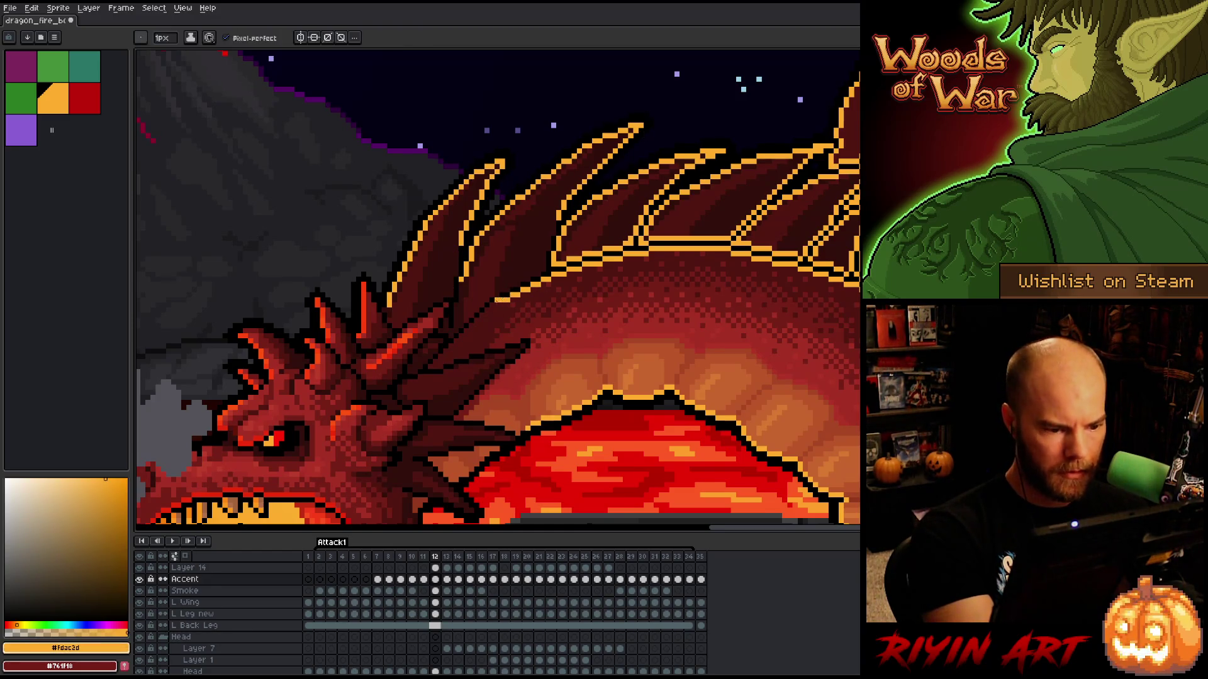
drag(461, 337, 485, 312)
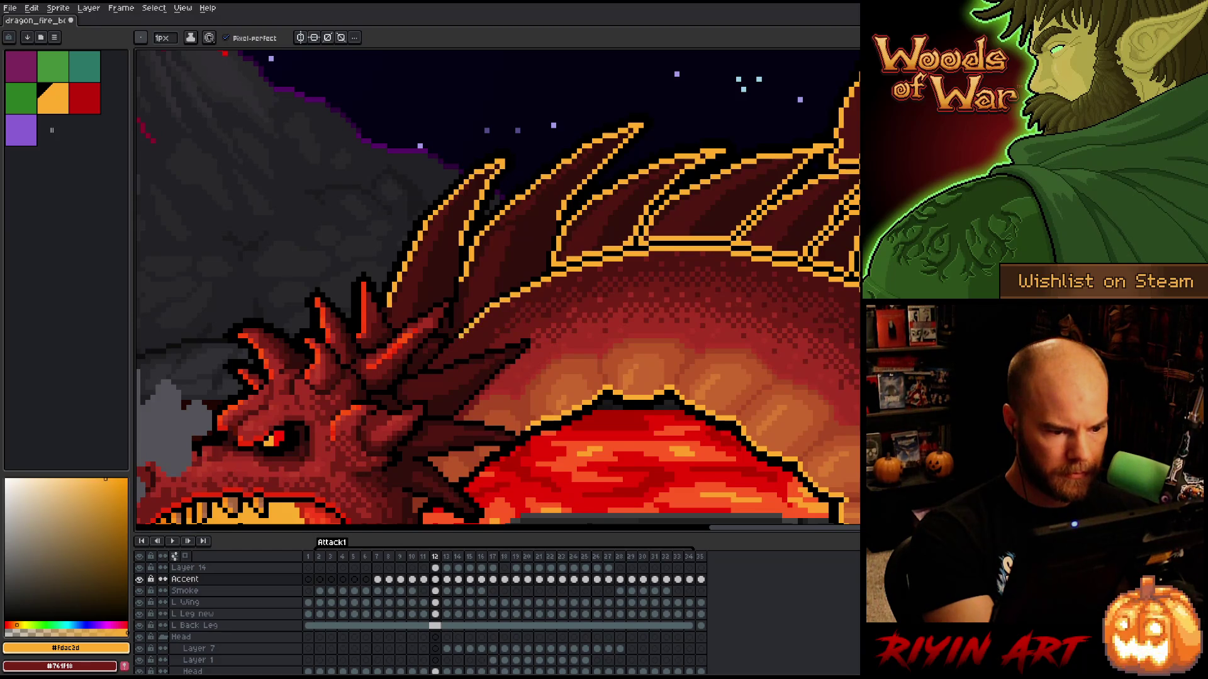
key(l)
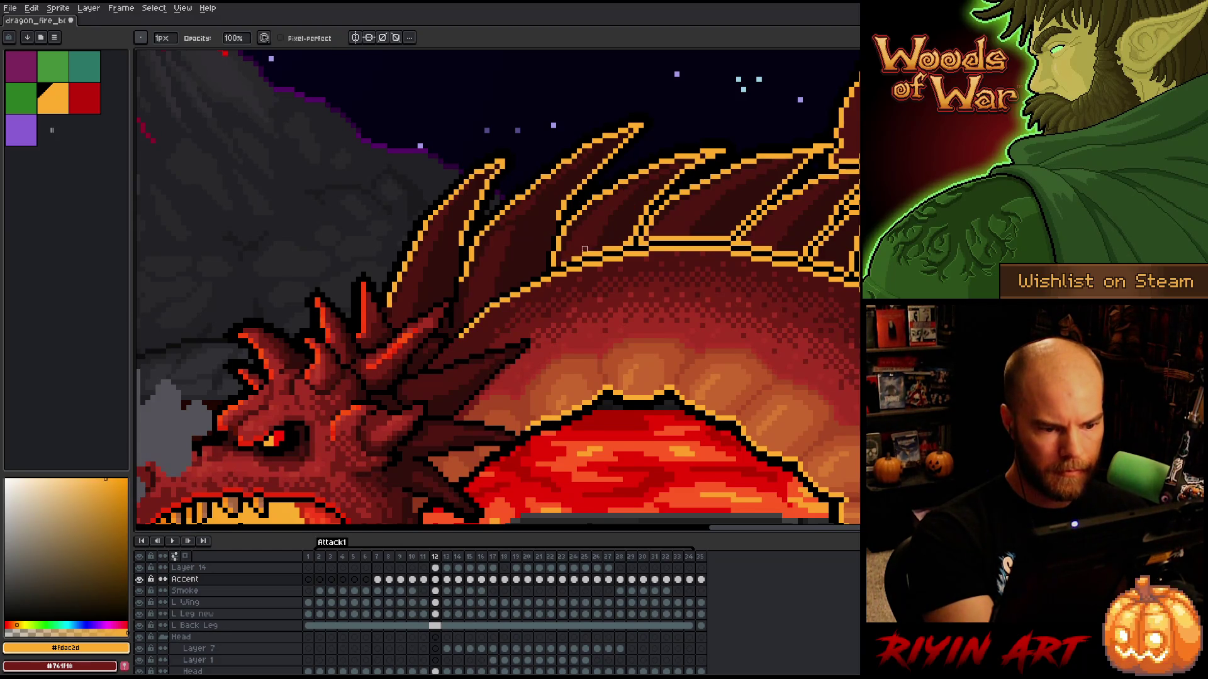
mouse_move(558, 239)
mouse_down()
mouse_move(548, 264)
mouse_move(564, 248)
mouse_up()
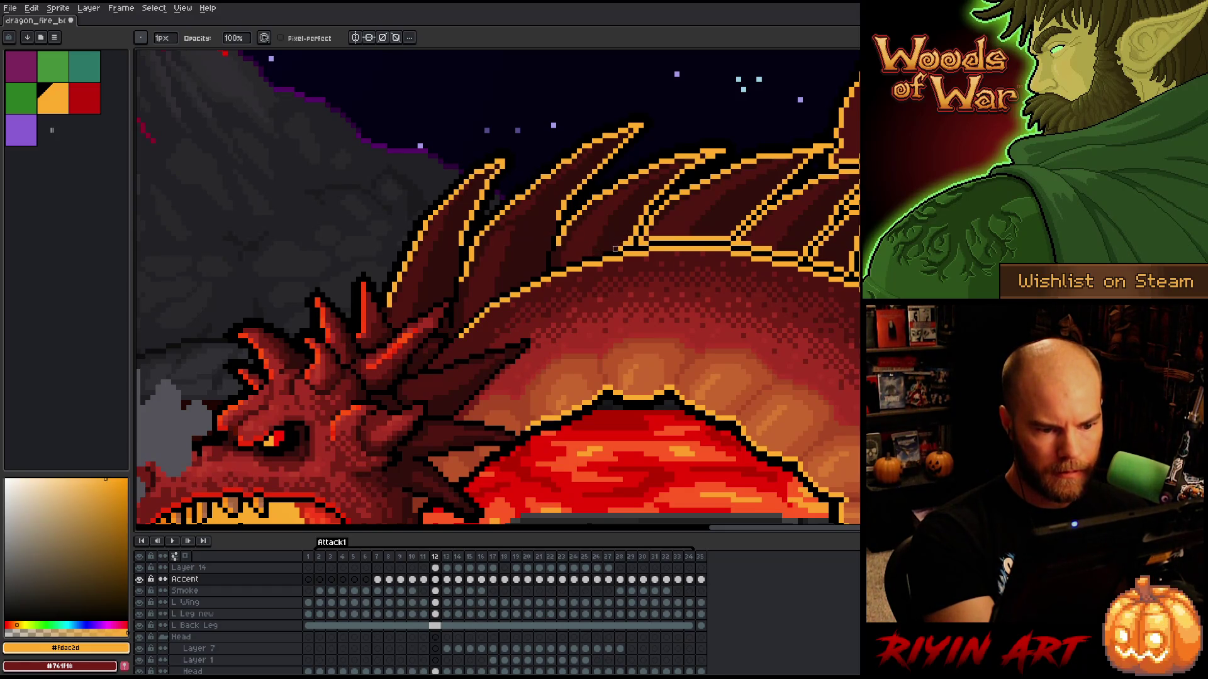
mouse_move(635, 241)
mouse_down()
mouse_move(731, 234)
mouse_move(755, 212)
mouse_move(741, 245)
mouse_move(759, 249)
mouse_move(606, 281)
mouse_up()
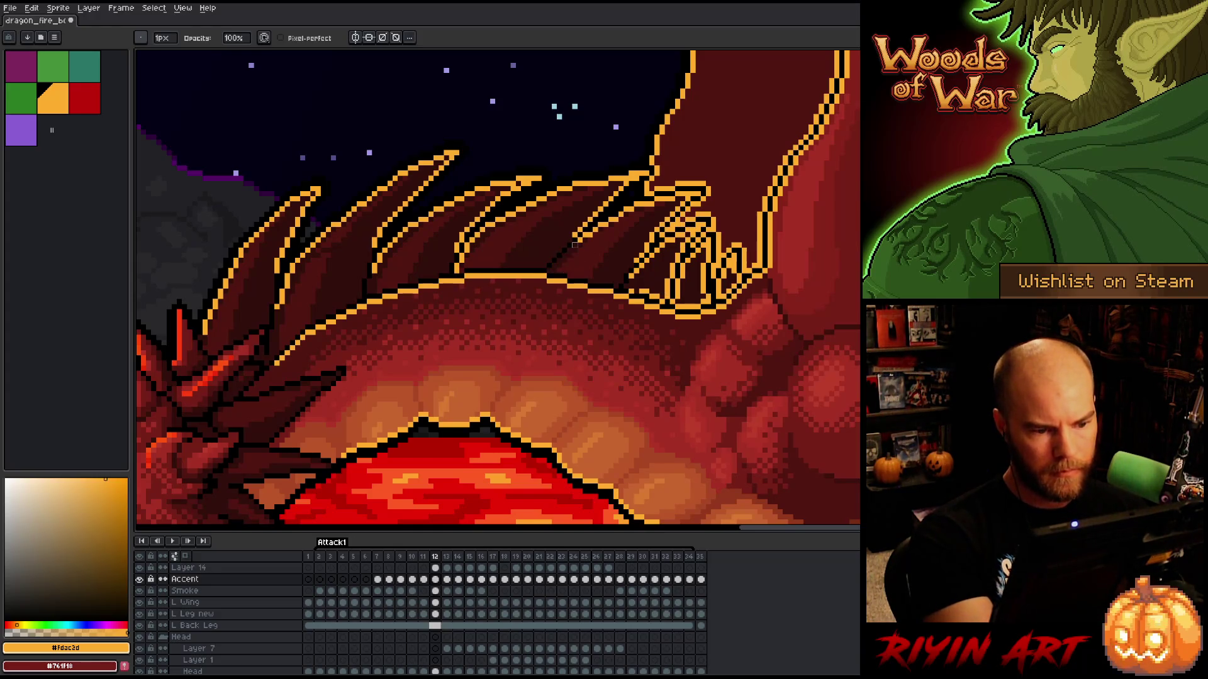
- Erase orange from the diagonal outline, claw hook, vertical strip and claw loop near the wing joint
drag(600, 209, 585, 225)
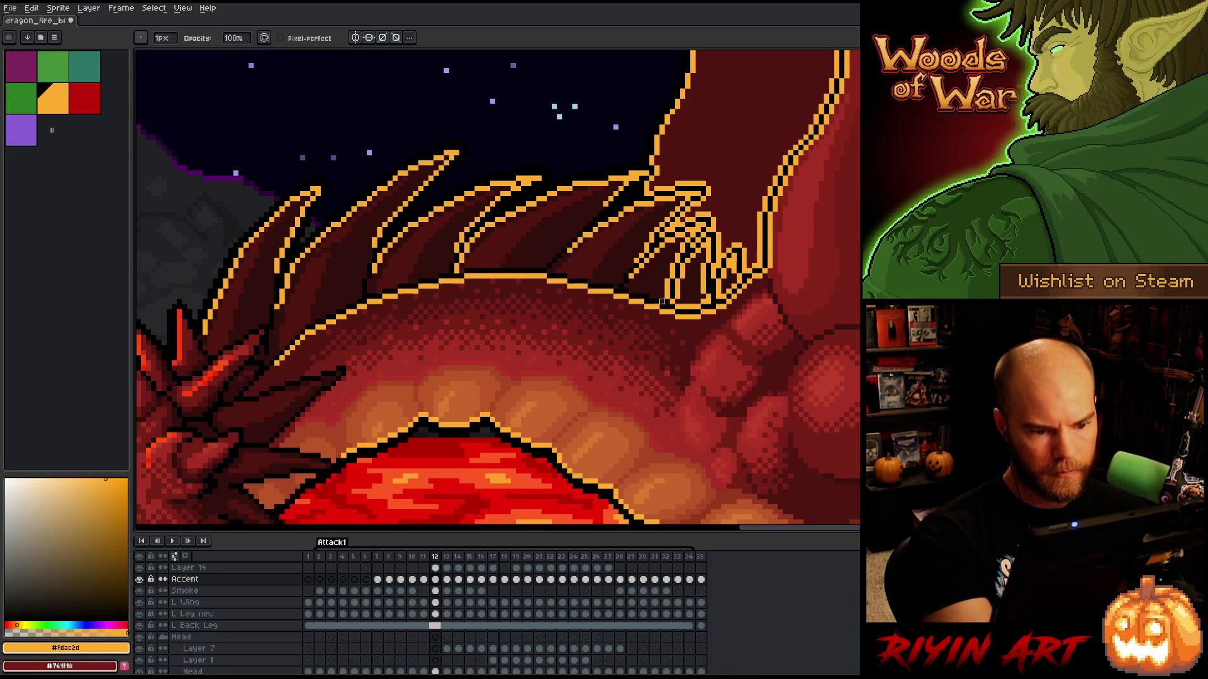
mouse_move(692, 203)
mouse_down()
mouse_move(672, 230)
mouse_move(711, 189)
mouse_move(656, 187)
mouse_up()
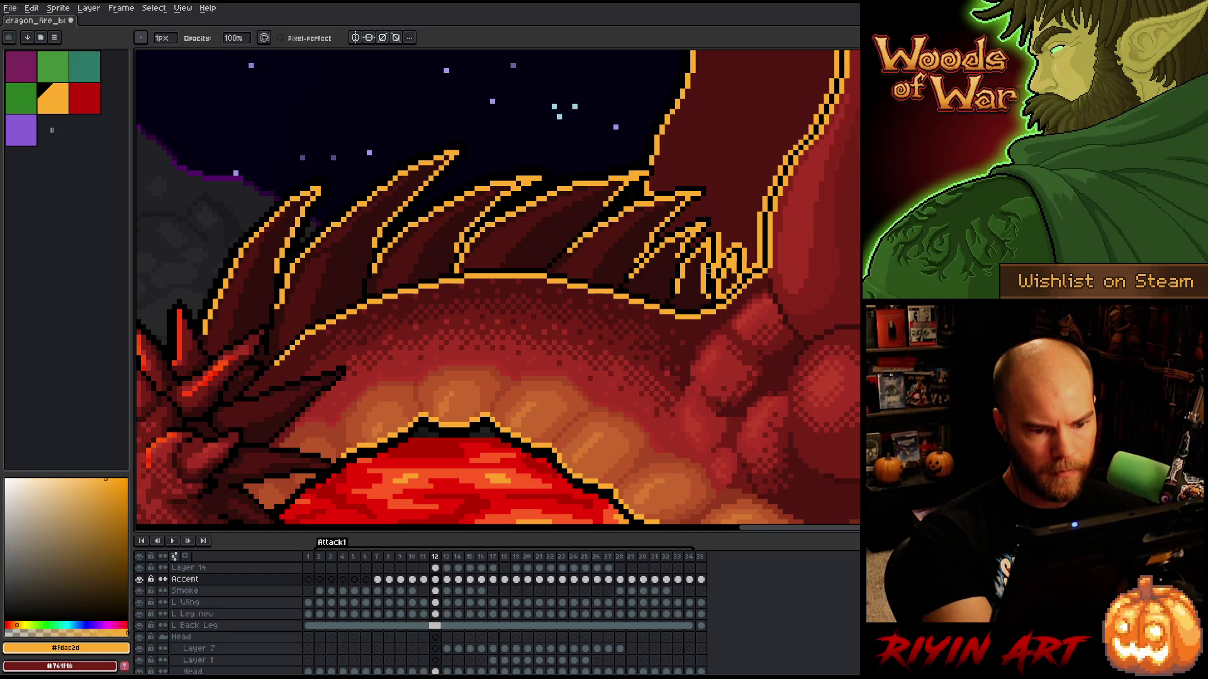
drag(716, 277, 720, 233)
key(ctrl+z)
key(ctrl+z)
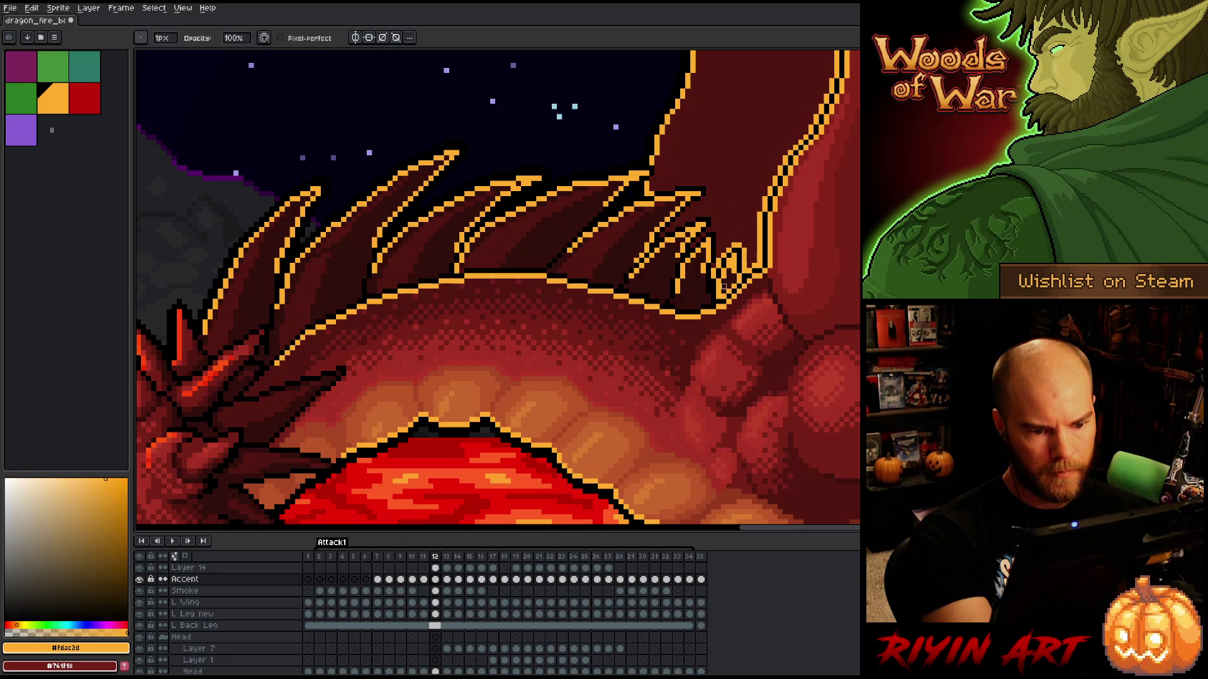
key(ctrl+z)
mouse_move(739, 241)
mouse_down()
mouse_move(745, 268)
mouse_move(727, 292)
mouse_up()
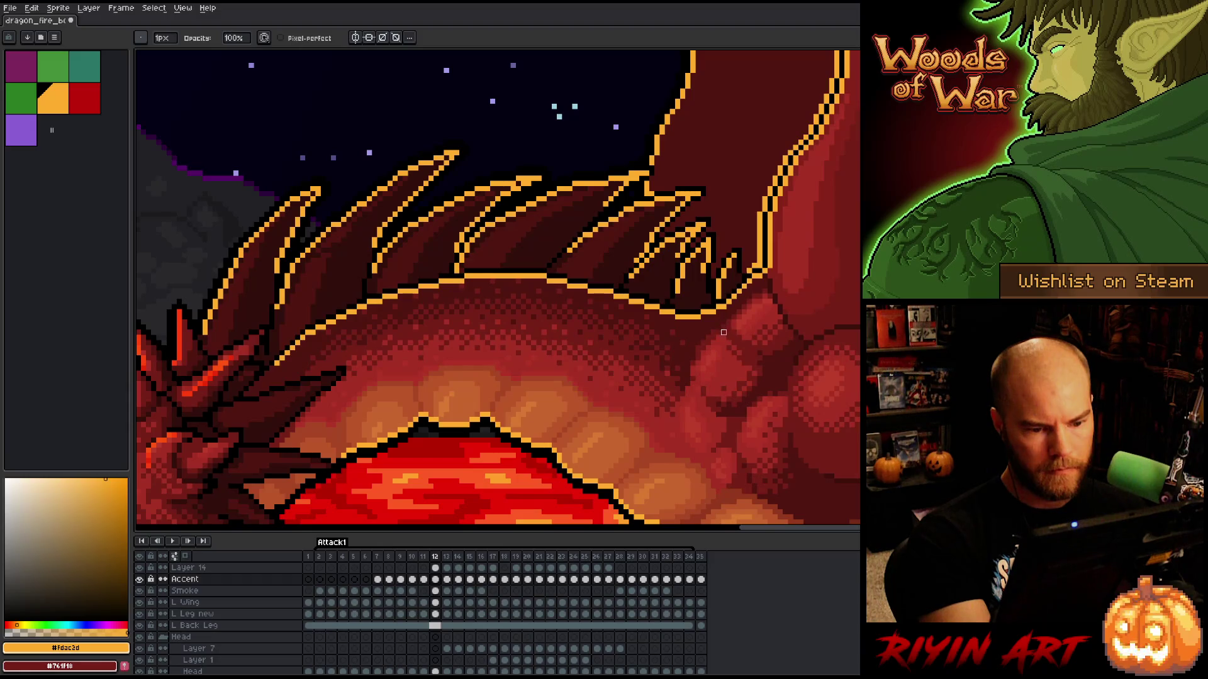
drag(723, 333, 620, 347)
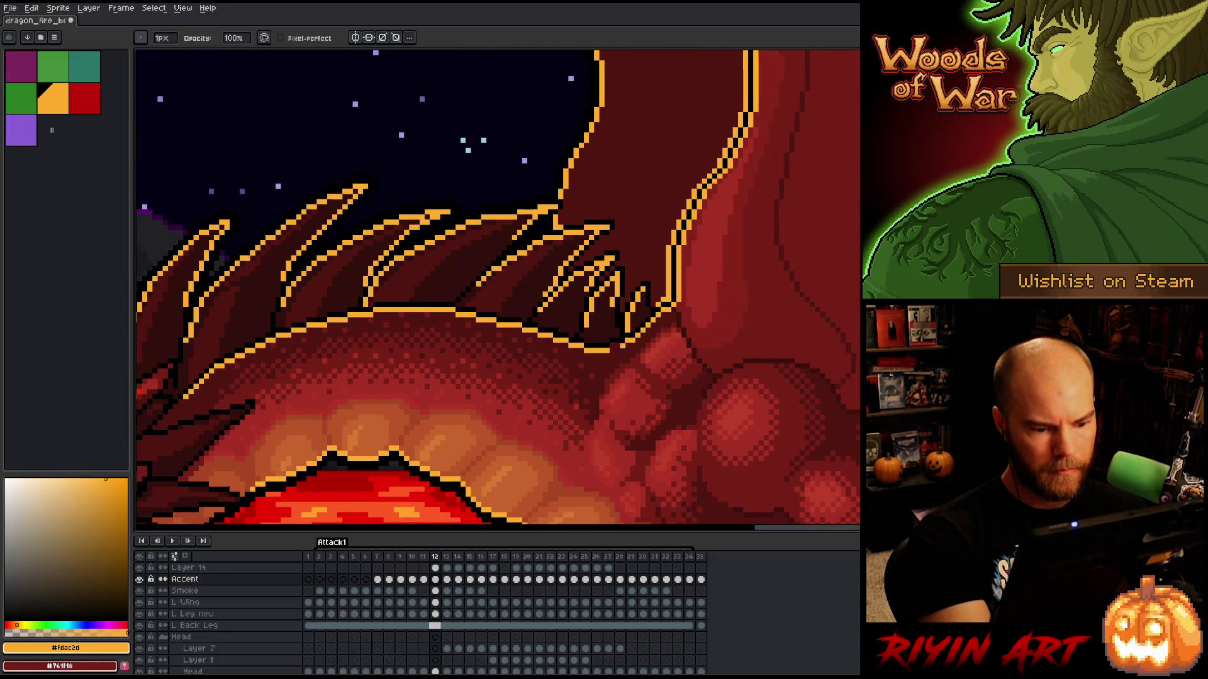
drag(712, 286, 580, 320)
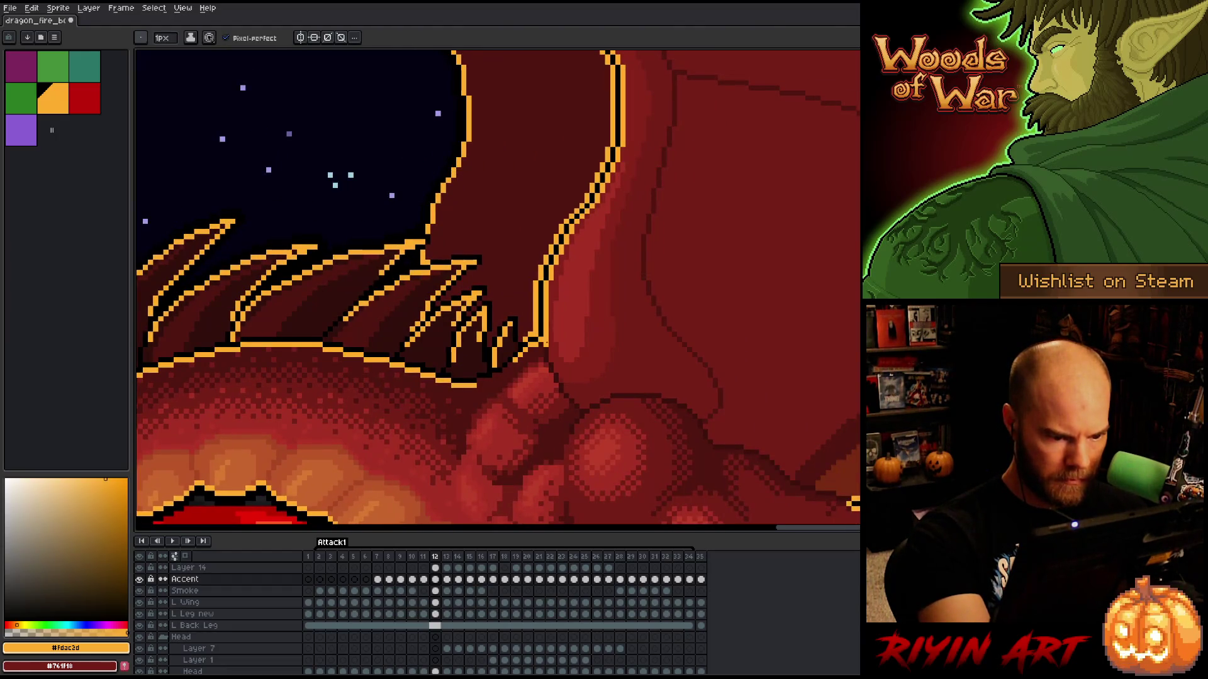
- Erase stray accent pixels along the claw line at the base of the spikes
key(e)
drag(541, 354, 515, 365)
key(b)
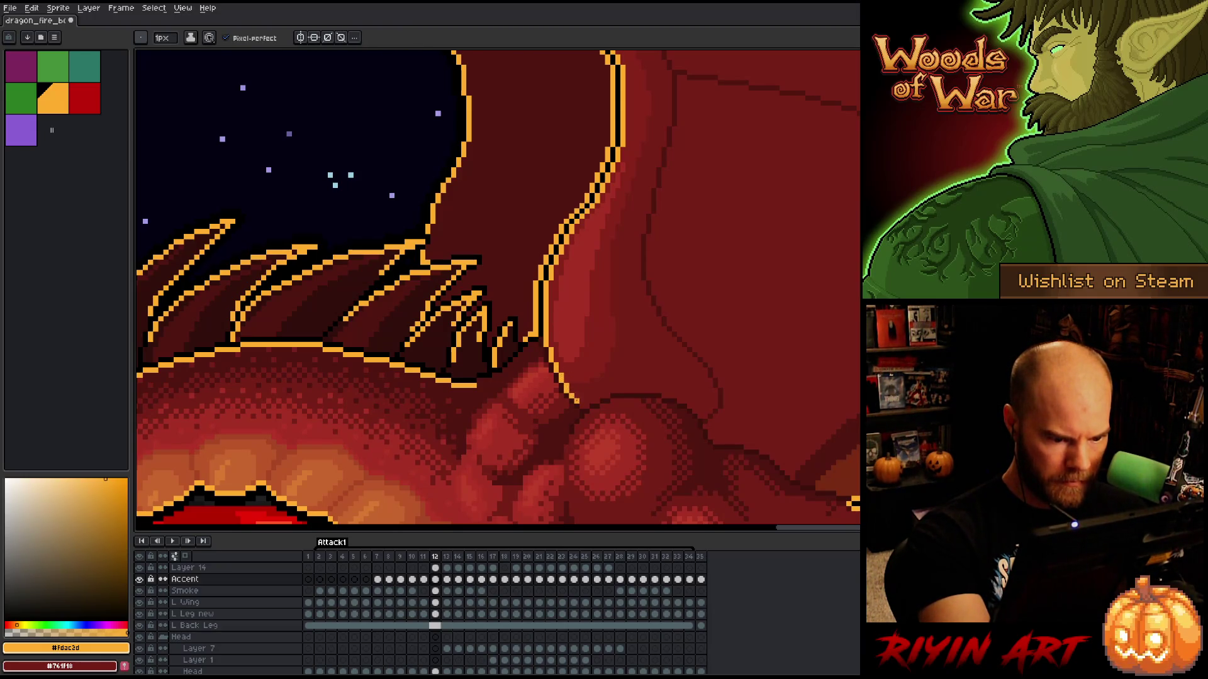
- Pan along the wing's orange outline up to the tip, then back to the body
drag(640, 131, 622, 310)
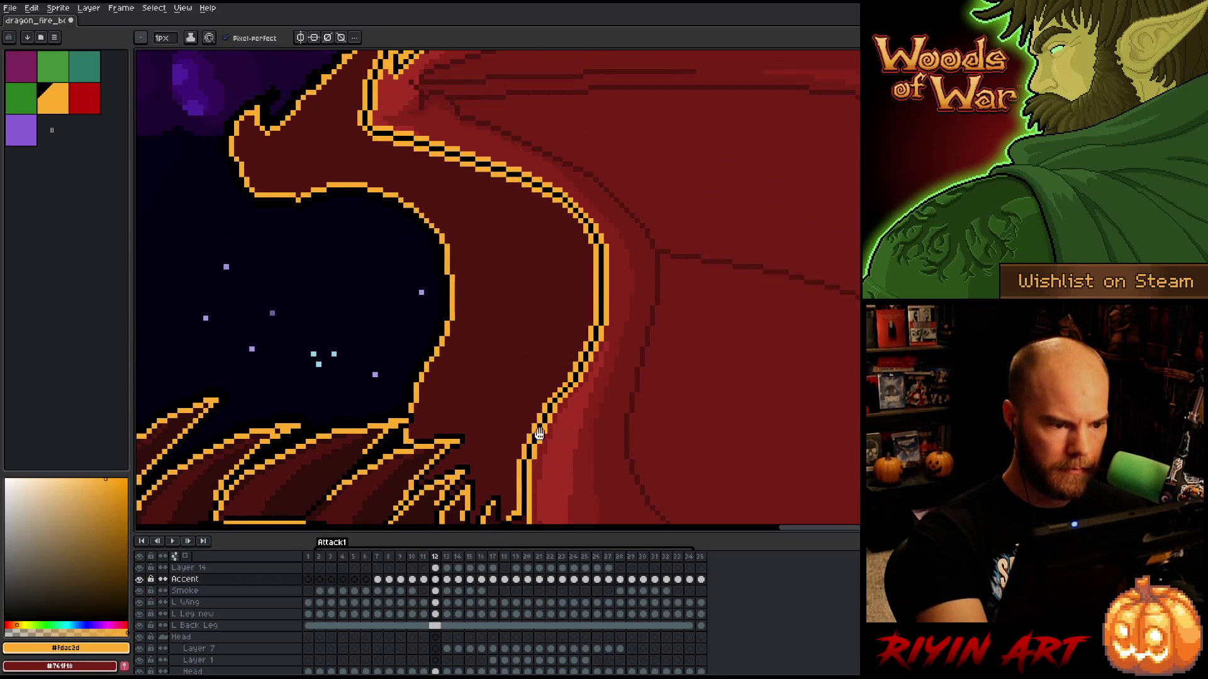
drag(536, 430, 667, 434)
drag(687, 223, 691, 380)
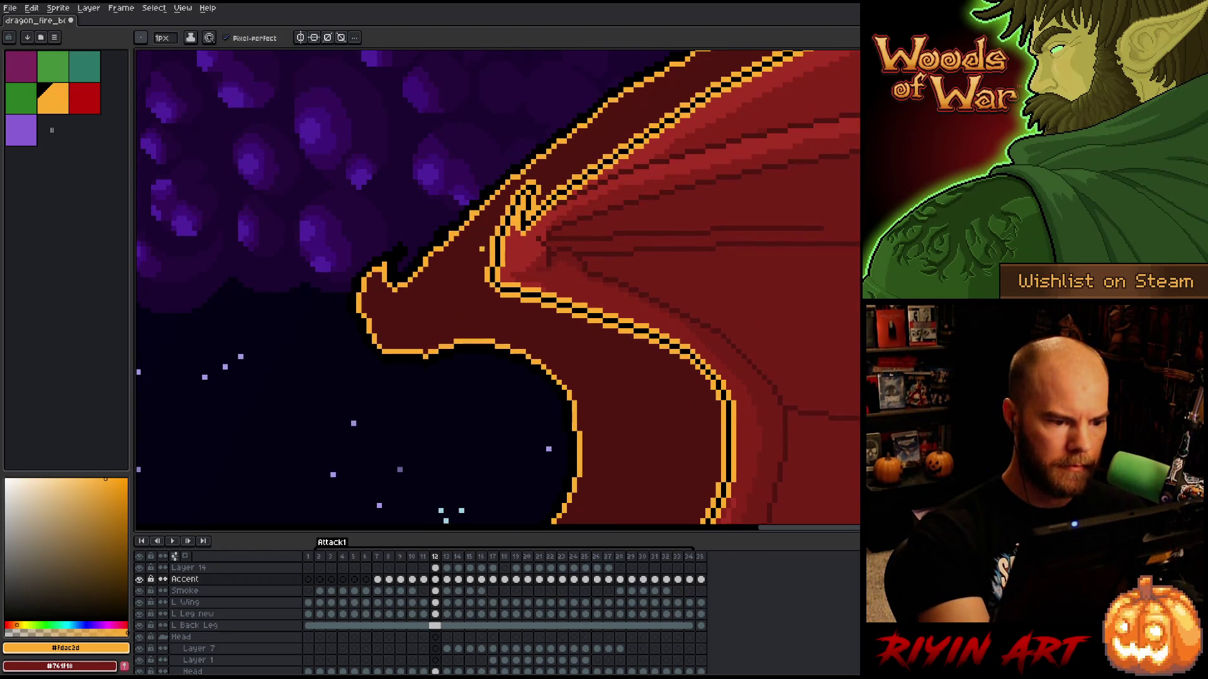
drag(618, 173, 505, 324)
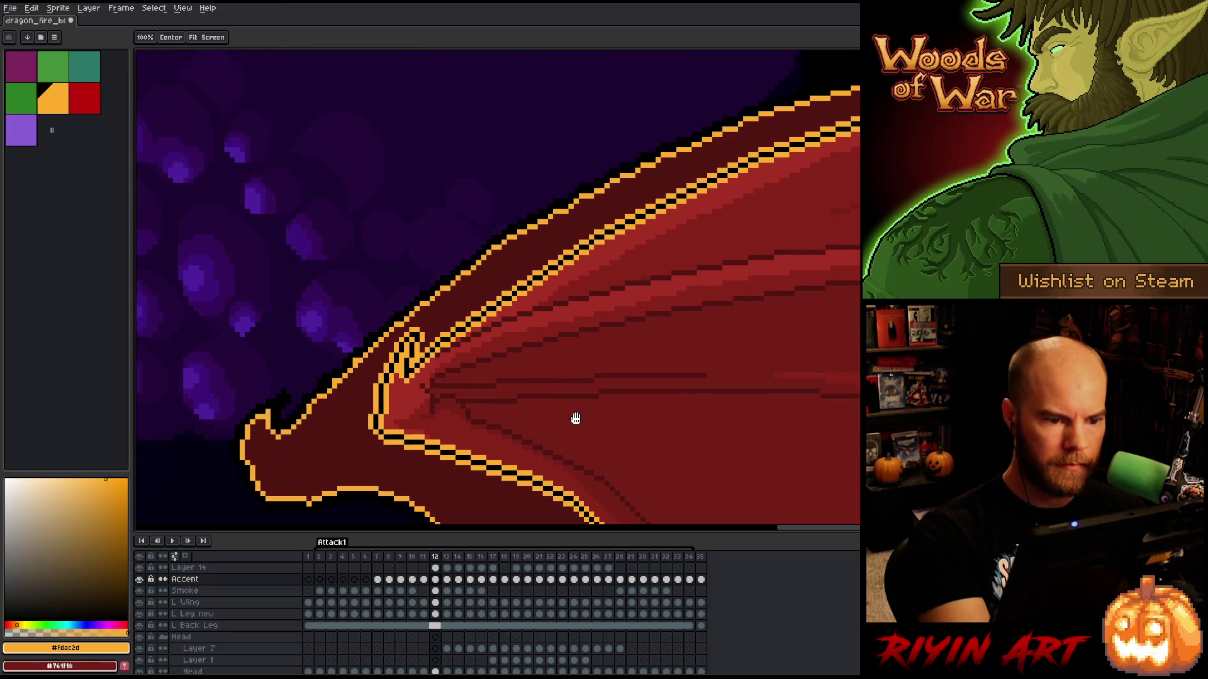
drag(575, 418, 780, 151)
key(b)
scroll(701, 234, down, 5)
drag(673, 453, 504, 330)
scroll(504, 329, up, 1)
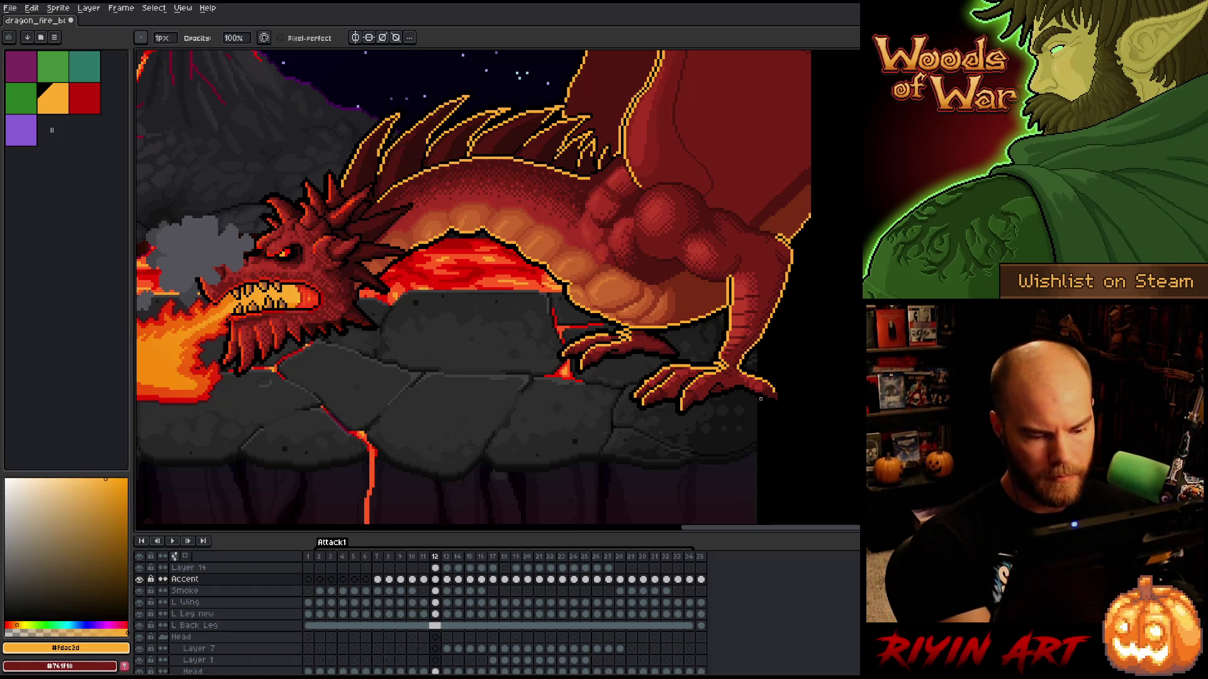
- Check frame 17, then add a highlight along the hind leg outline on frame 12's Accent layer
click(494, 558)
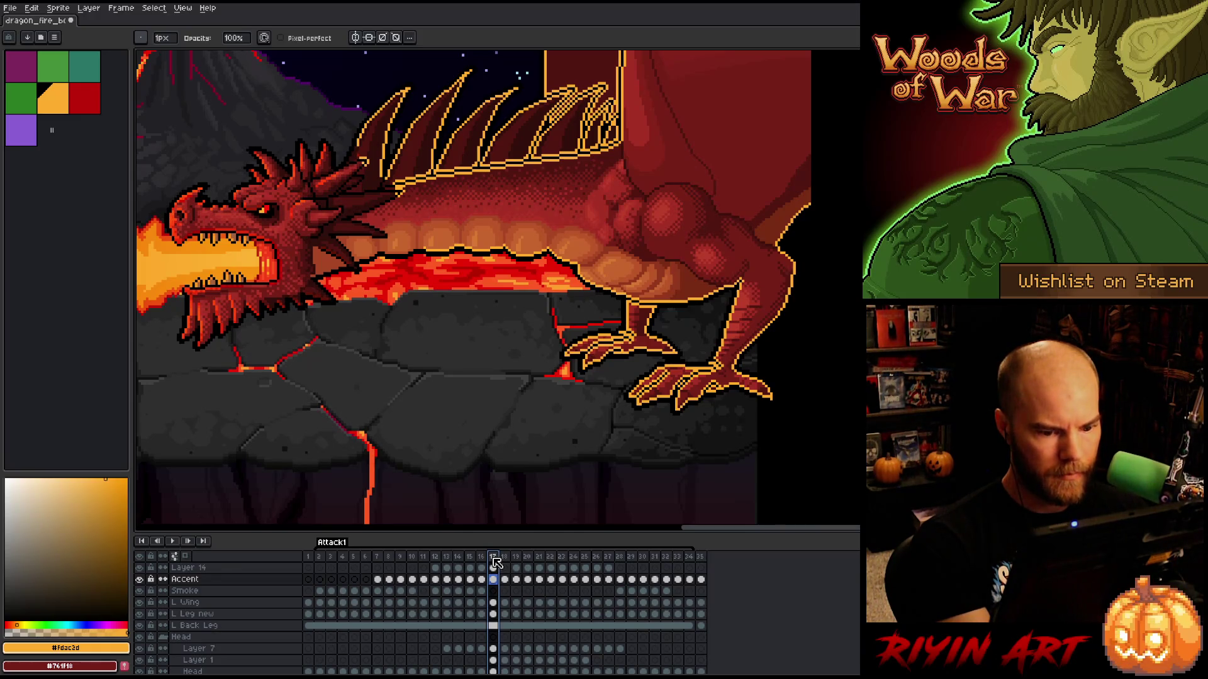
key(Right)
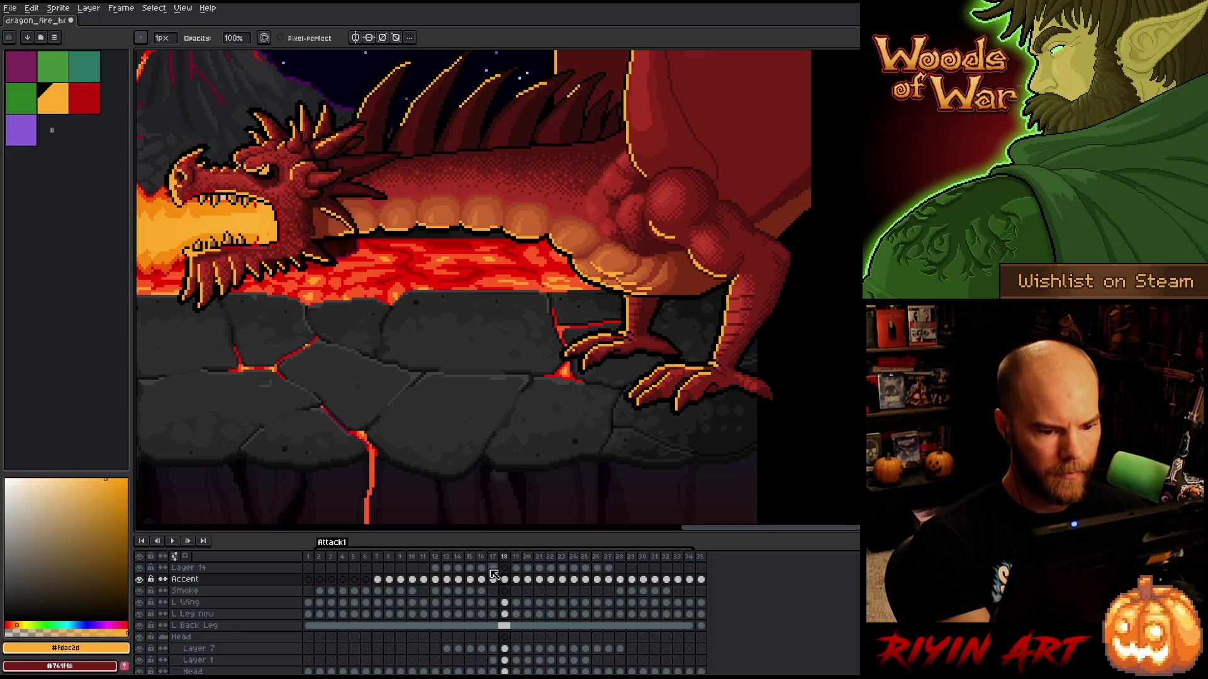
click(435, 579)
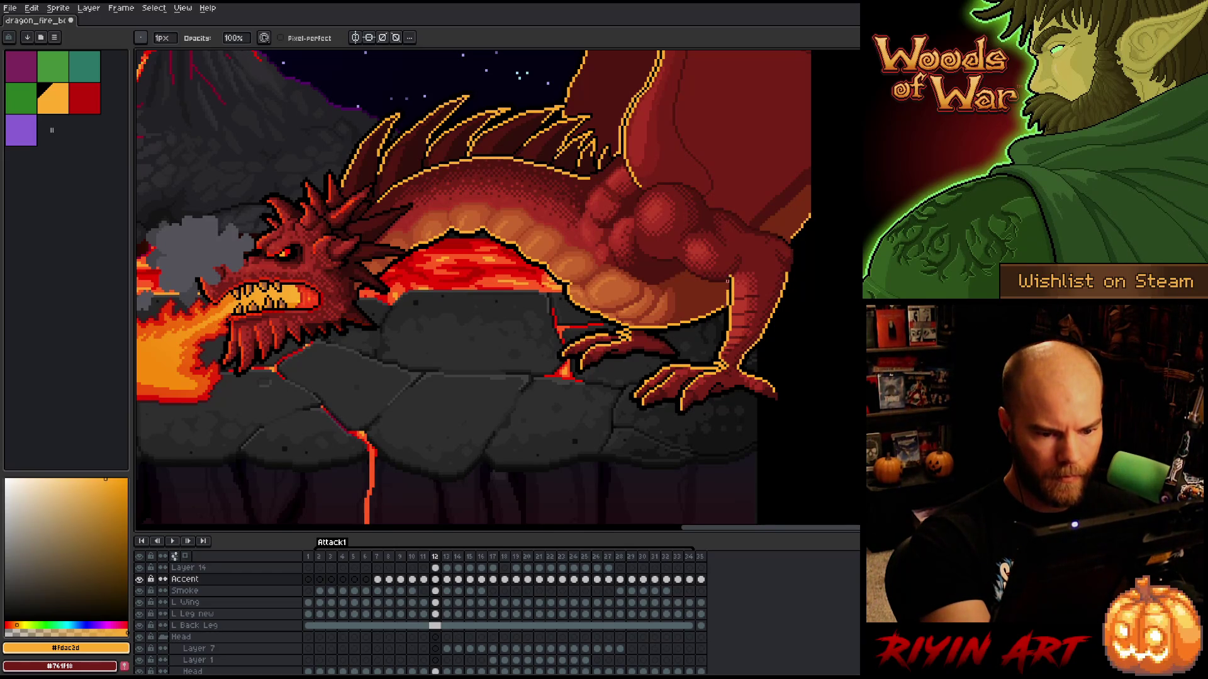
click(735, 273)
drag(728, 275, 728, 296)
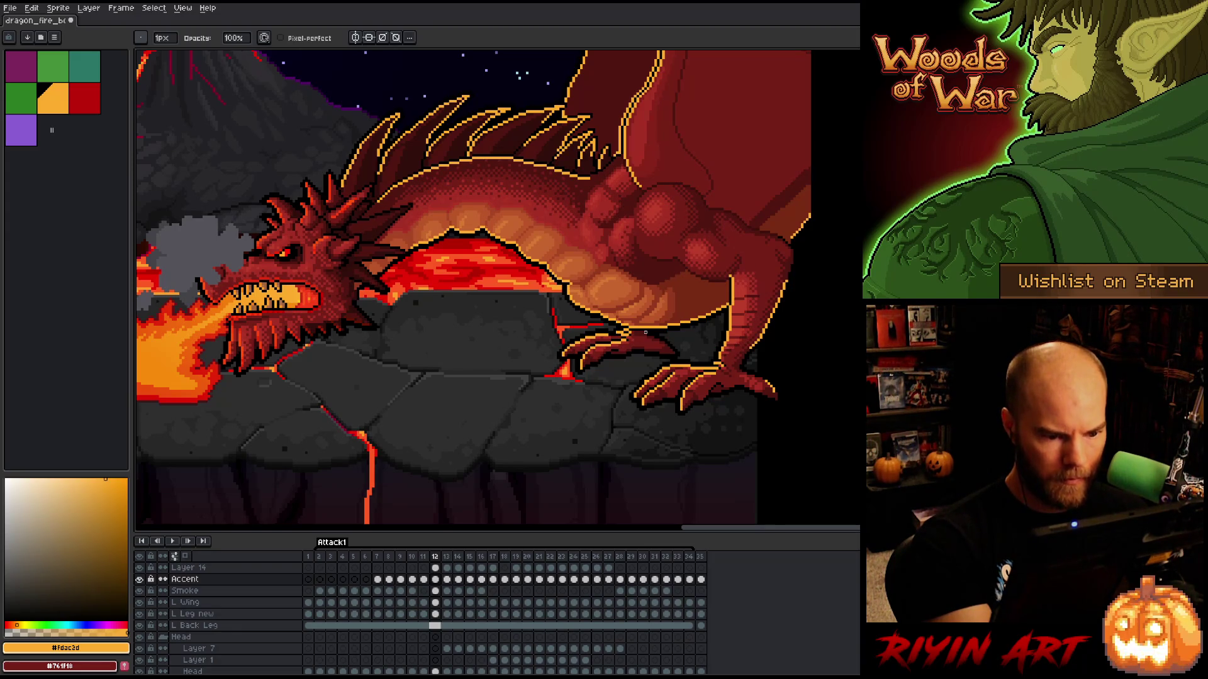
- Move to frame 13 on the Accent layer and compare its pose against frame 12
drag(642, 331, 689, 386)
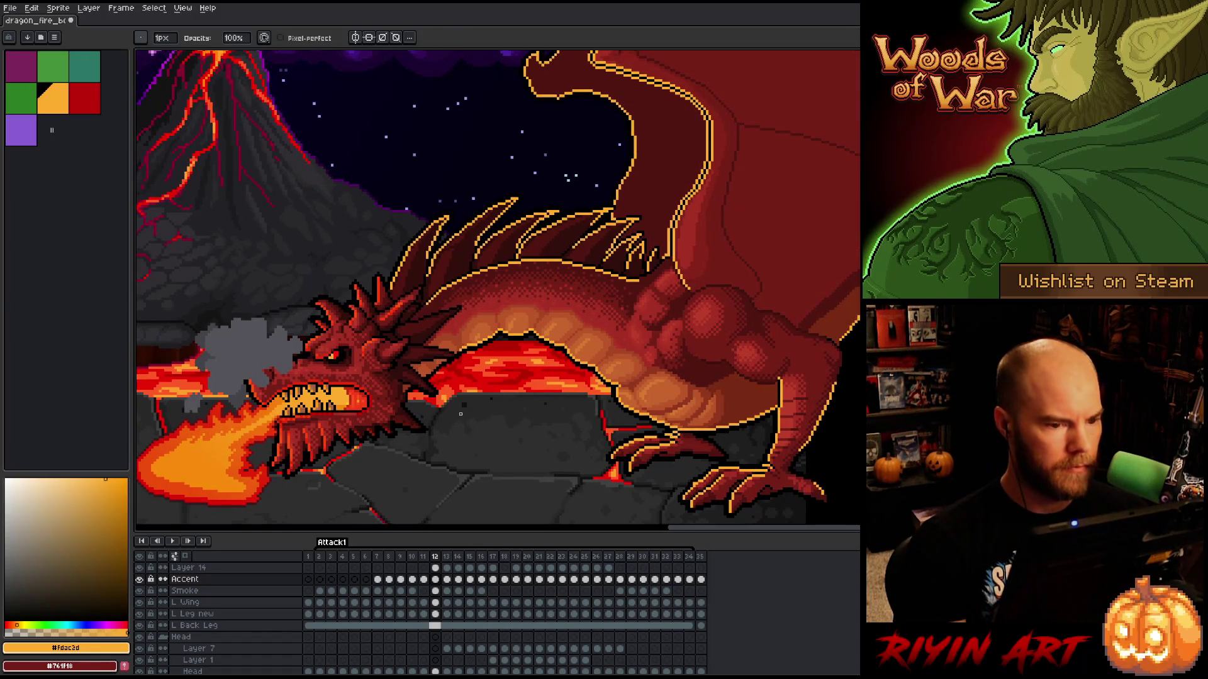
scroll(455, 414, down, 1)
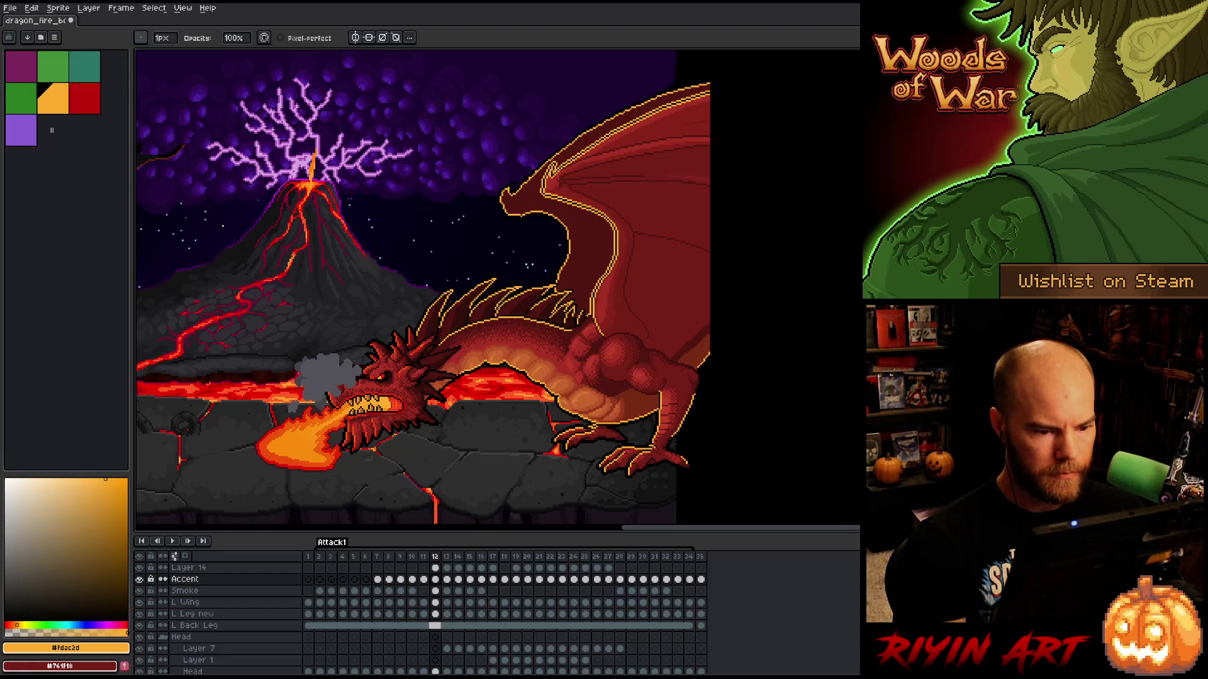
key(Right)
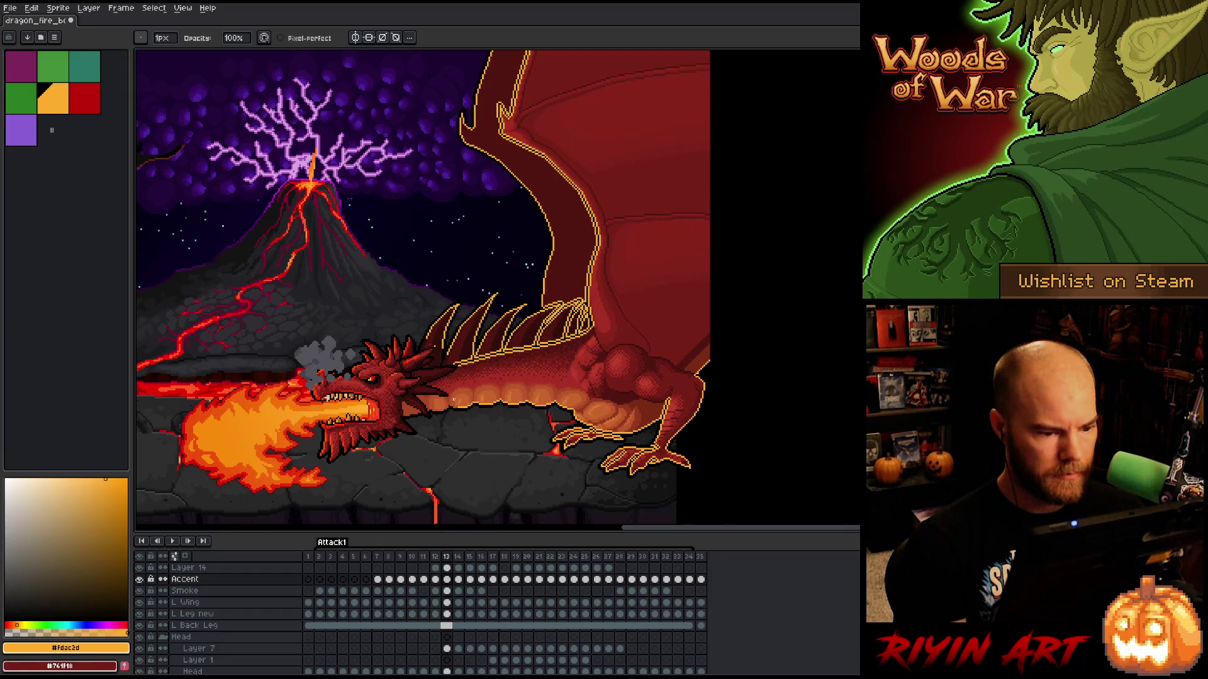
scroll(440, 345, up, 1)
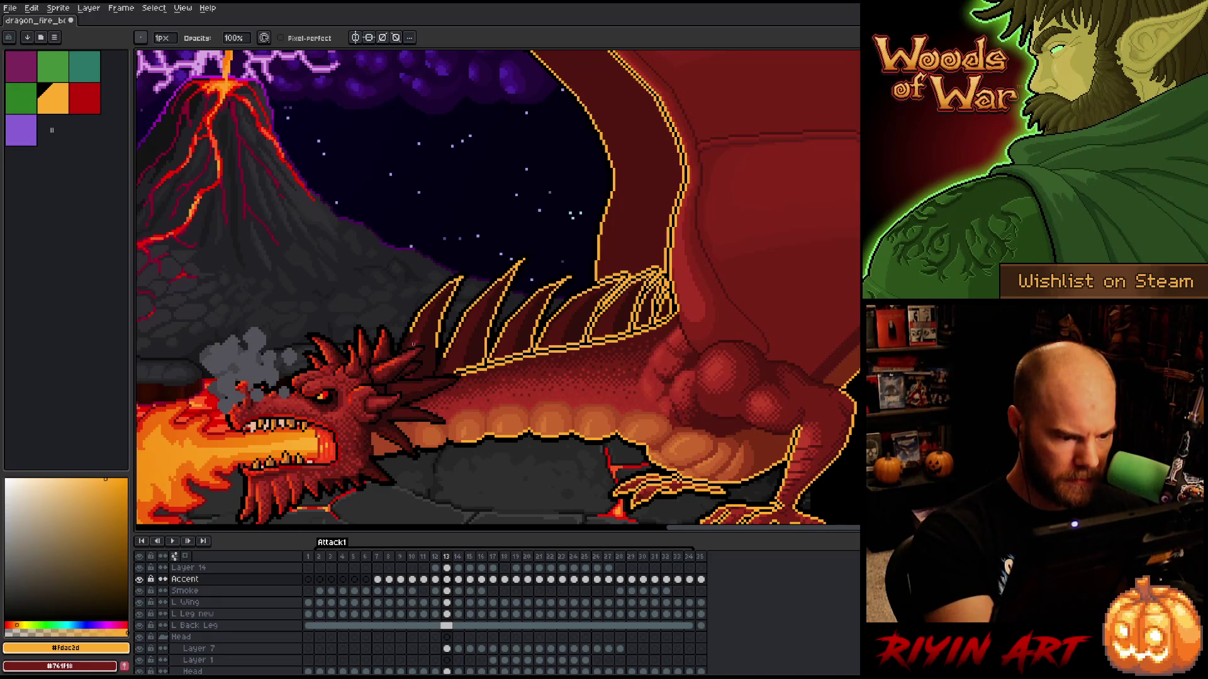
key(Up)
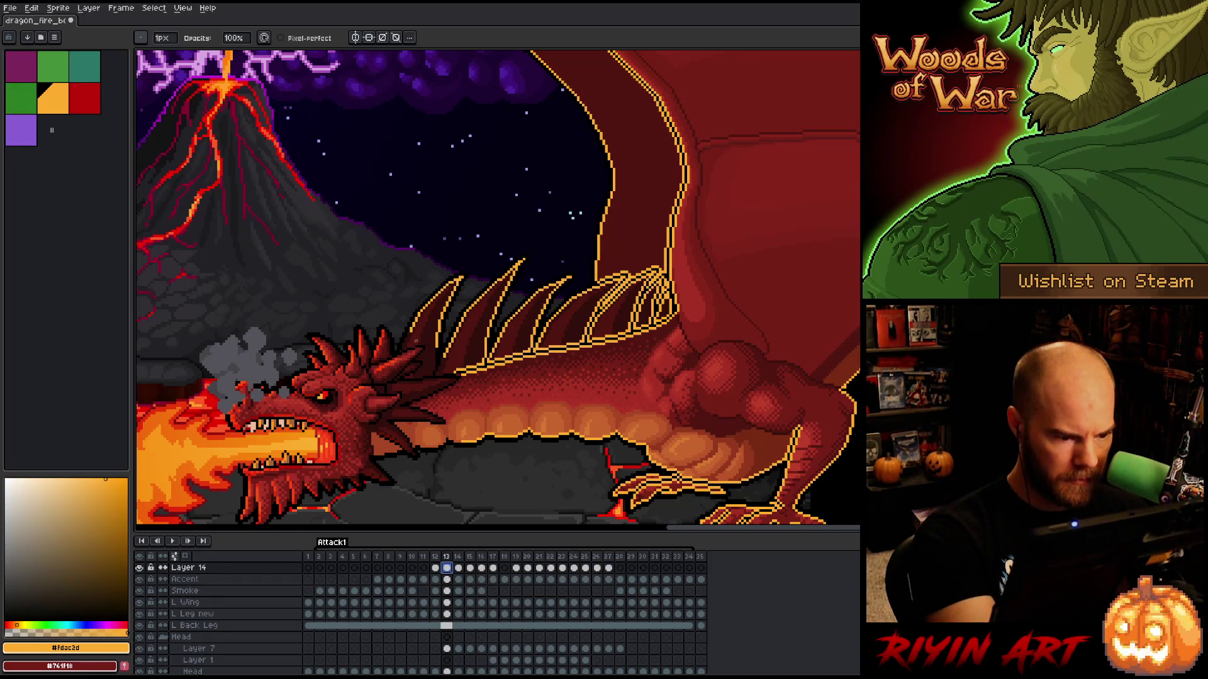
key(Down)
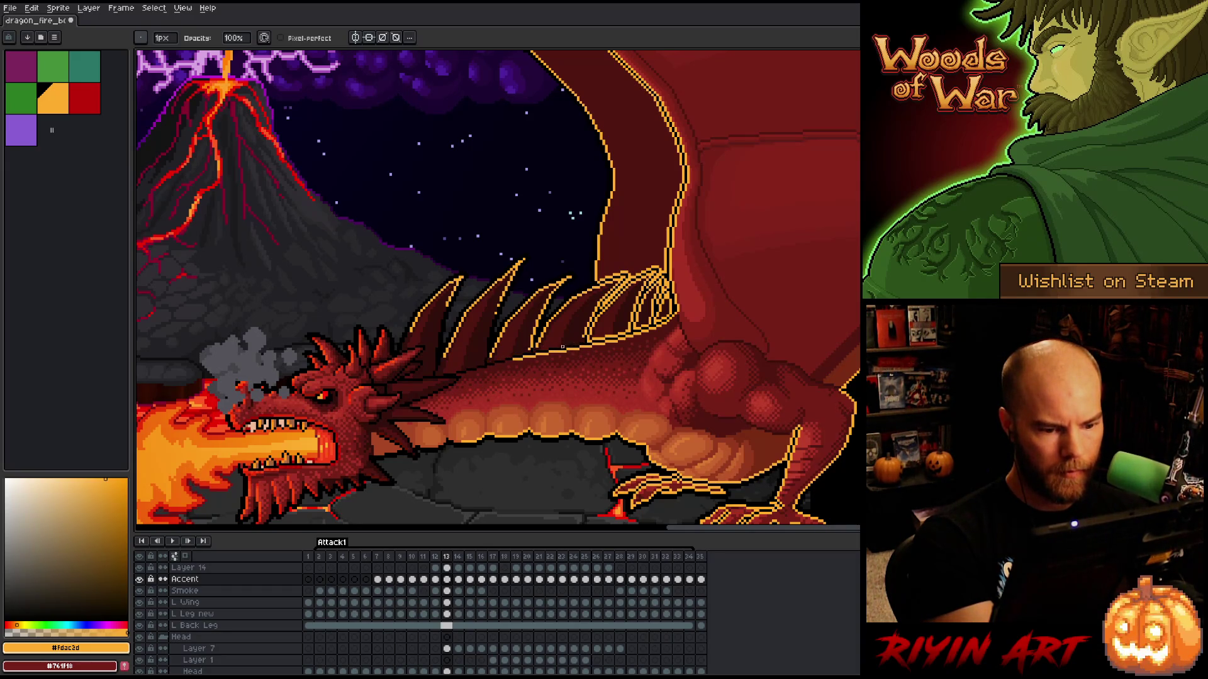
key(comma)
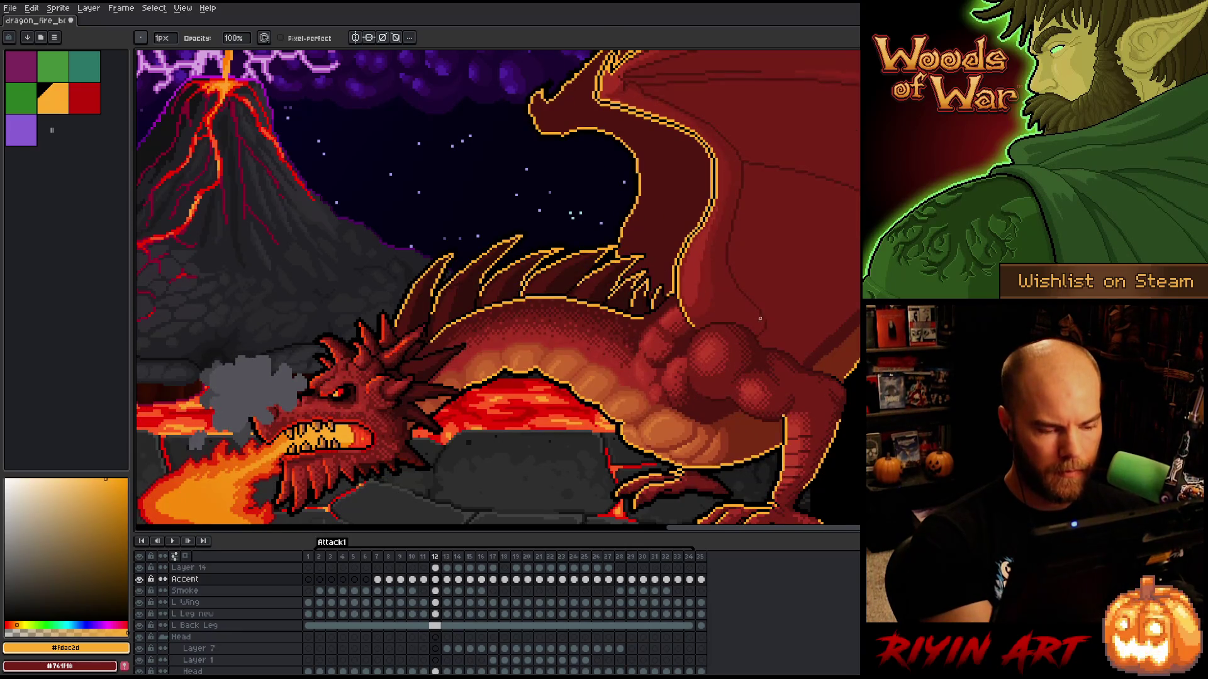
key(period)
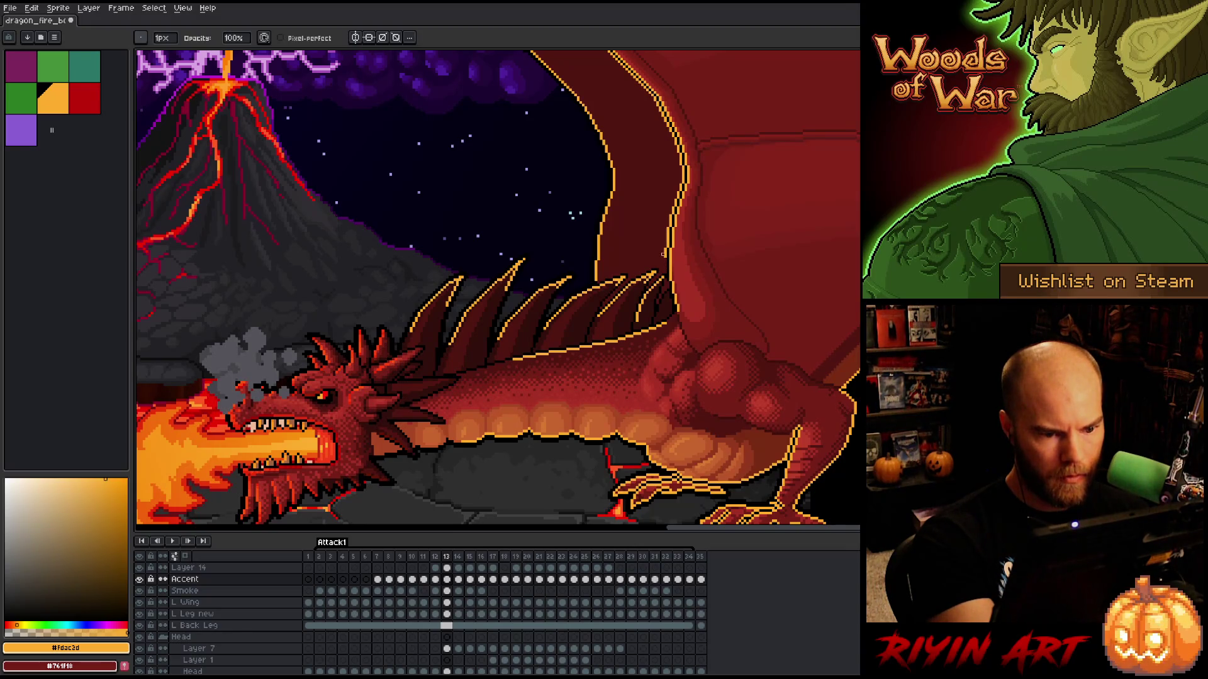
scroll(696, 179, down, 1)
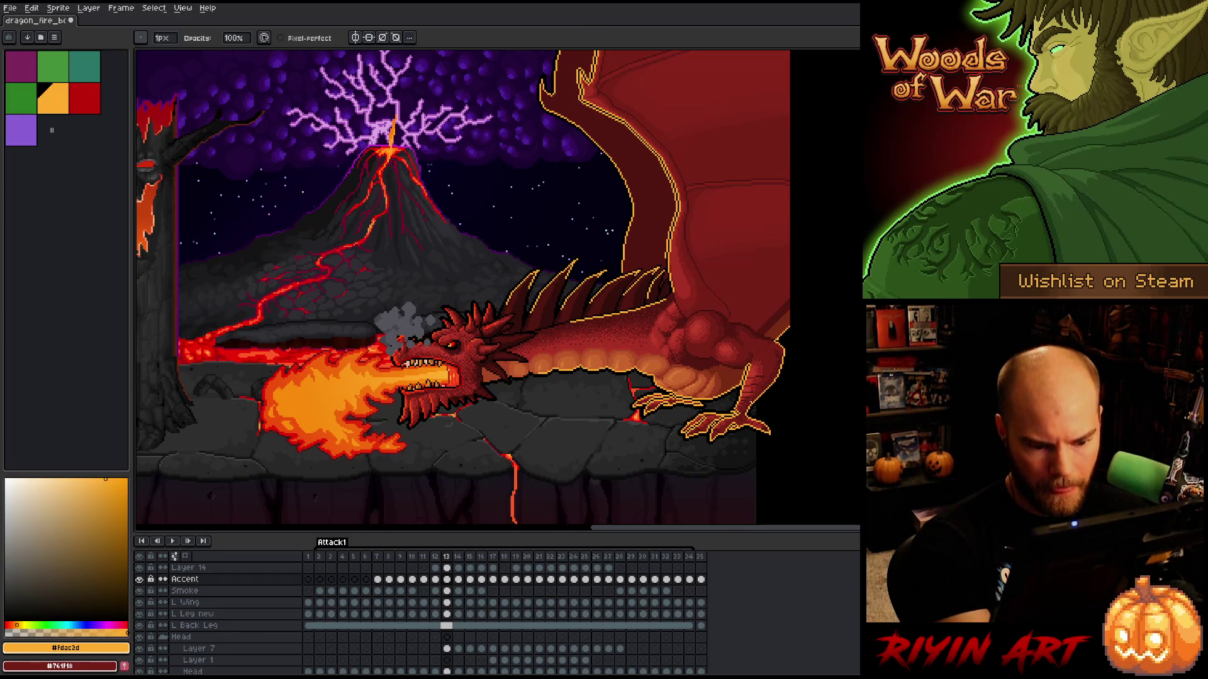
- Lasso-select the area beside the dragon's back foot
key(q)
mouse_move(819, 332)
mouse_down()
mouse_move(811, 305)
mouse_move(768, 343)
mouse_move(743, 419)
mouse_move(724, 429)
mouse_move(733, 479)
mouse_move(859, 314)
mouse_up()
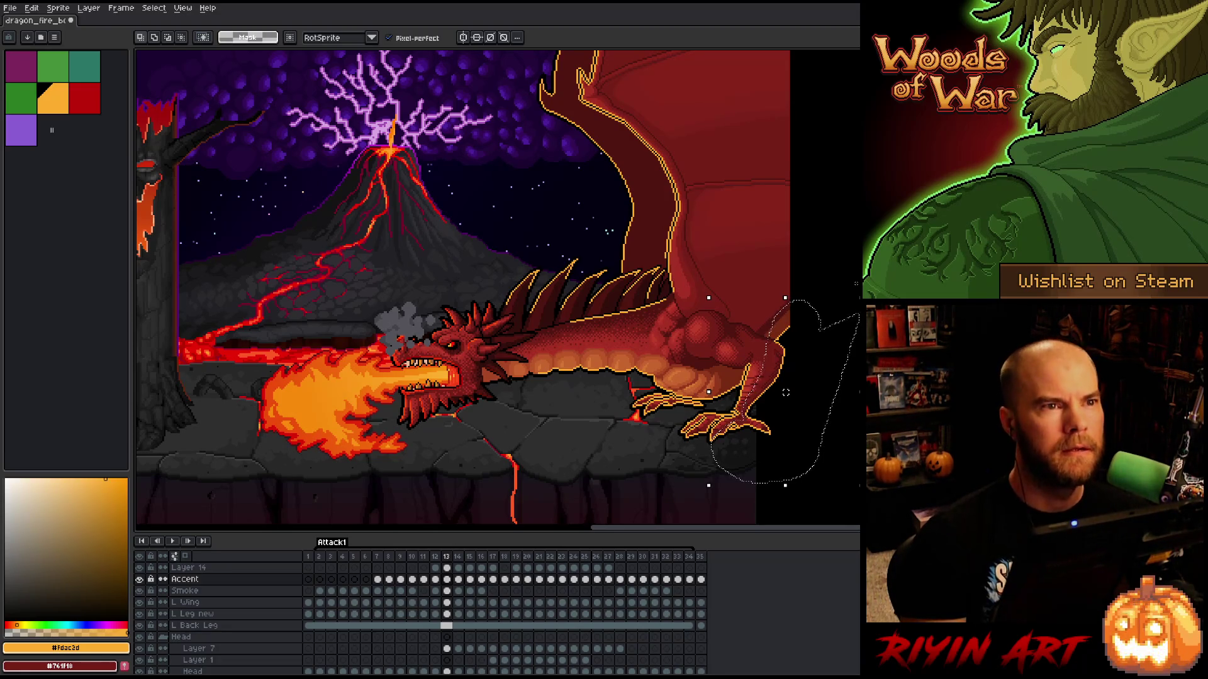
- Clear the back-foot selection and flip between frames 12 and 13 to compare
key(b)
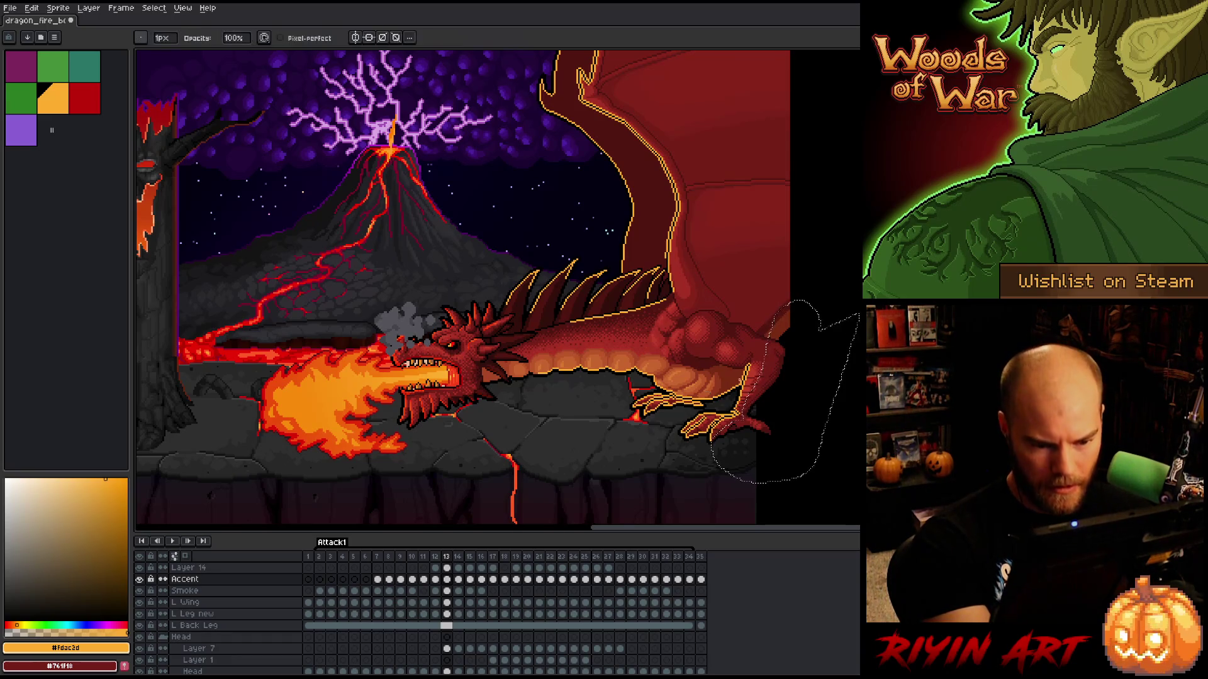
key(ctrl+d)
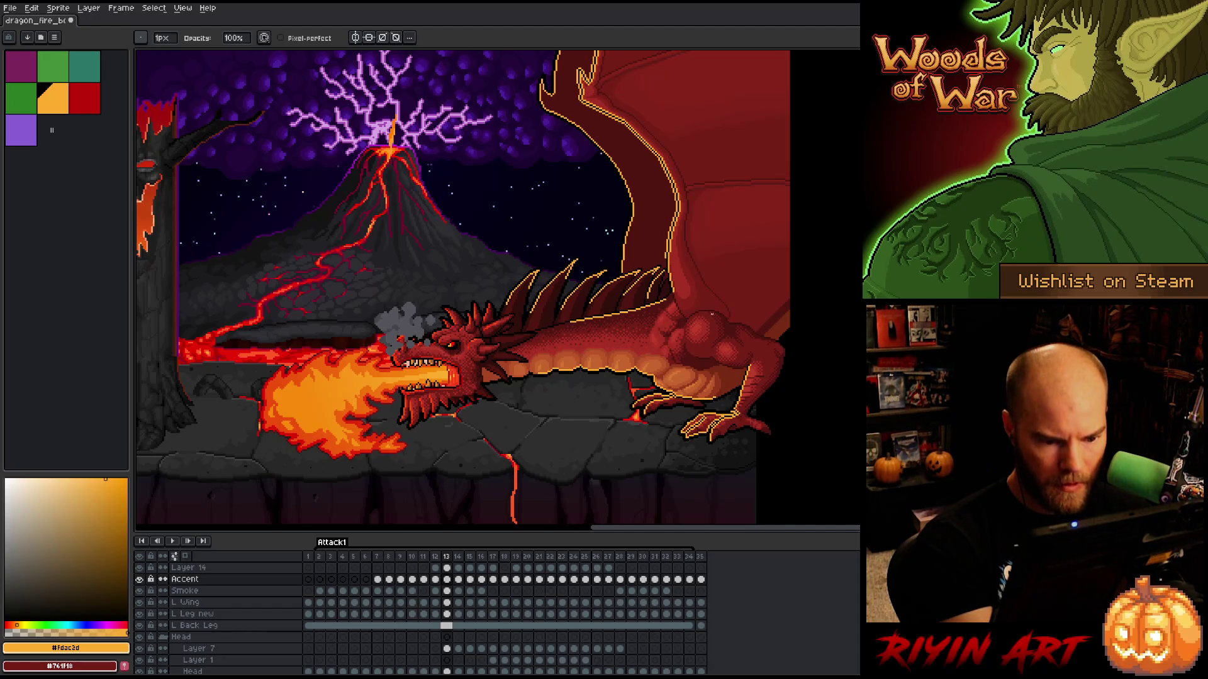
key(Right)
key(Left)
key(Left)
key(Right)
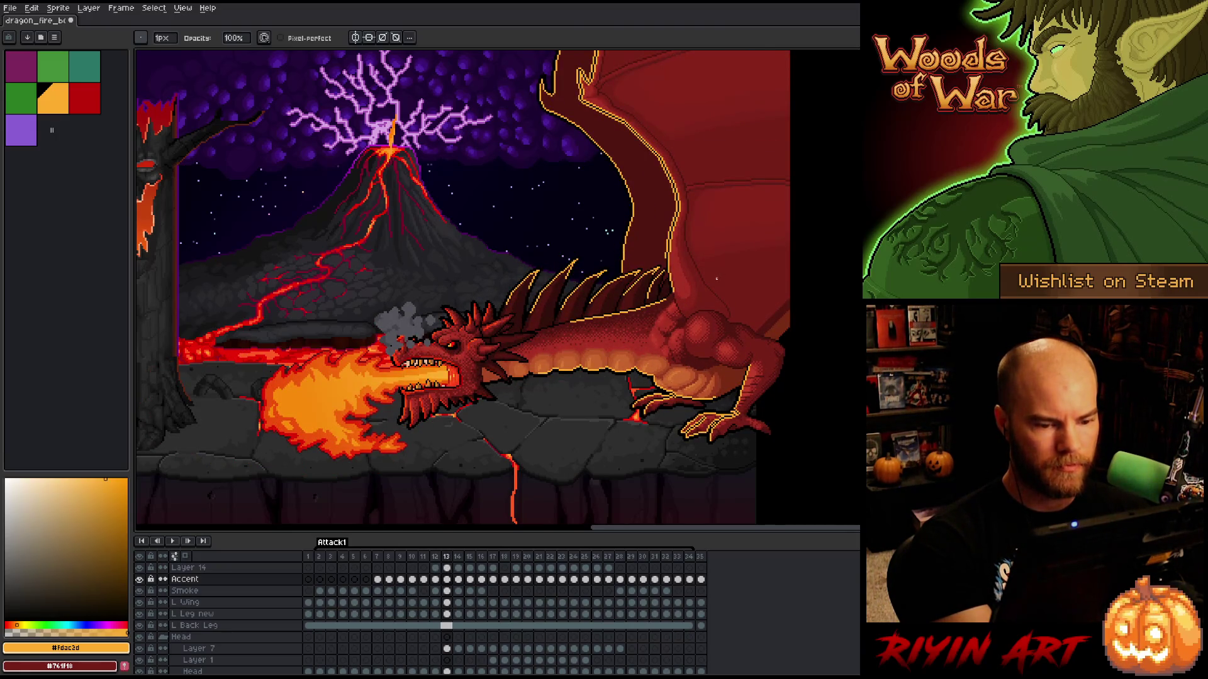
key(Left)
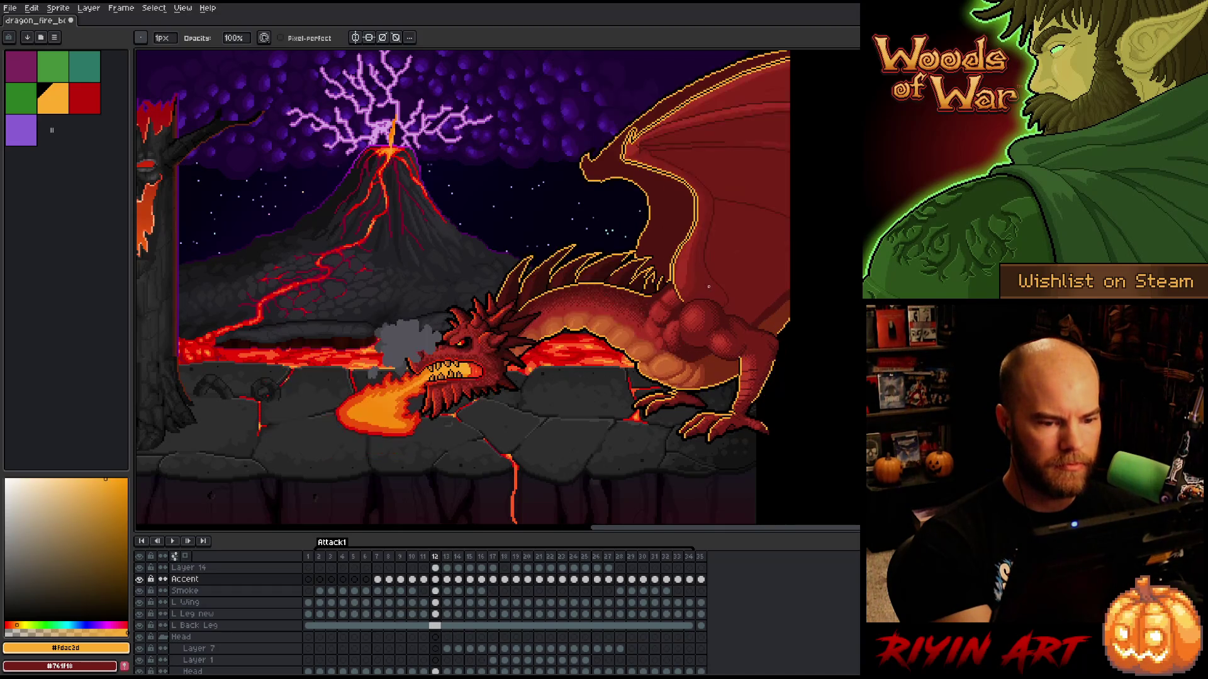
key(Right)
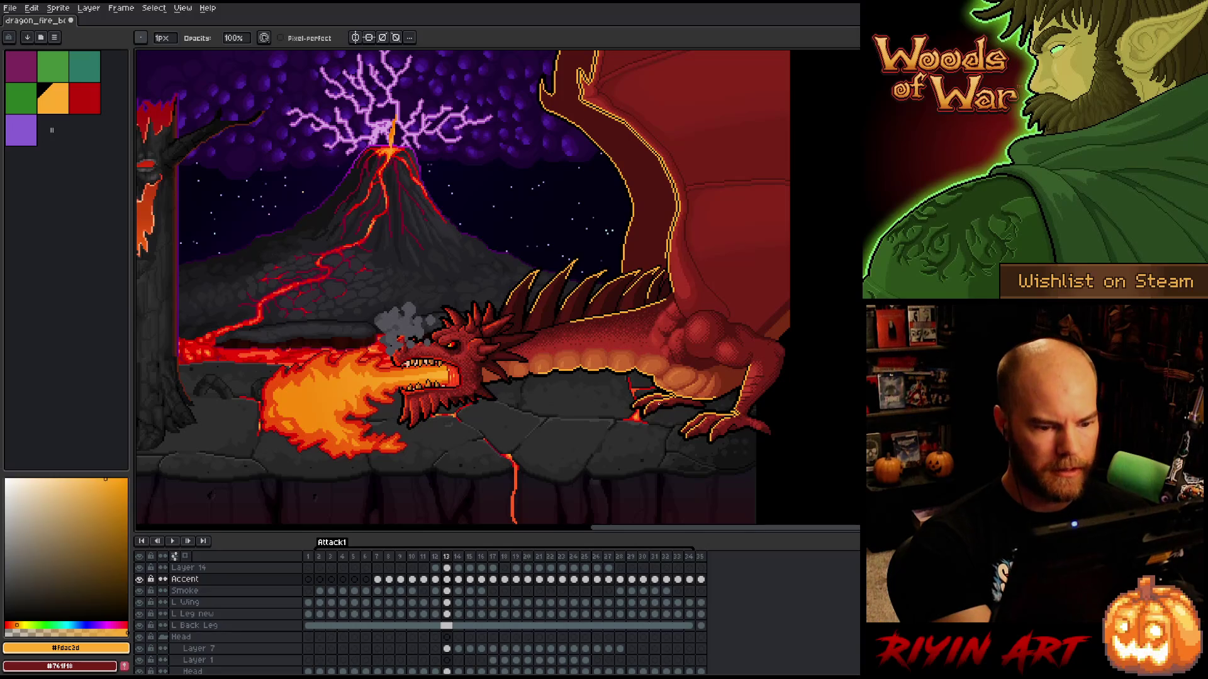
scroll(692, 412, down, 3)
- Set the Accent layer's blend mode to Overlay in Layer Properties
key(space)
scroll(713, 402, up, 3)
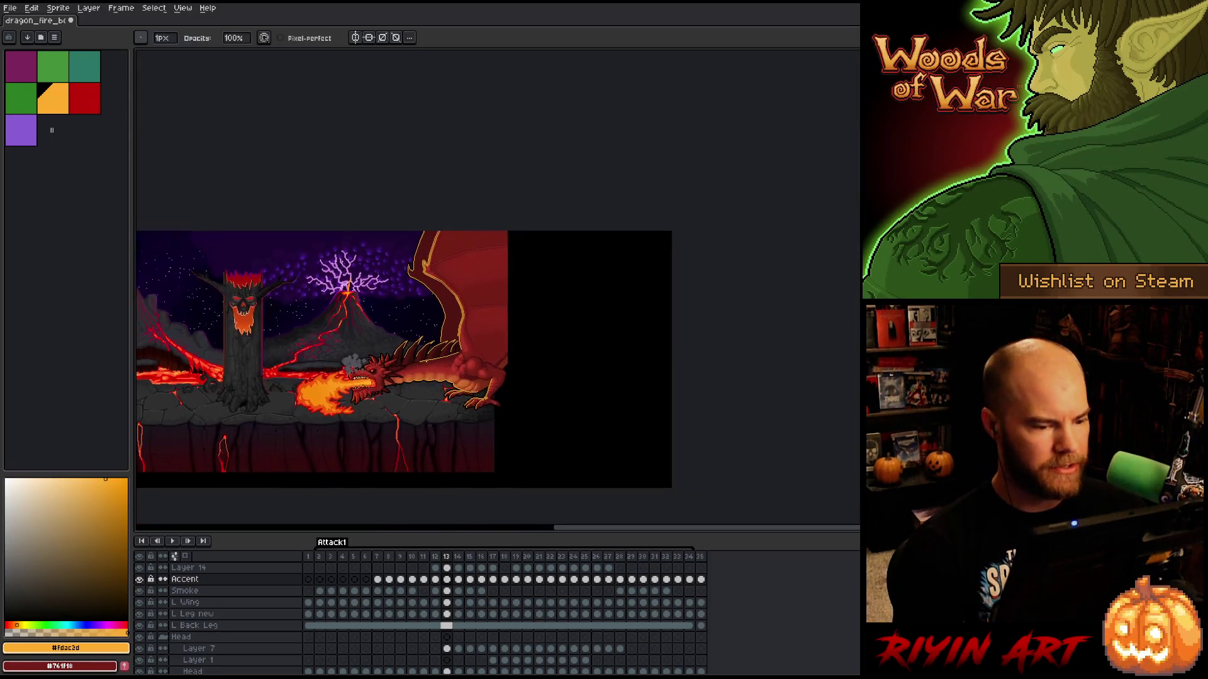
double_click(211, 582)
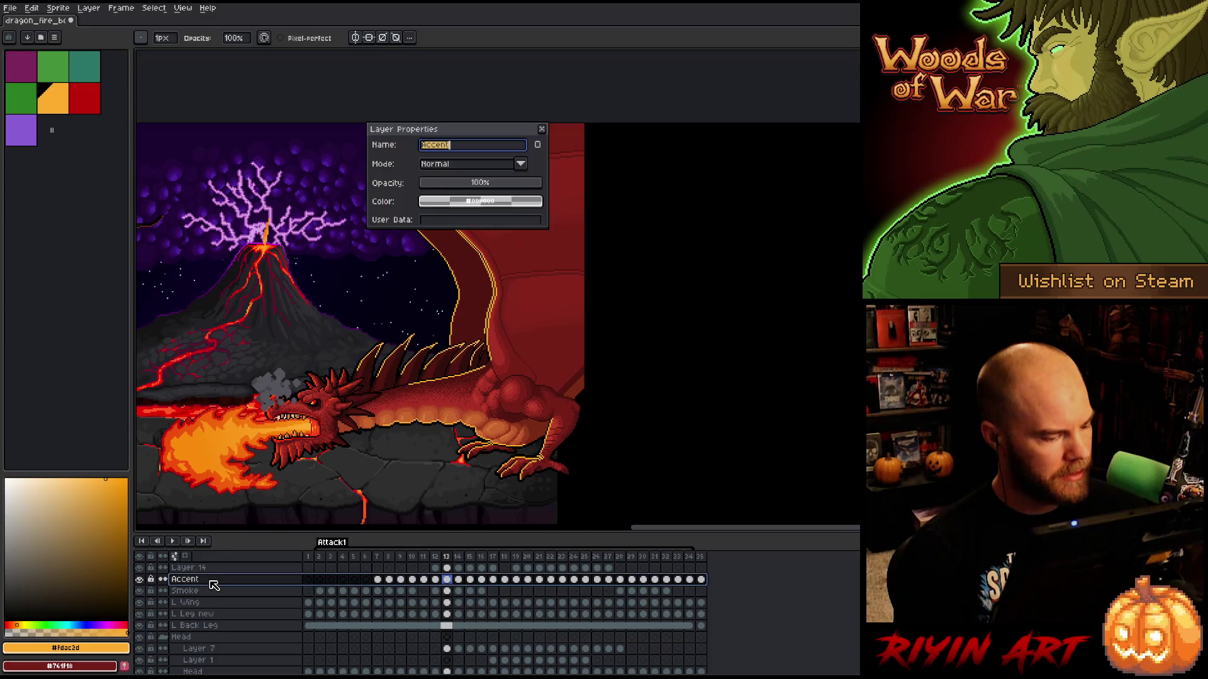
click(441, 166)
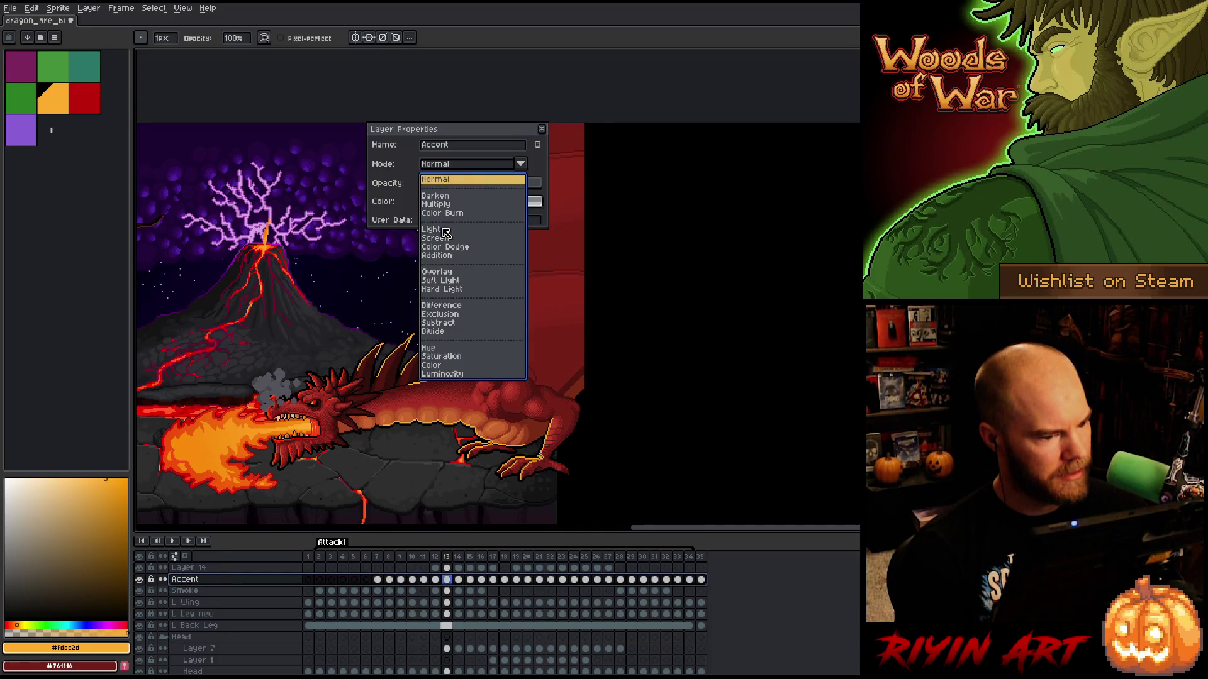
click(443, 272)
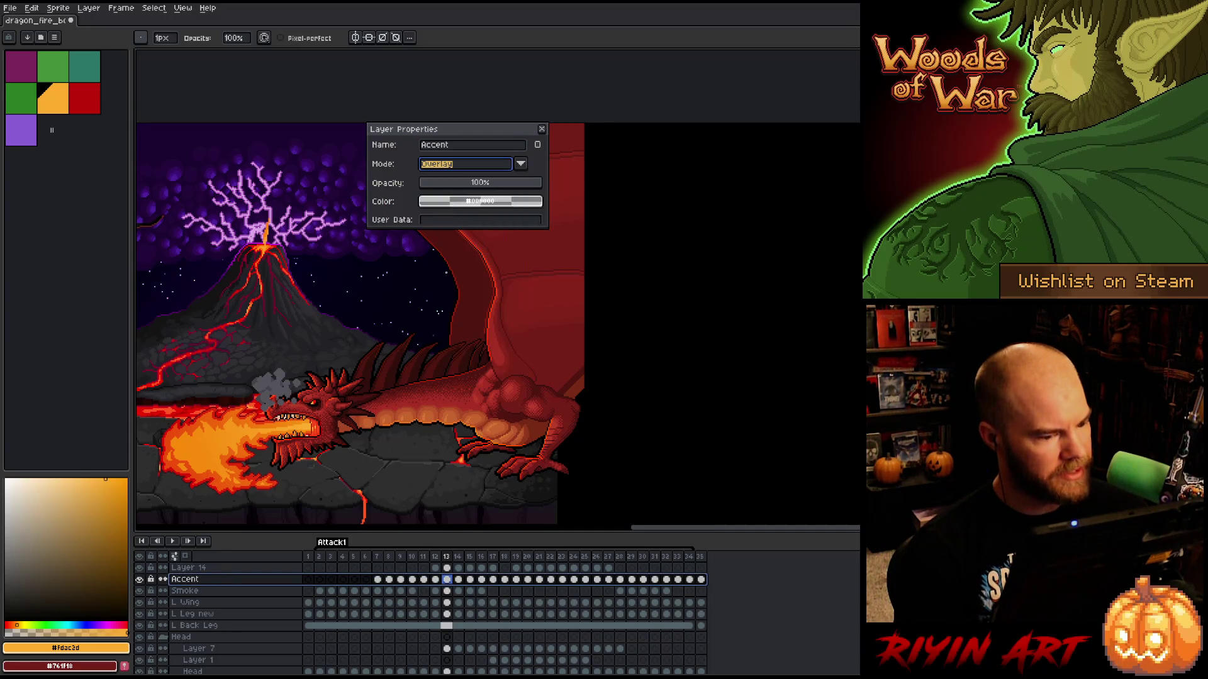
click(543, 130)
- Save the animation file
scroll(497, 302, down, 2)
scroll(570, 312, up, 1)
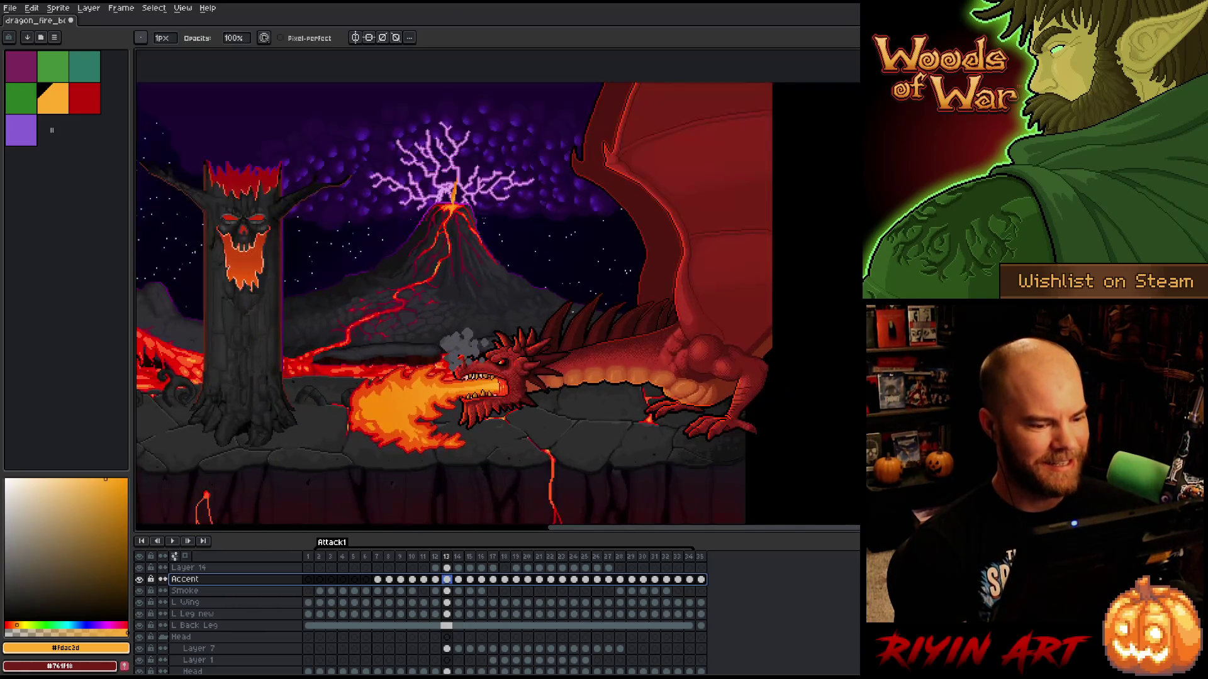
key(ctrl+s)
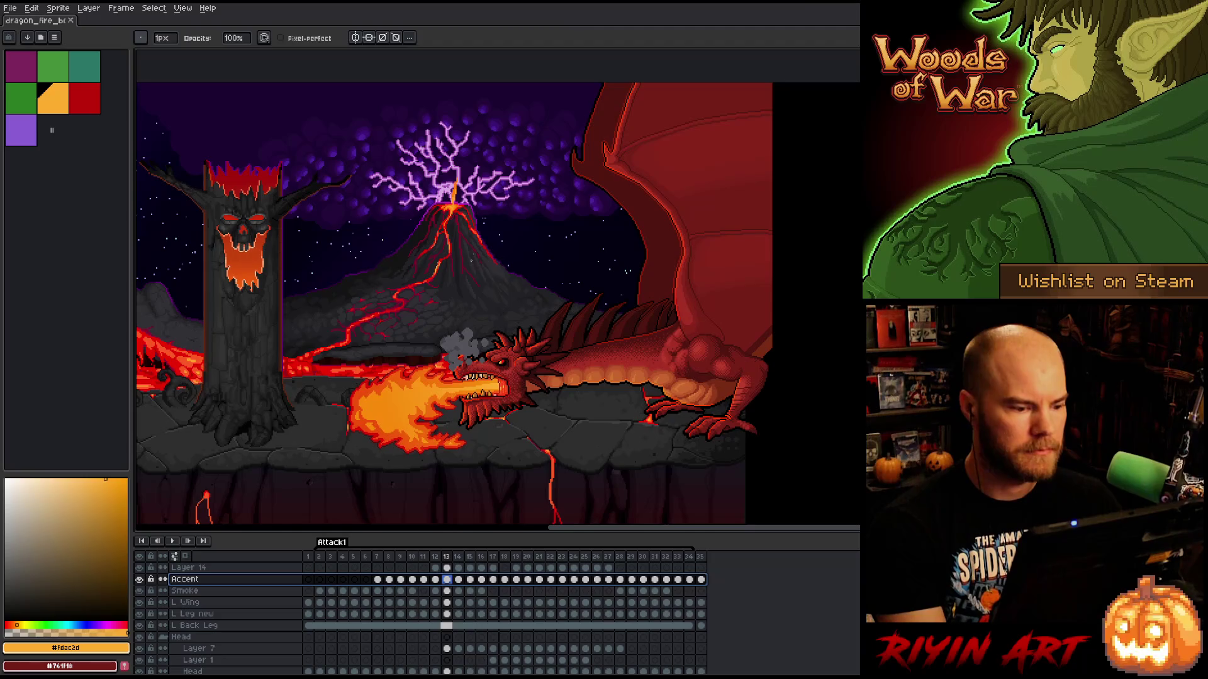
- Select the Accent layer's frame 13 cel, zoom in on the belly, and pick the Pencil
scroll(471, 261, up, 1)
click(449, 580)
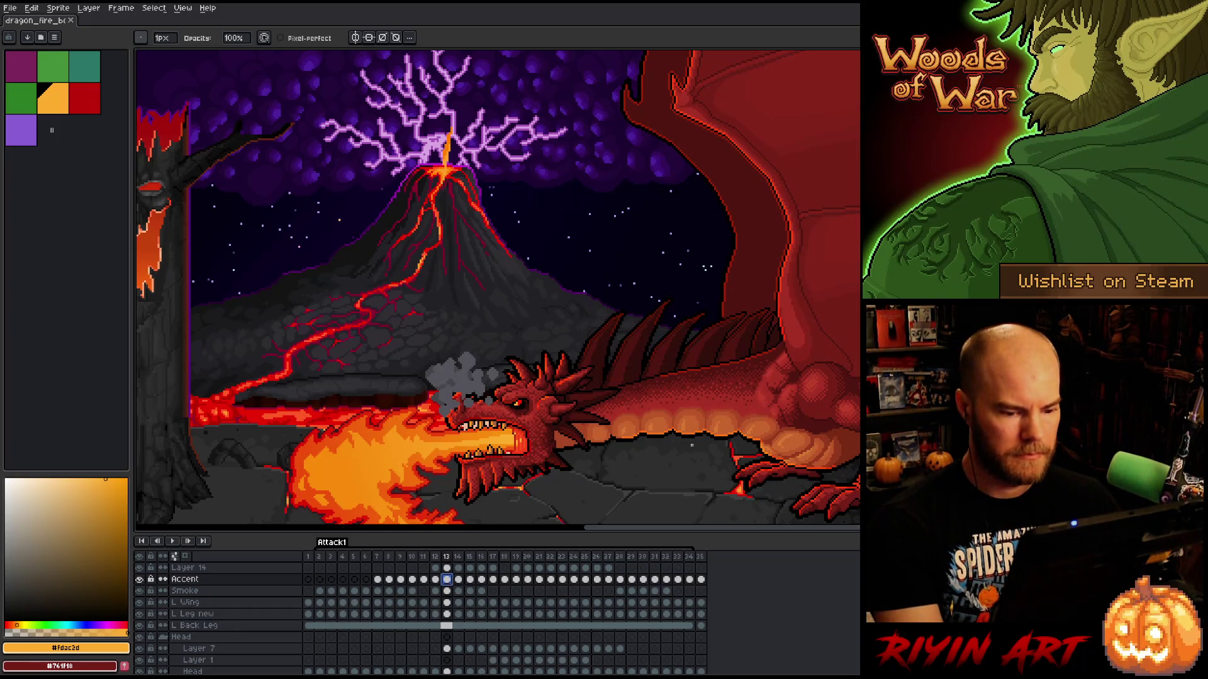
key(Left)
key(Left)
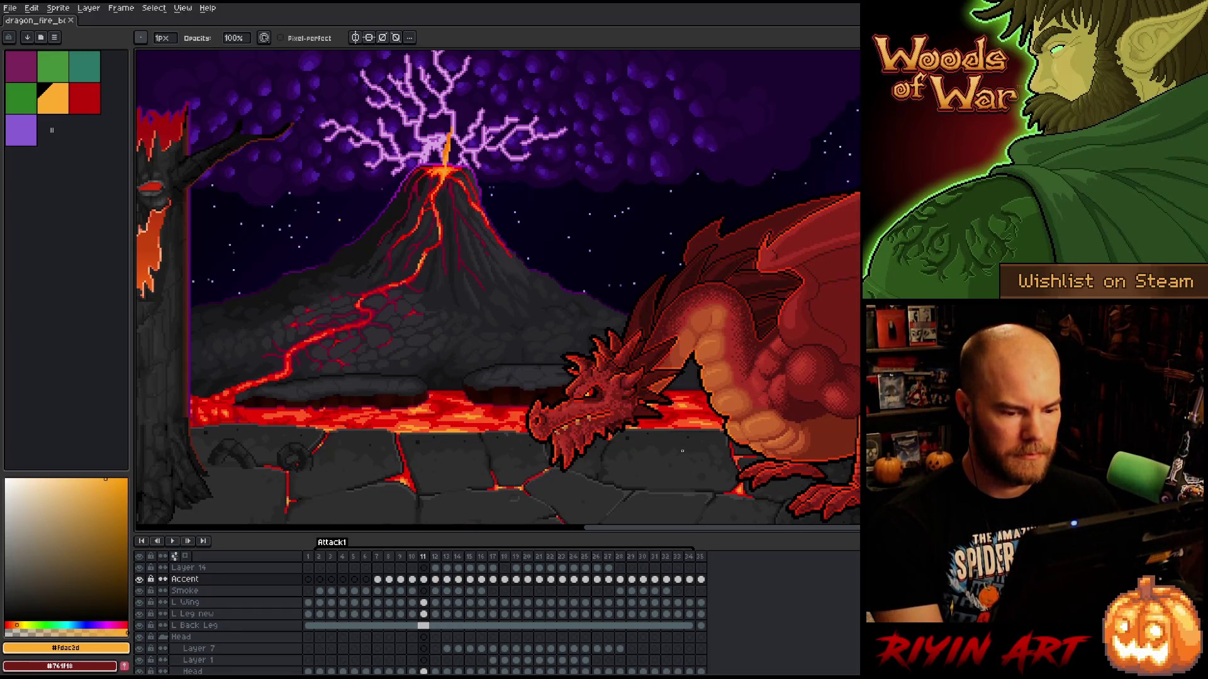
key(Right)
scroll(610, 402, up, 2)
key(Right)
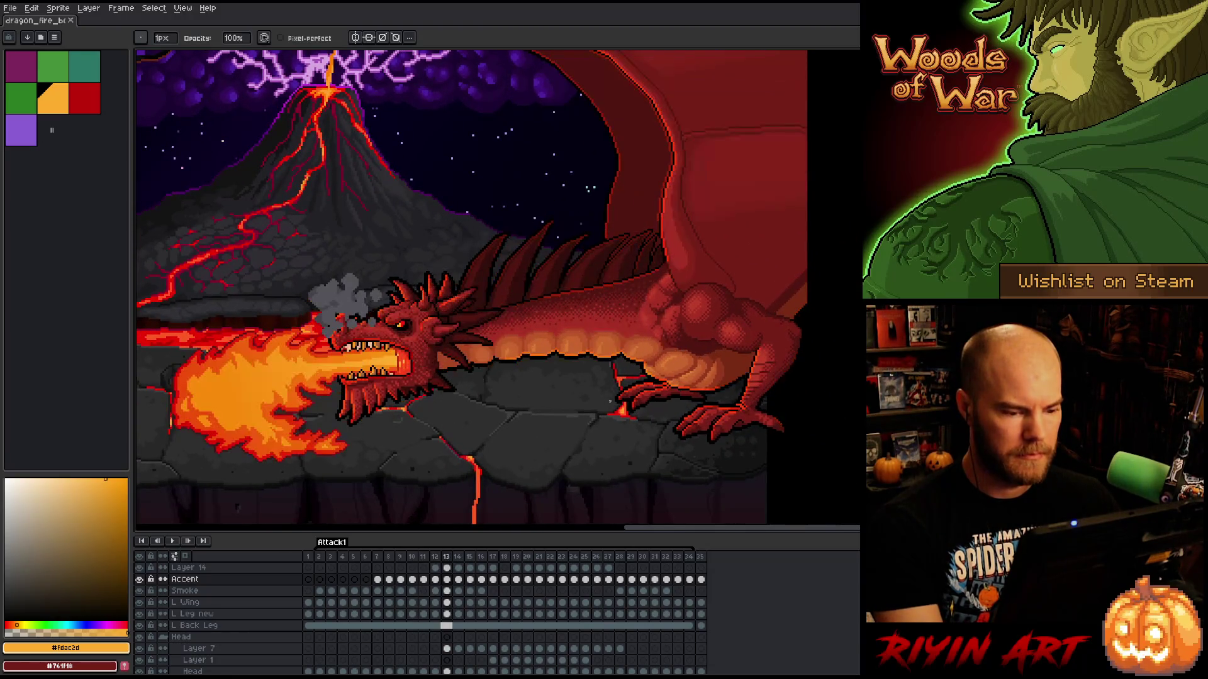
scroll(634, 390, up, 2)
key(b)
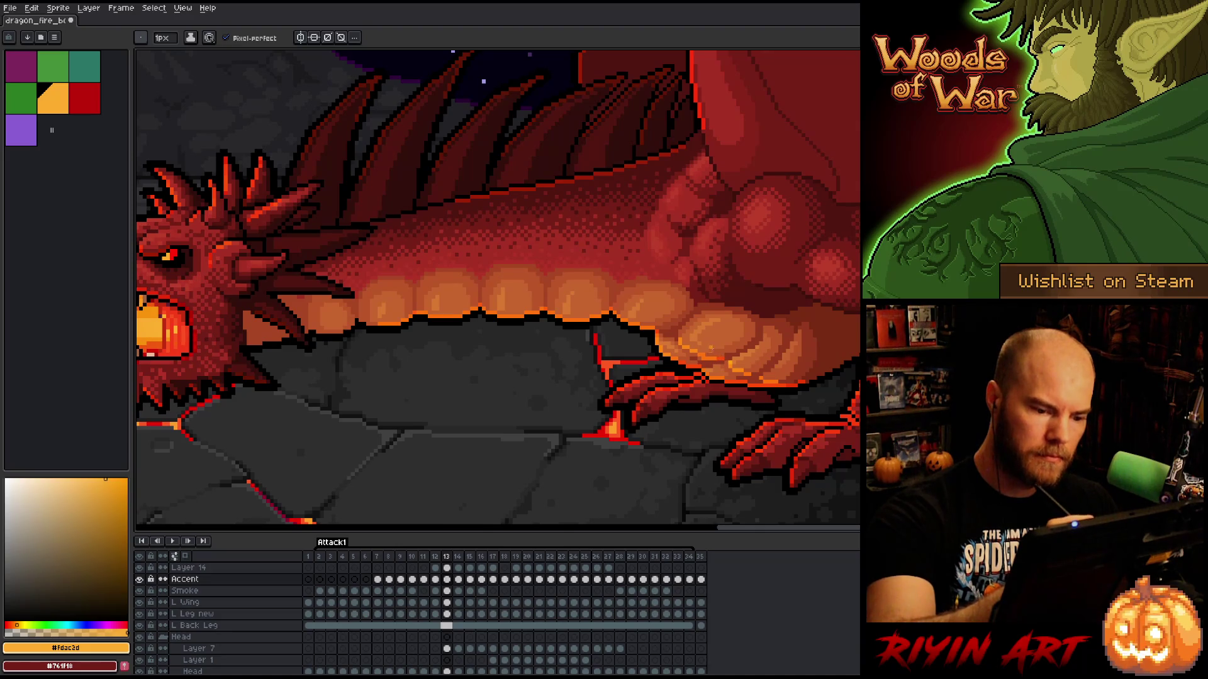
- Paint a small red accent curve on the dragon's belly just above the rear leg
key(e)
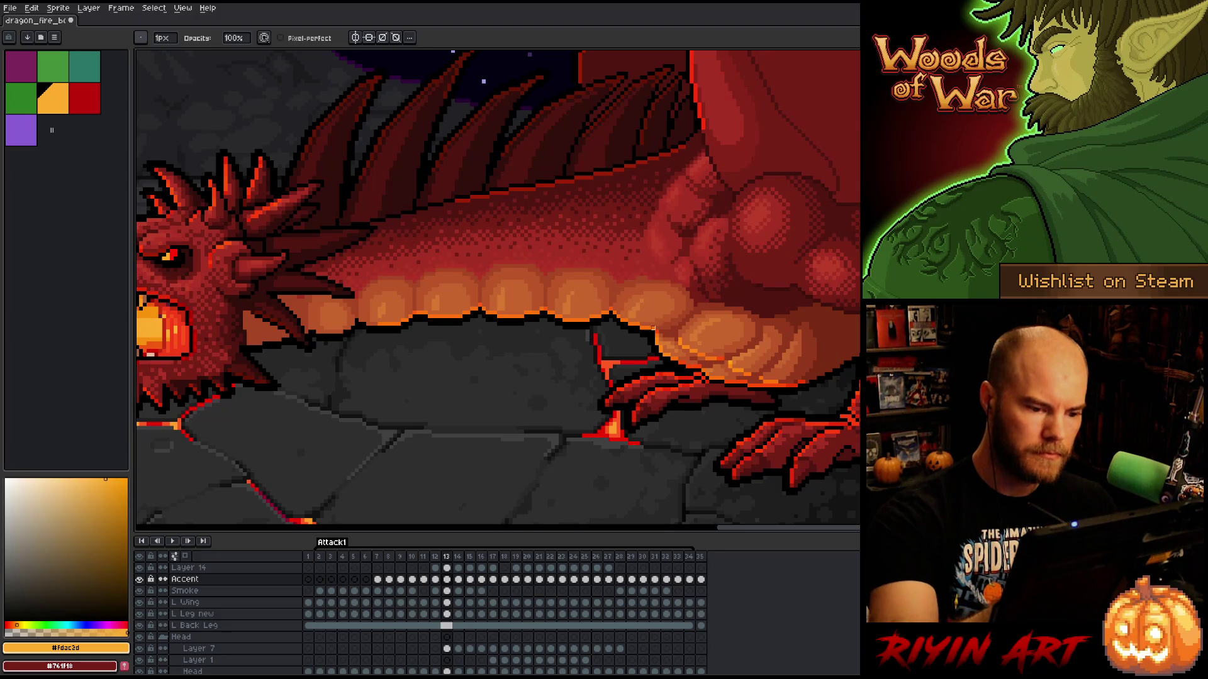
key(b)
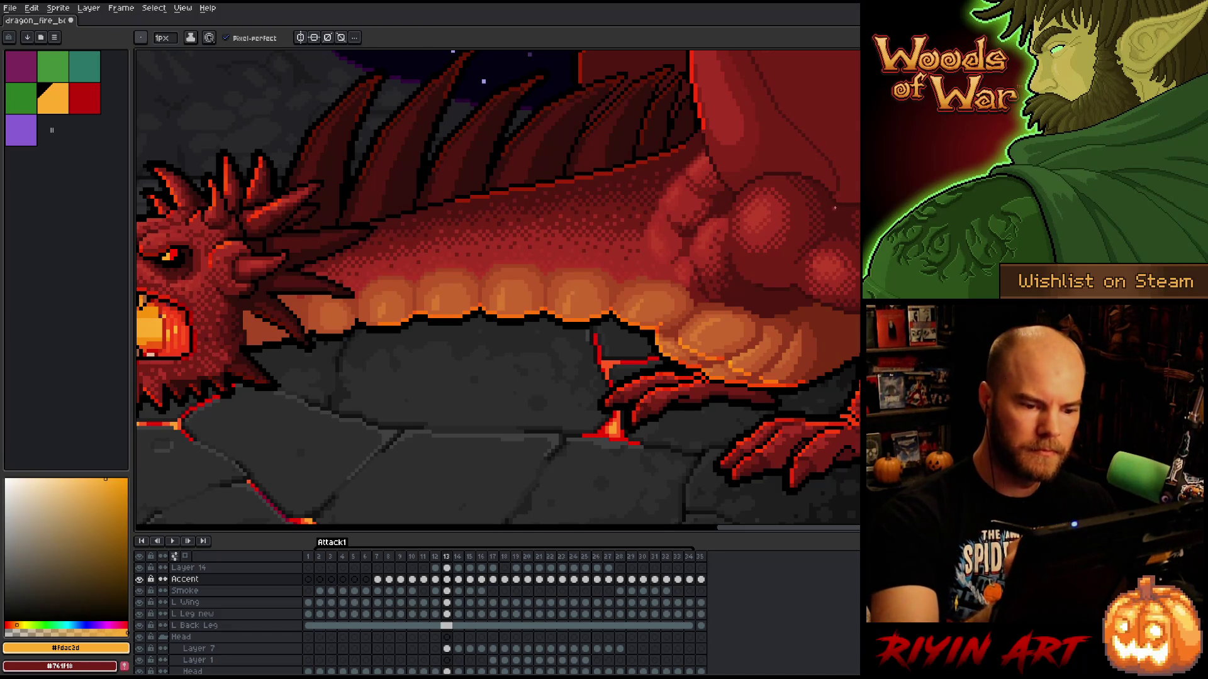
drag(807, 288, 620, 298)
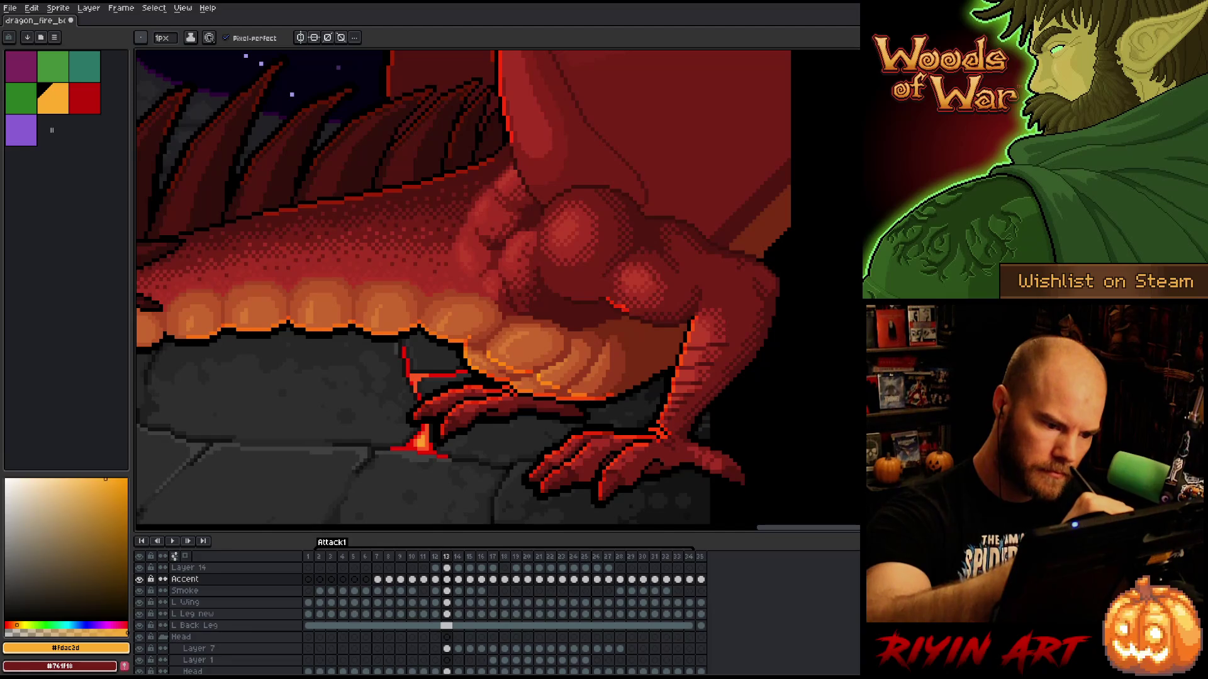
key(e)
key(b)
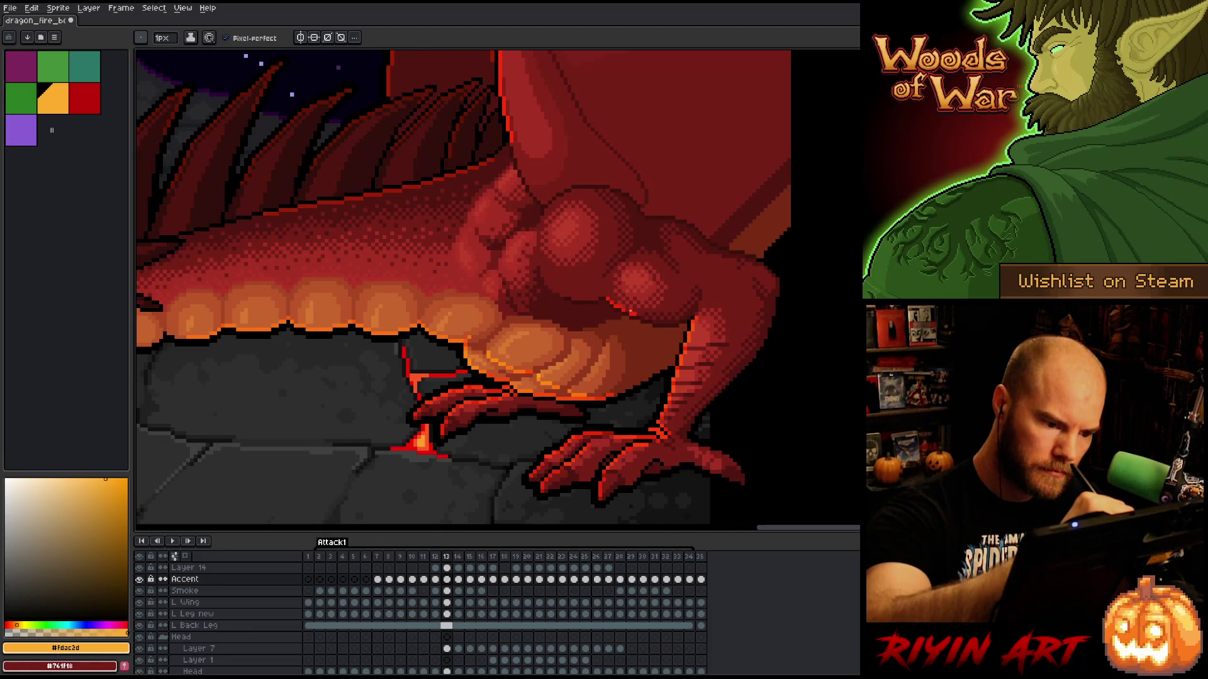
drag(549, 276, 565, 289)
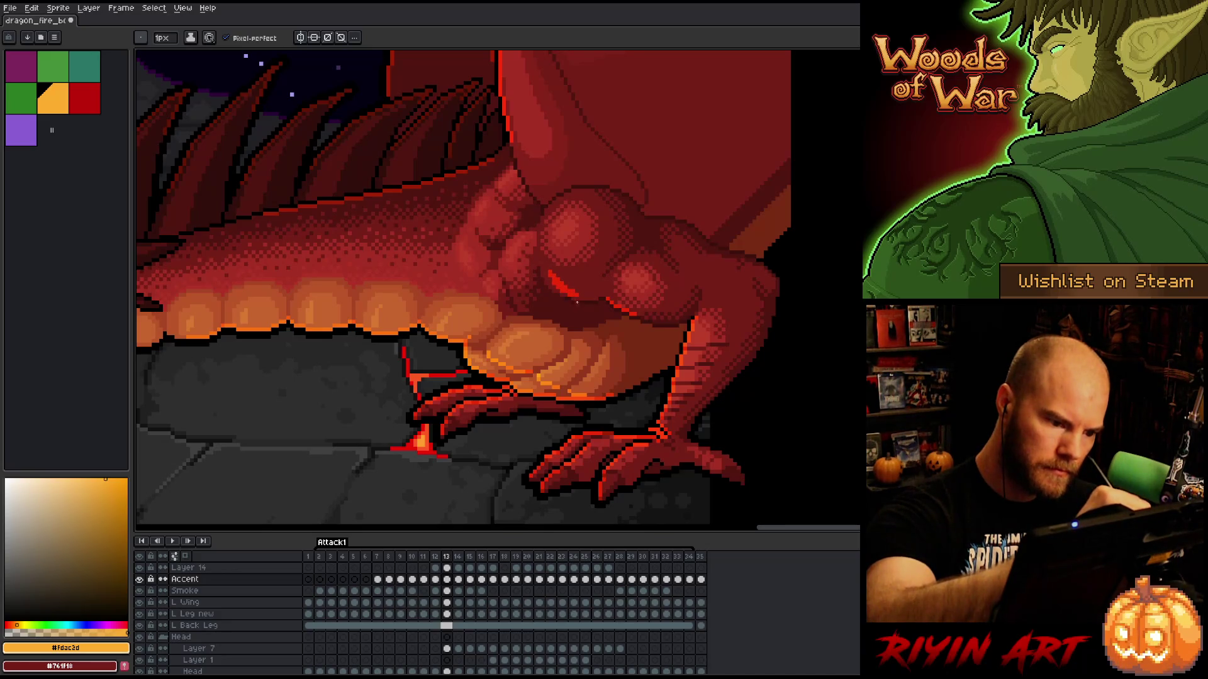
mouse_move(642, 270)
mouse_down()
mouse_move(843, 309)
mouse_move(843, 329)
mouse_up()
key(e)
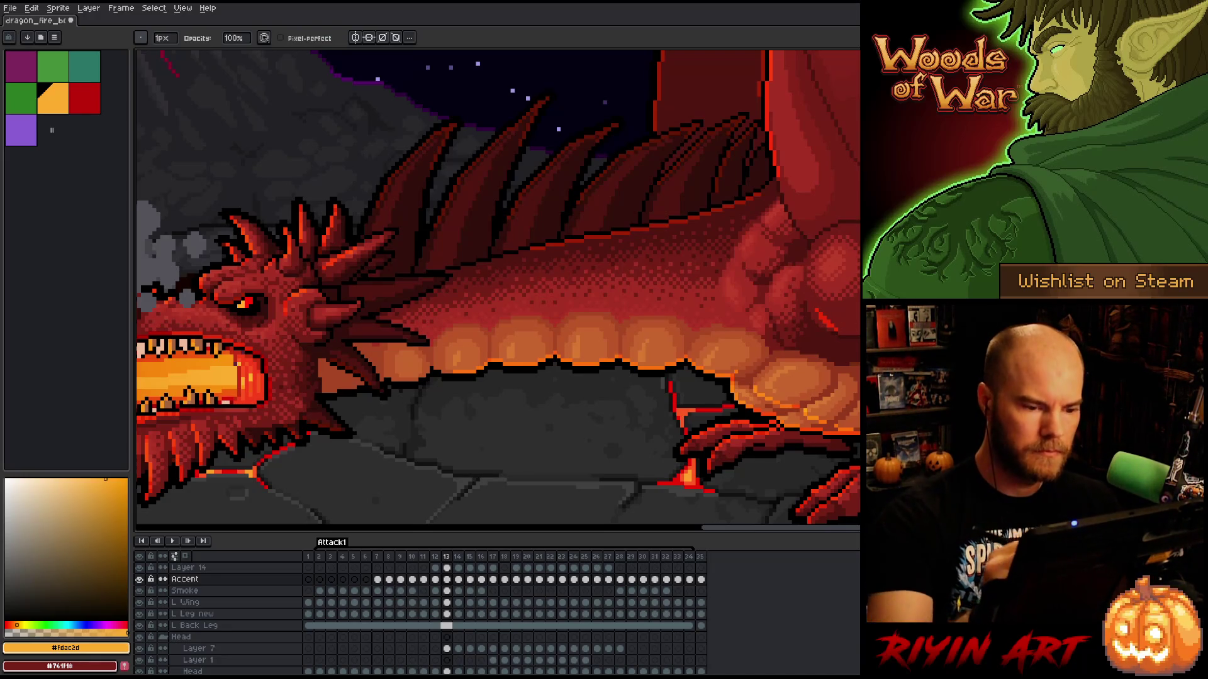
- Preview the animation and flip between frames 13 and 14, settling on frame 14
scroll(619, 243, down, 1)
scroll(647, 346, down, 1)
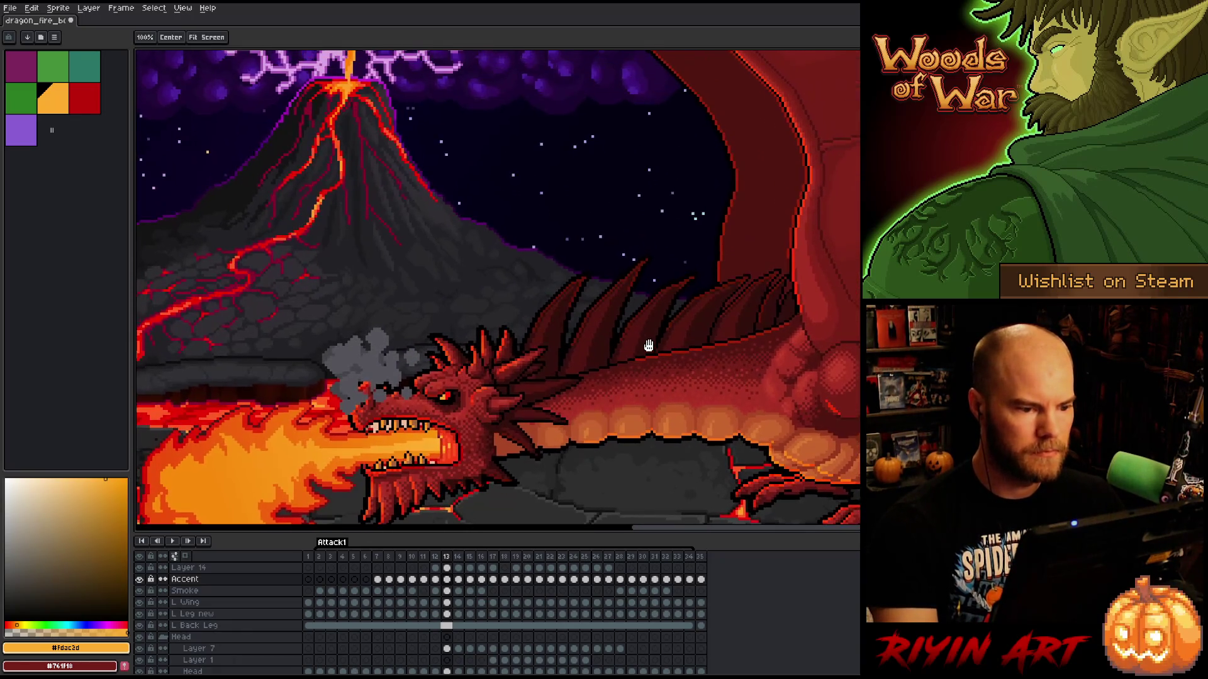
scroll(631, 334, down, 1)
key(Return)
key(Return)
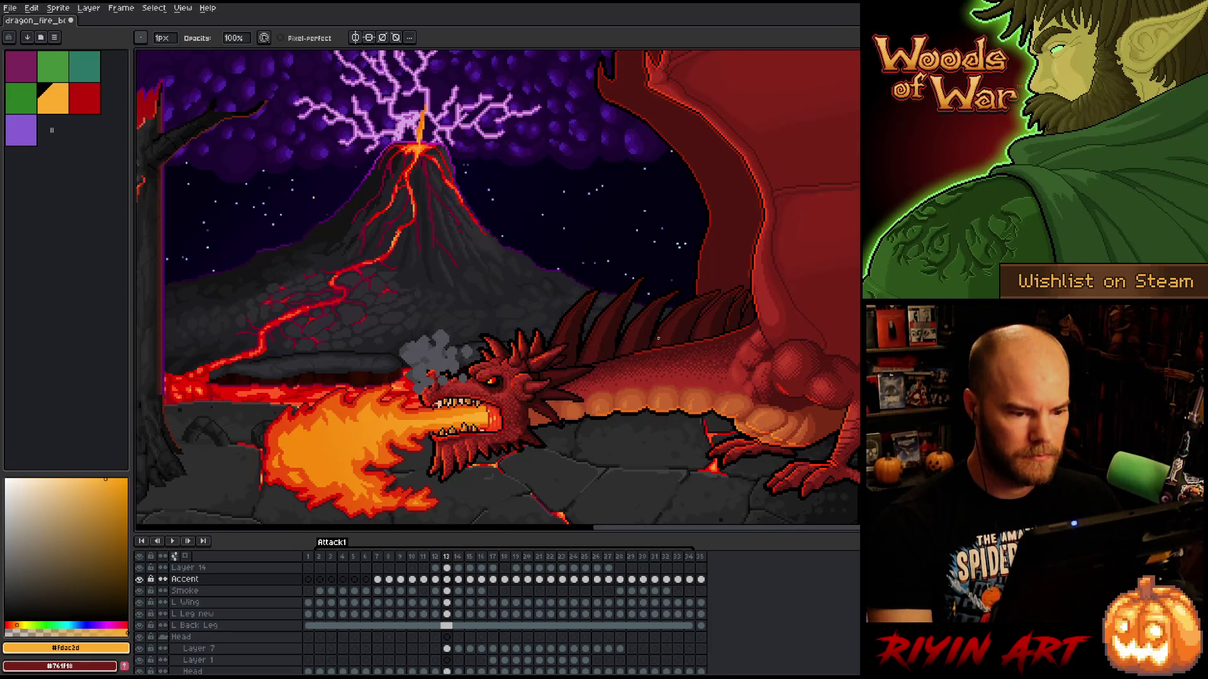
key(Right)
key(Left)
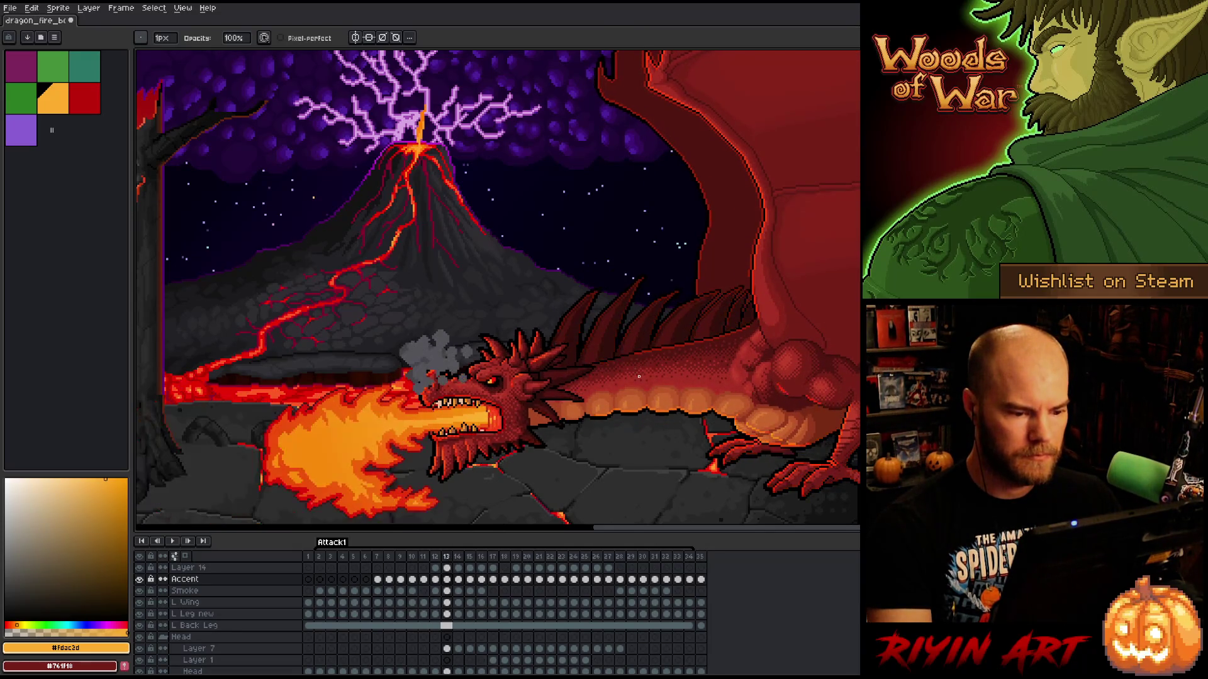
key(Right)
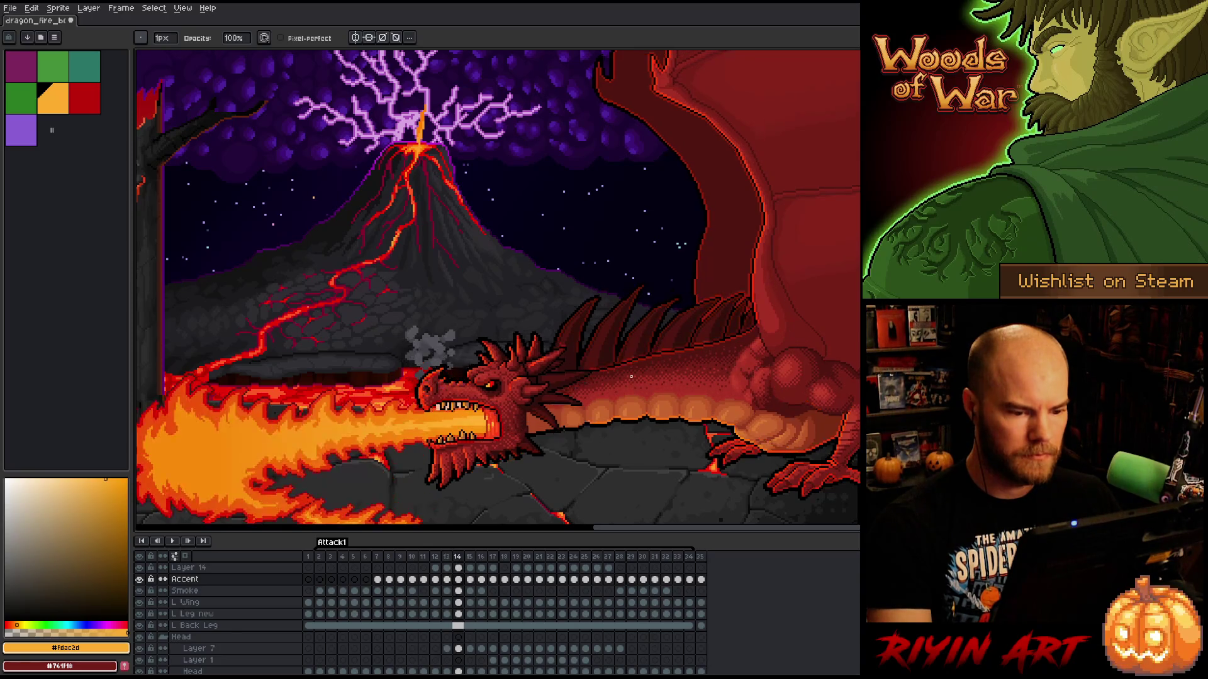
scroll(631, 378, up, 1)
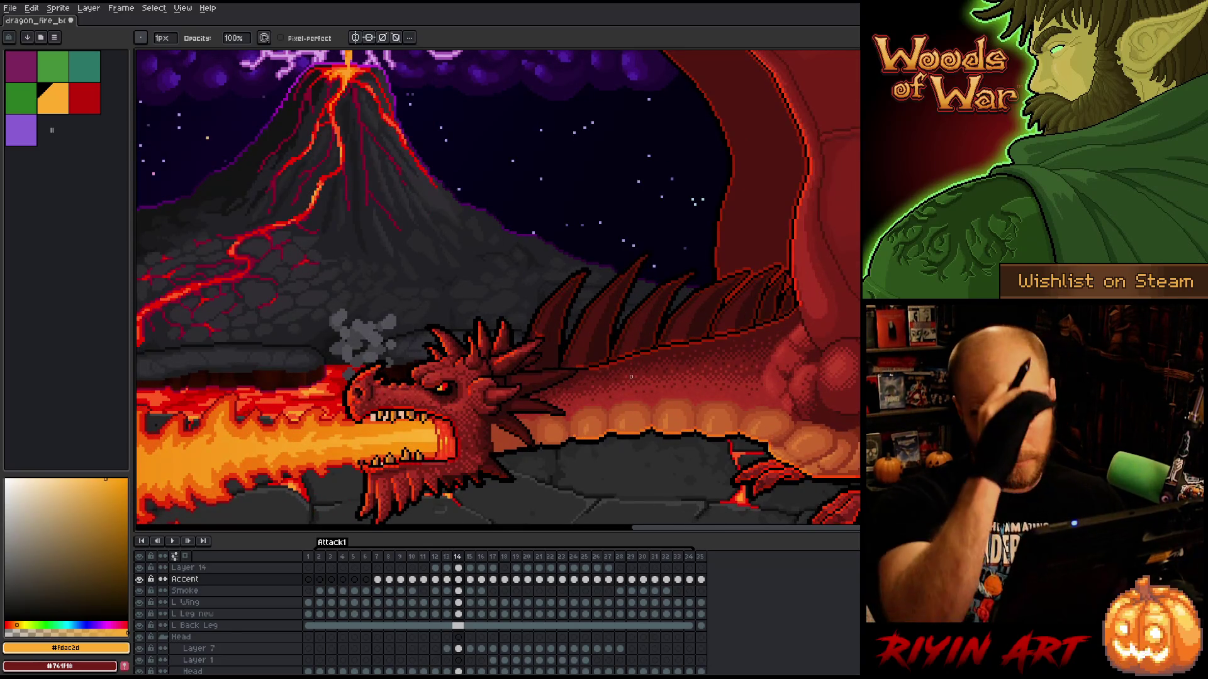
key(e)
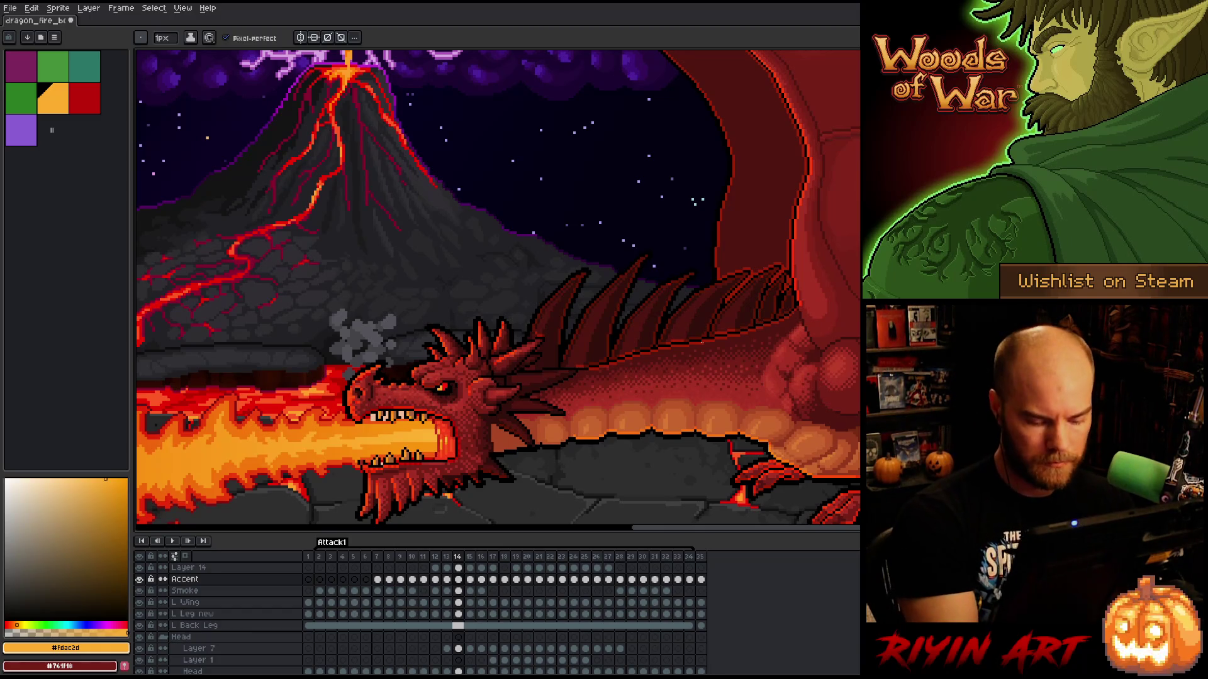
key(Left)
key(Right)
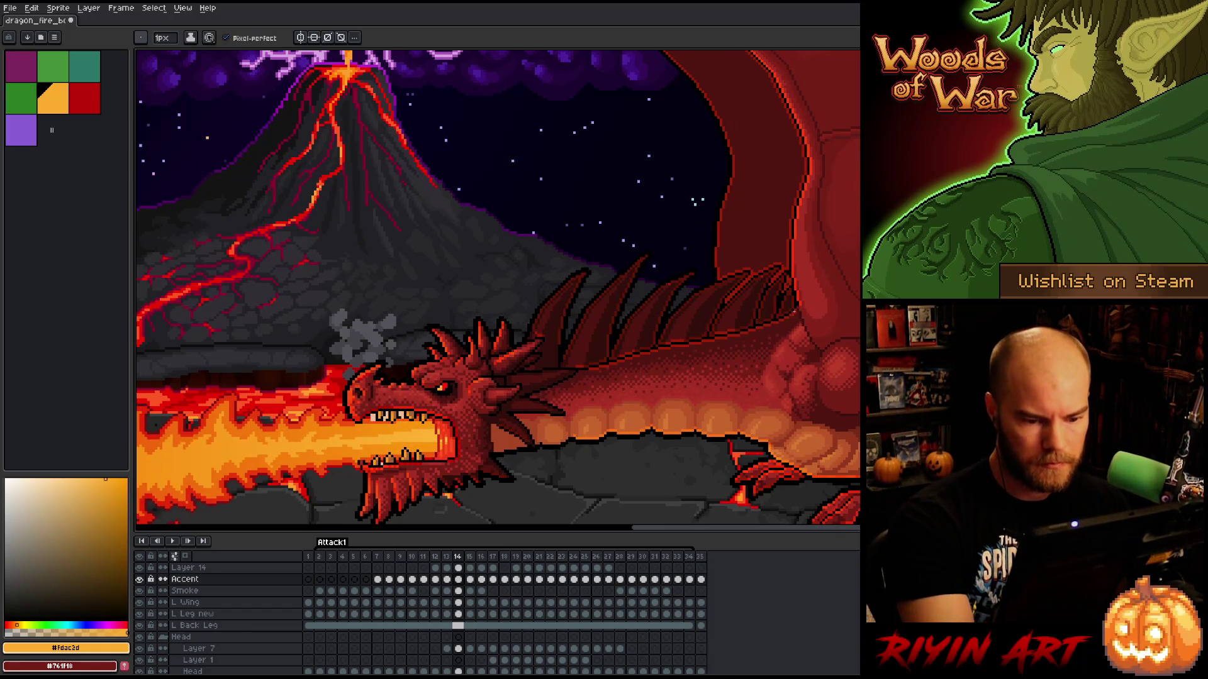
key(b)
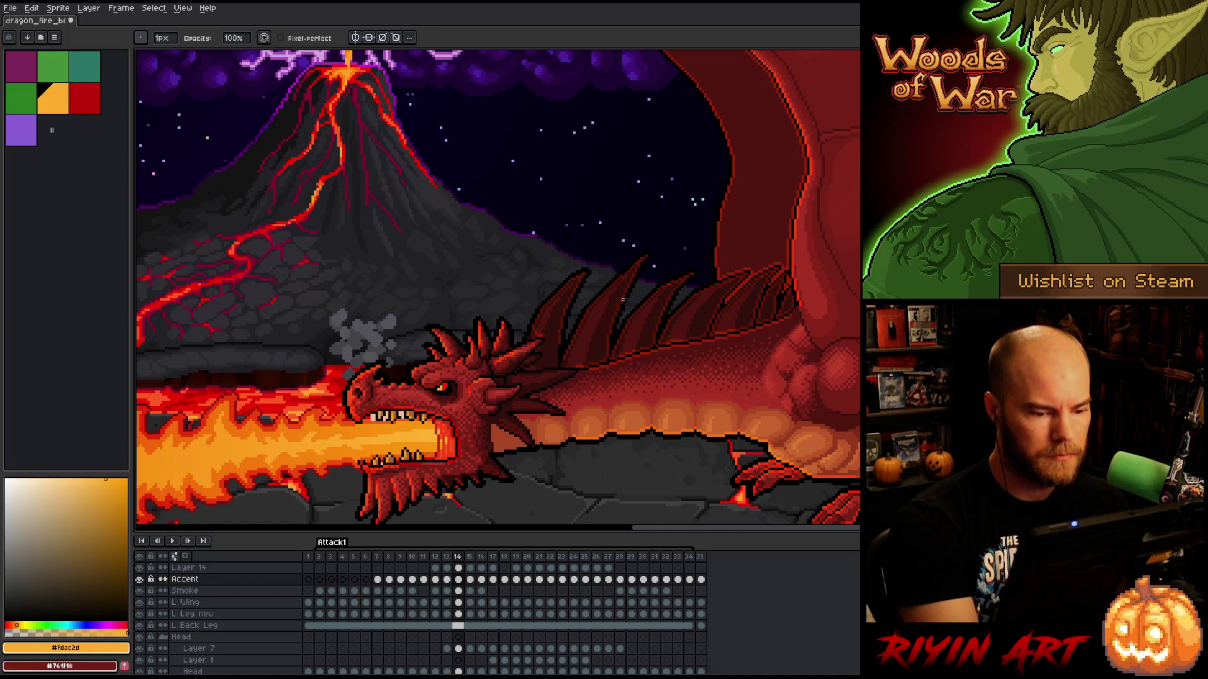
- Set the brush size to 4px and make Layer 14 active
click(163, 37)
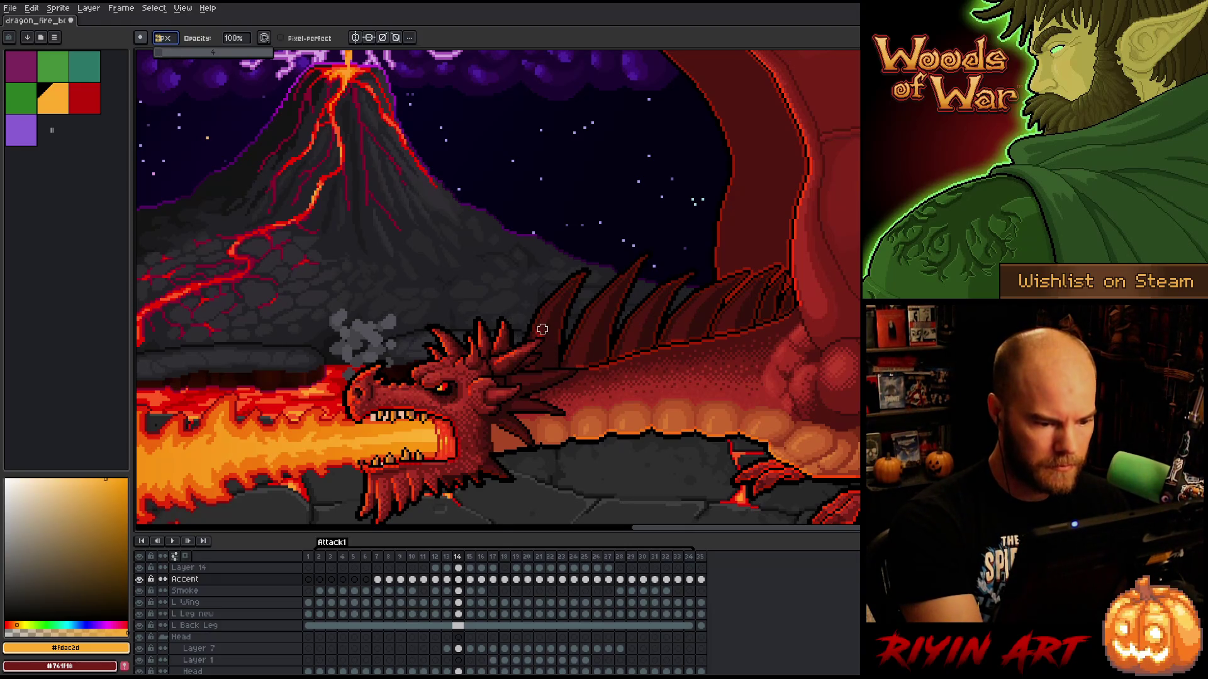
key(Return)
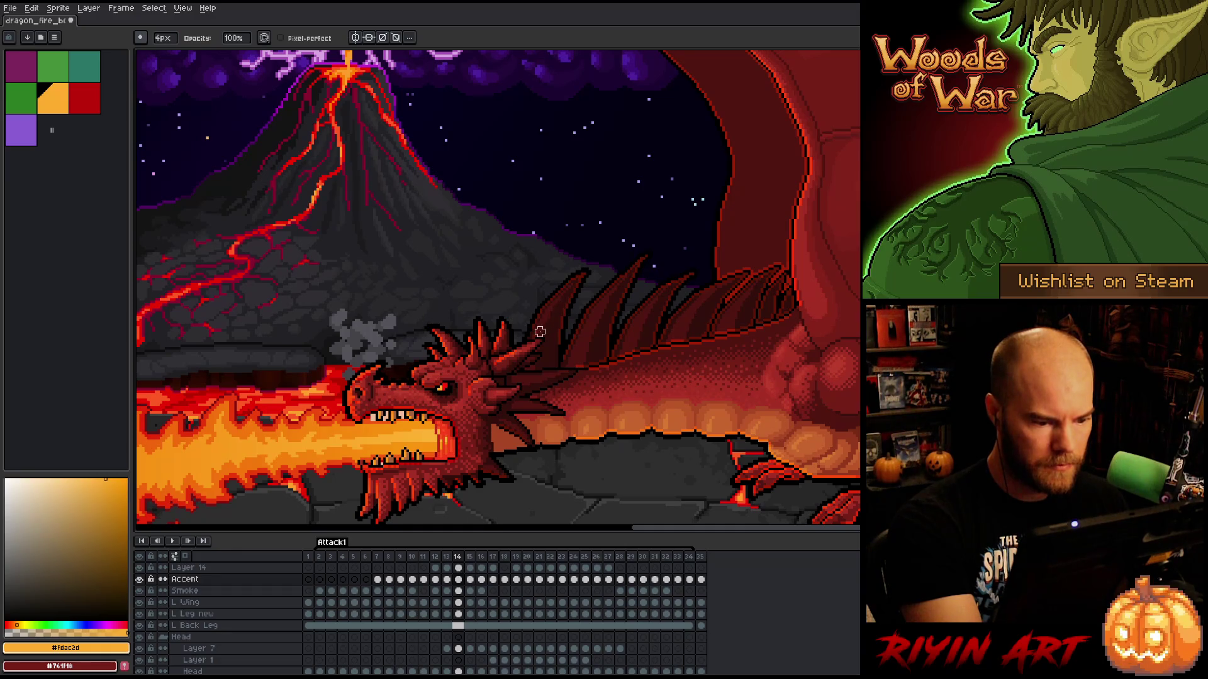
click(459, 568)
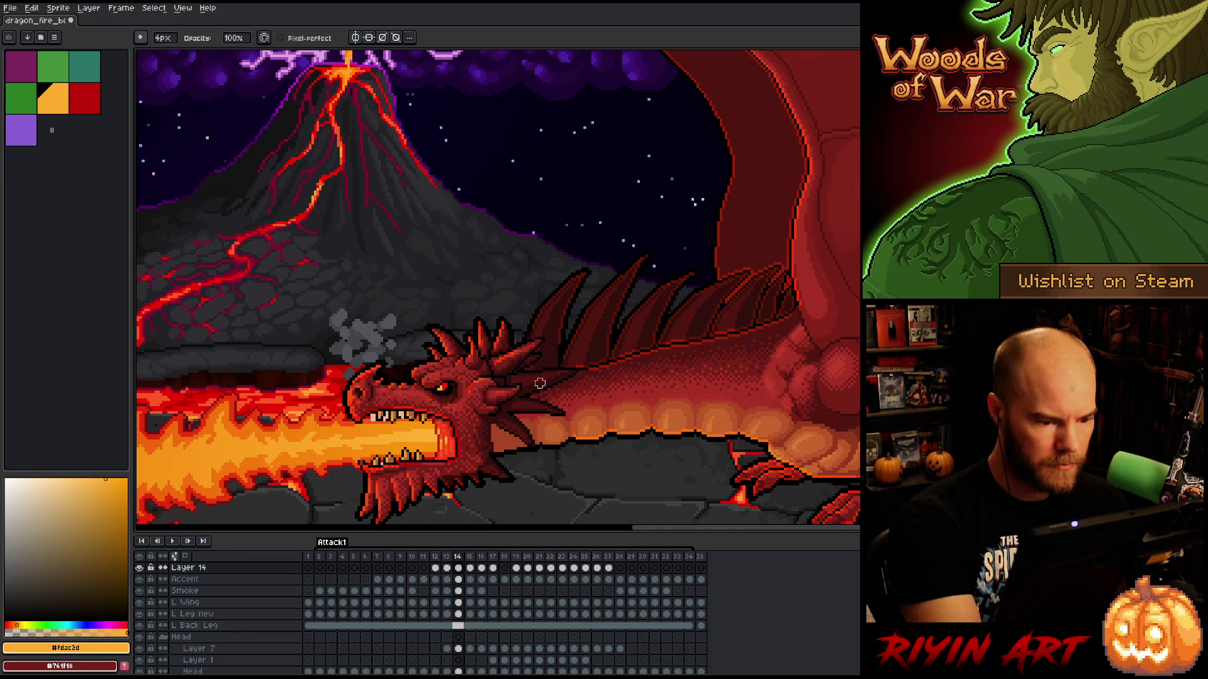
- Scrub the fire-breath frames 13 through 19, settle on frame 14, and reselect the Accent layer
key(period)
key(period)
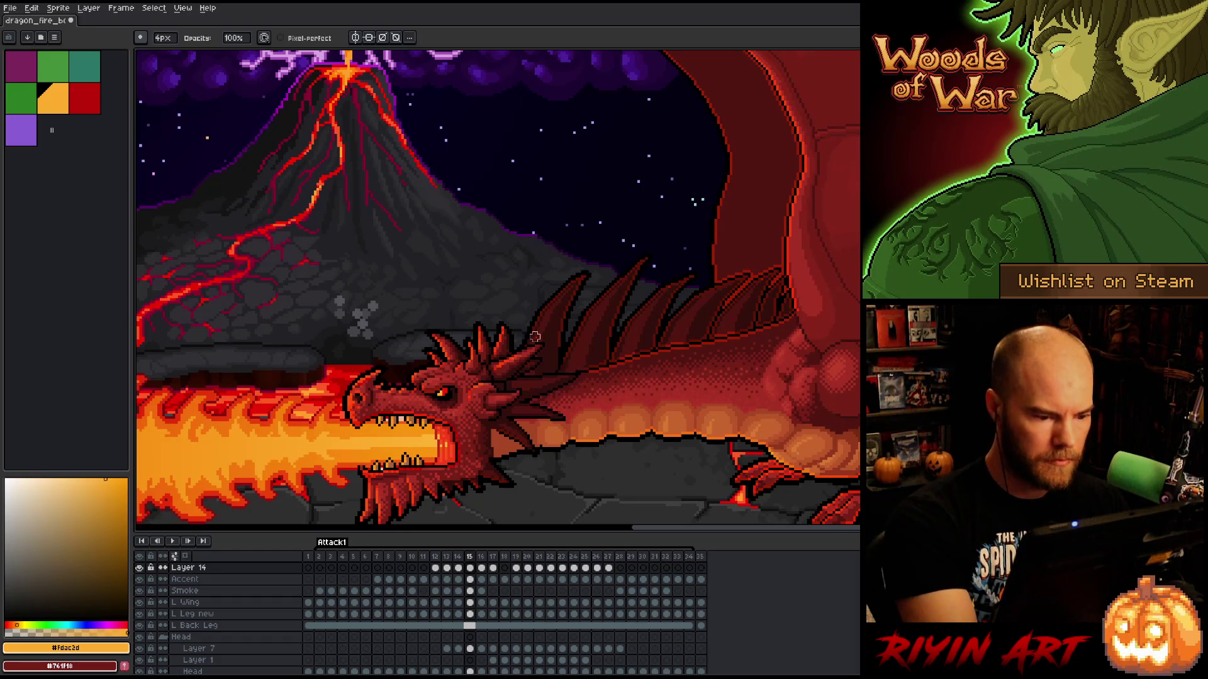
key(period)
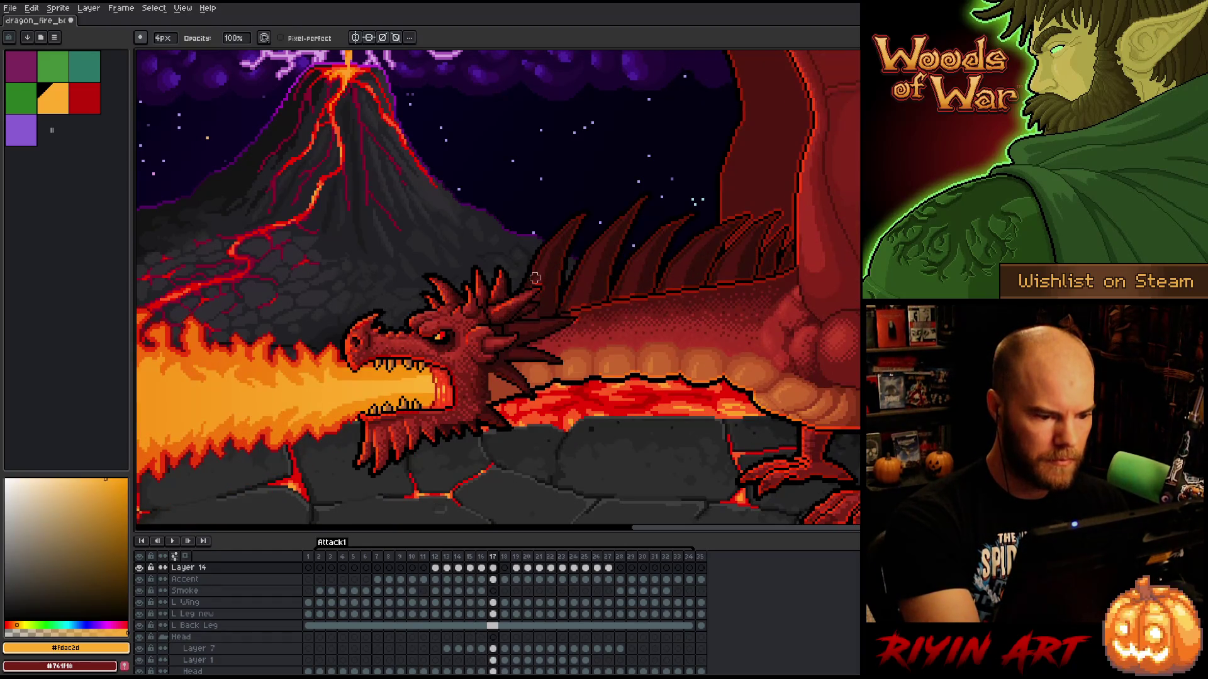
key(period)
key(period)
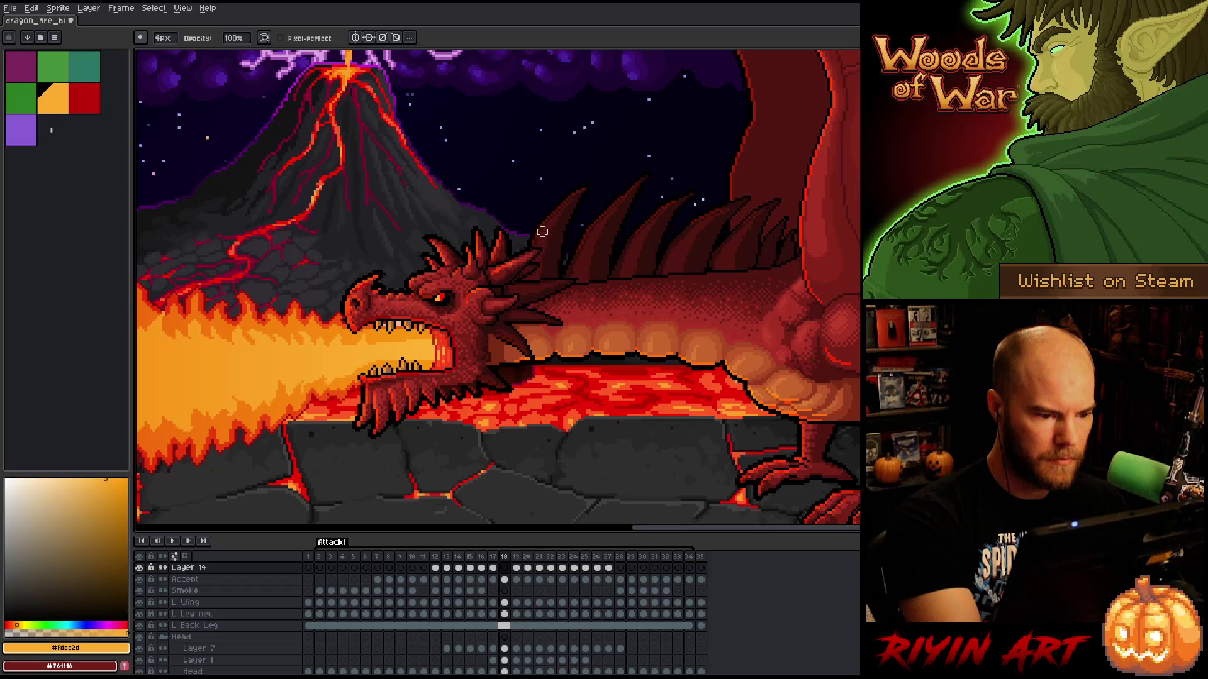
key(comma)
key(comma)
key(comma)
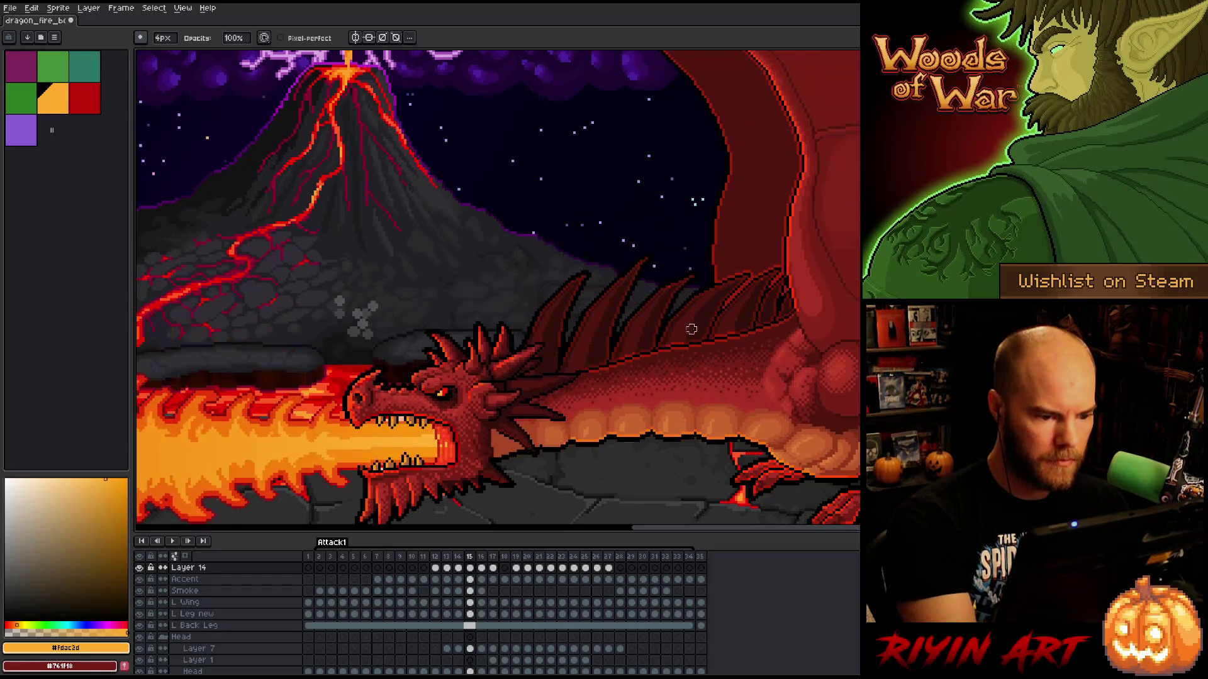
key(period)
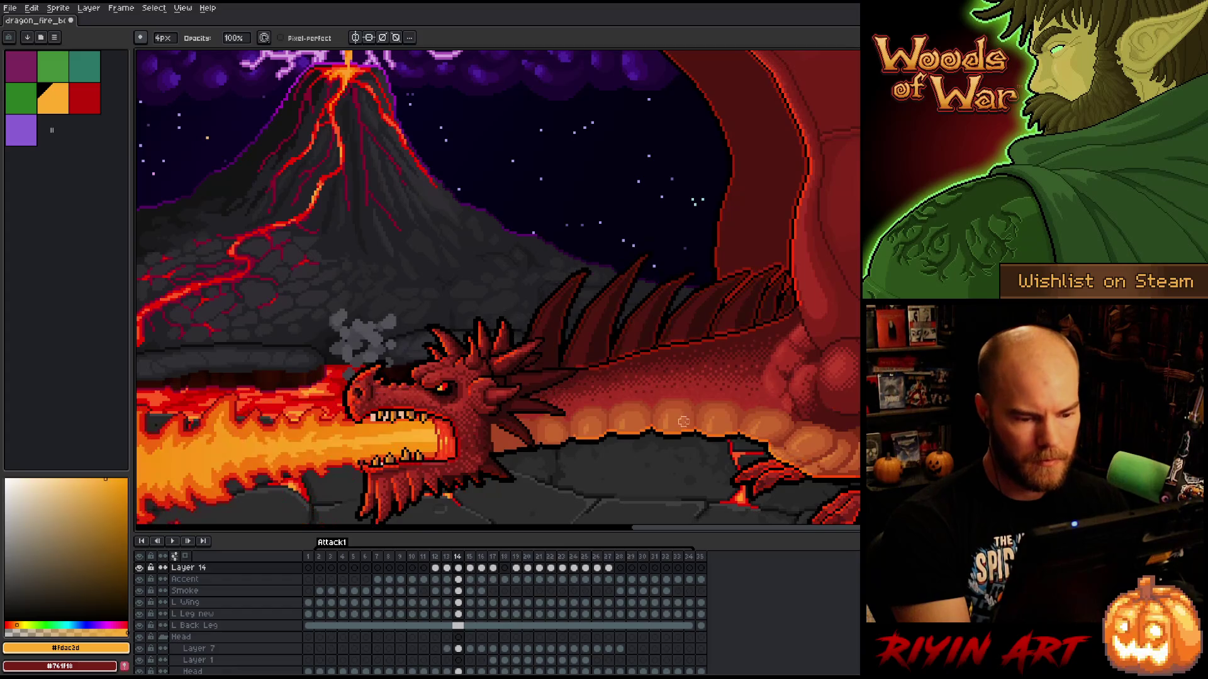
key(comma)
key(period)
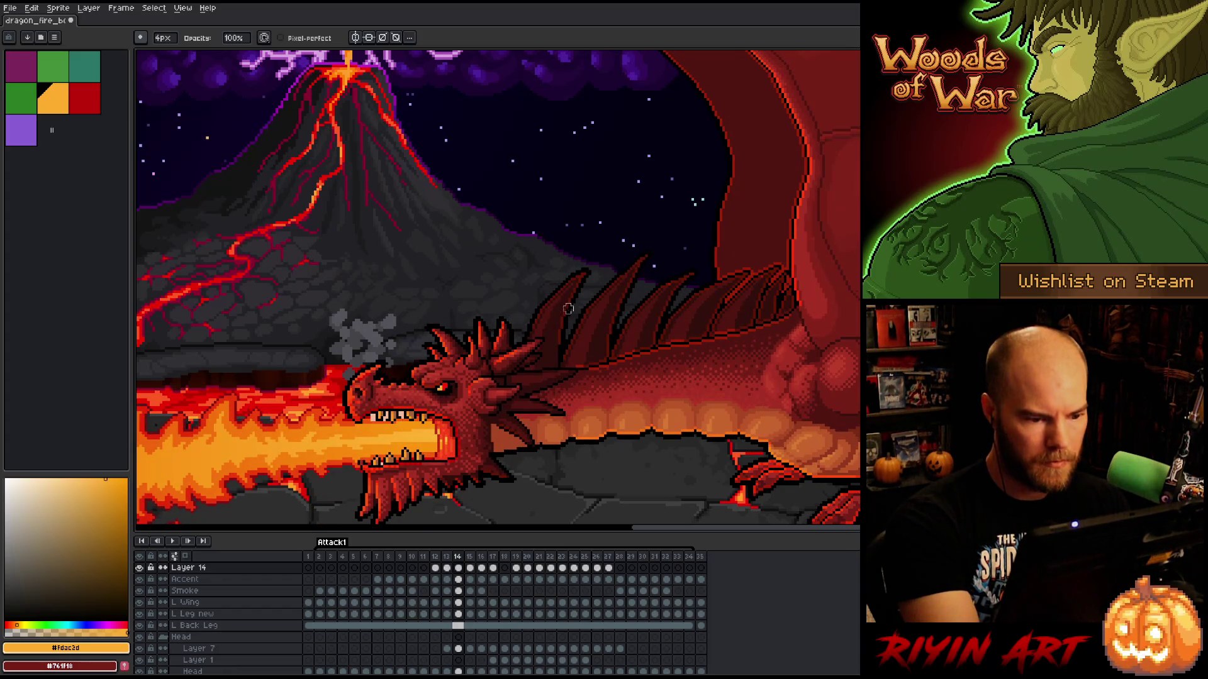
key(Down)
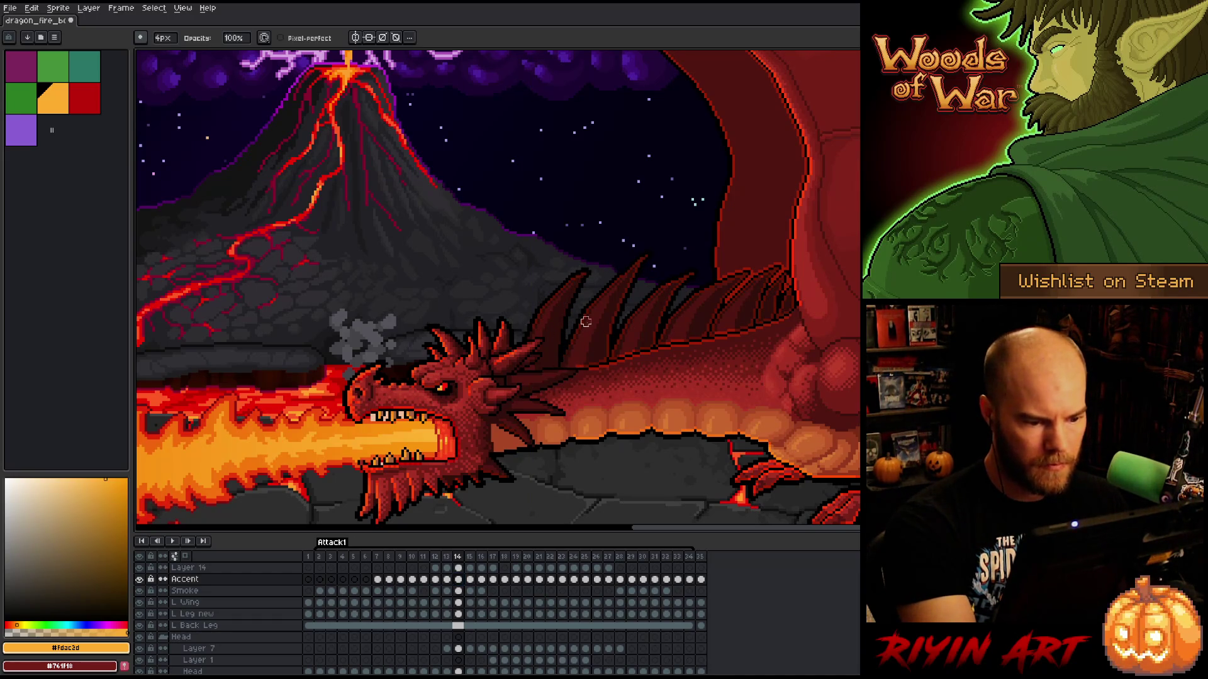
key(comma)
key(period)
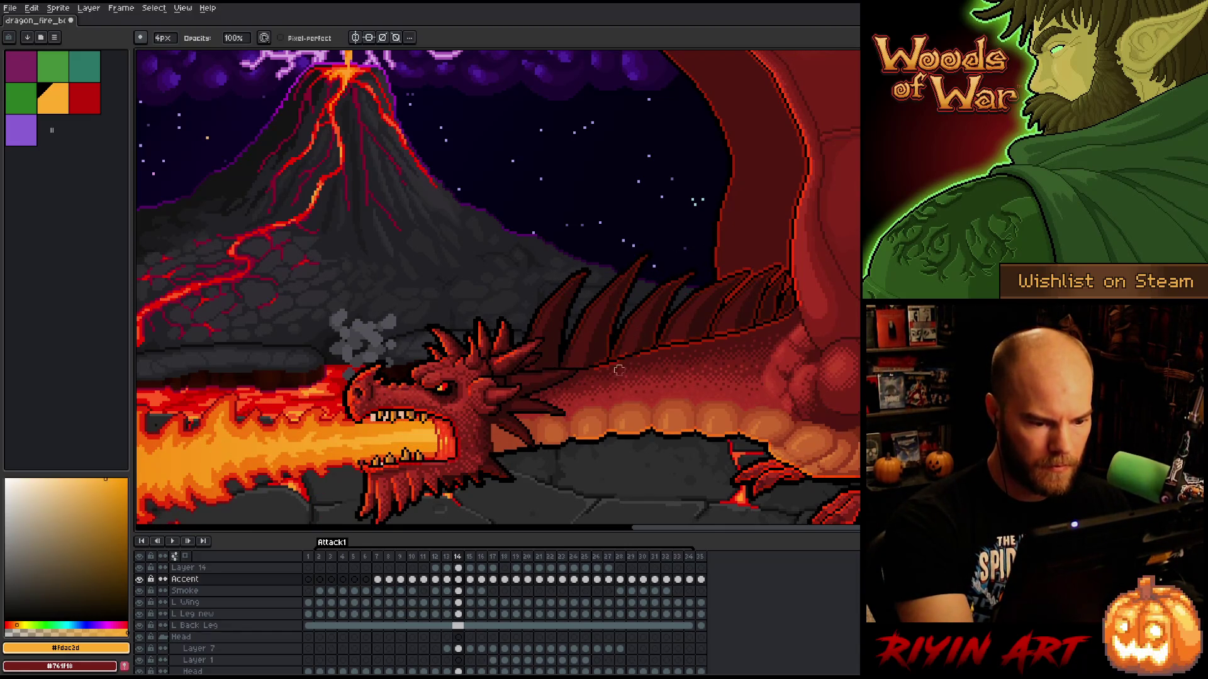
key(comma)
key(period)
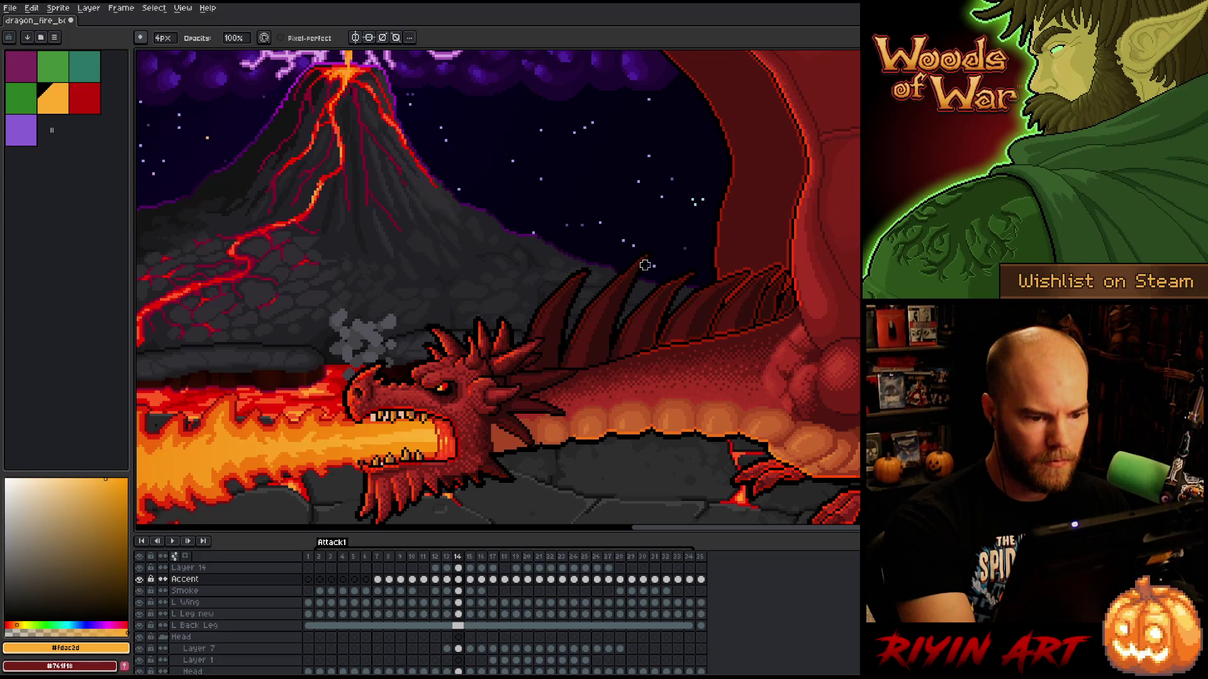
key(comma)
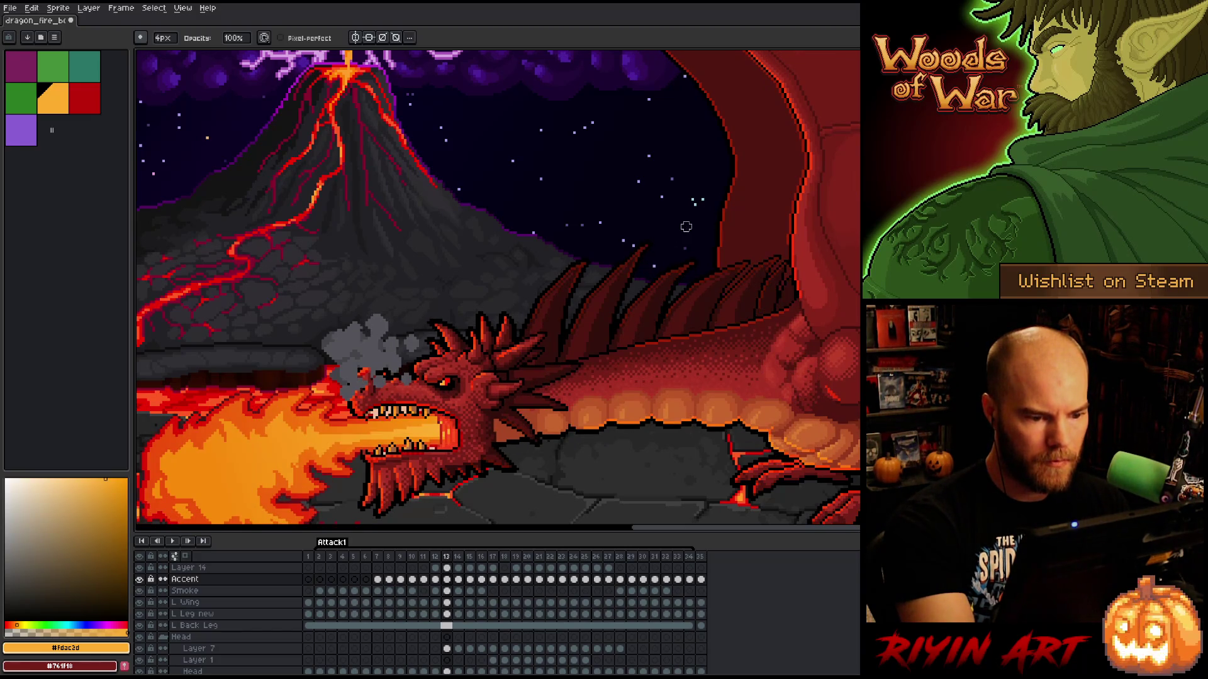
key(period)
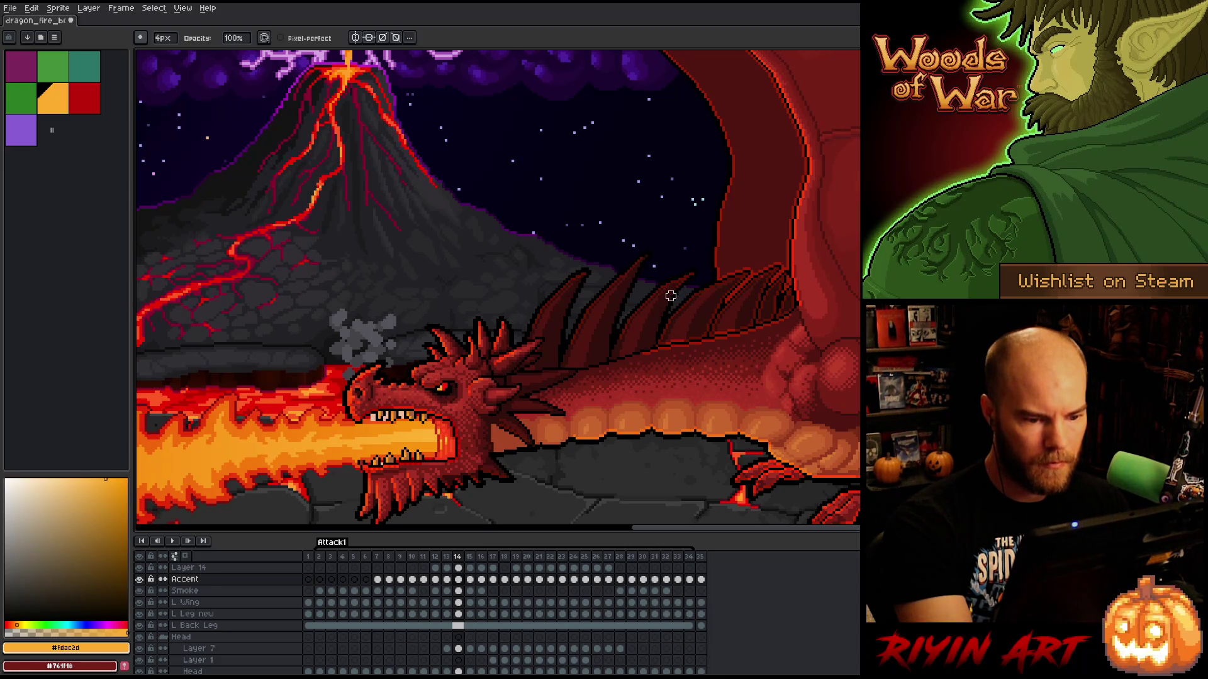
key(comma)
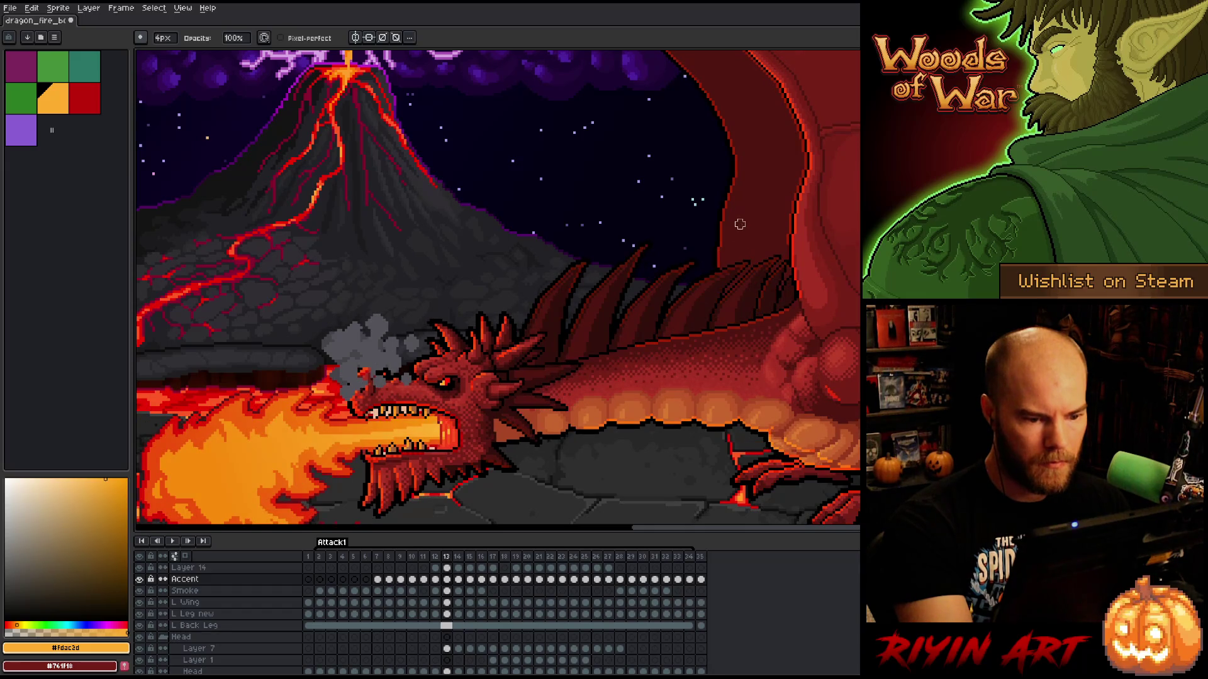
key(period)
key(comma)
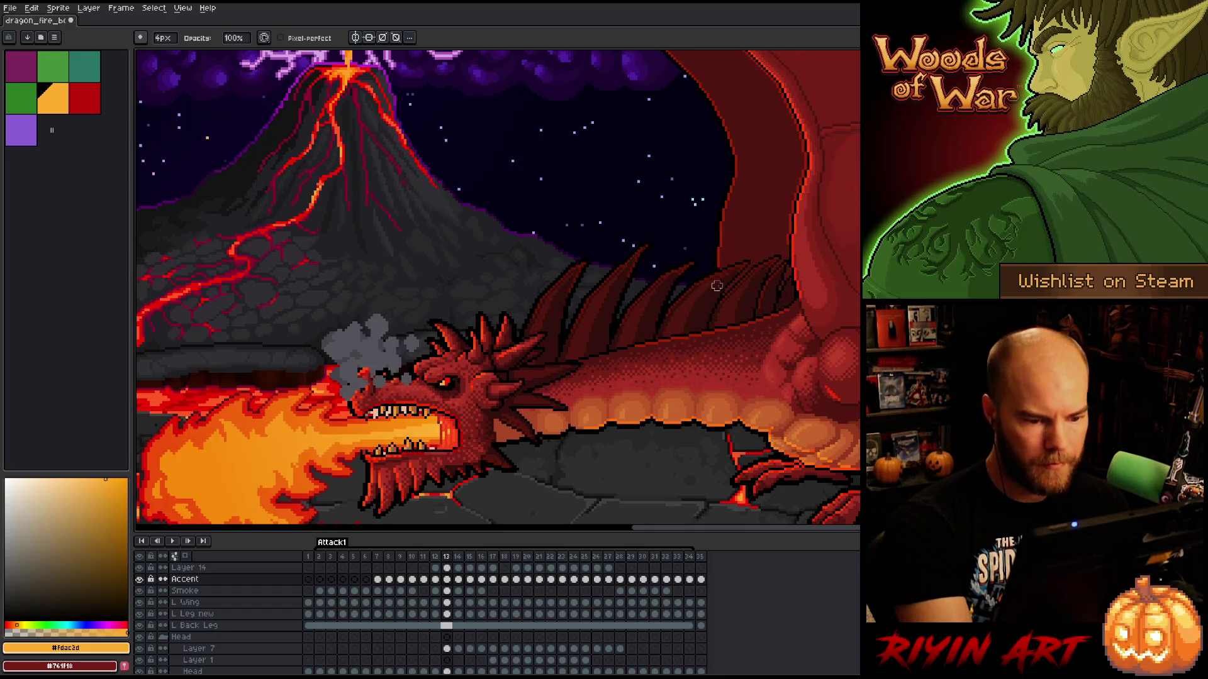
key(period)
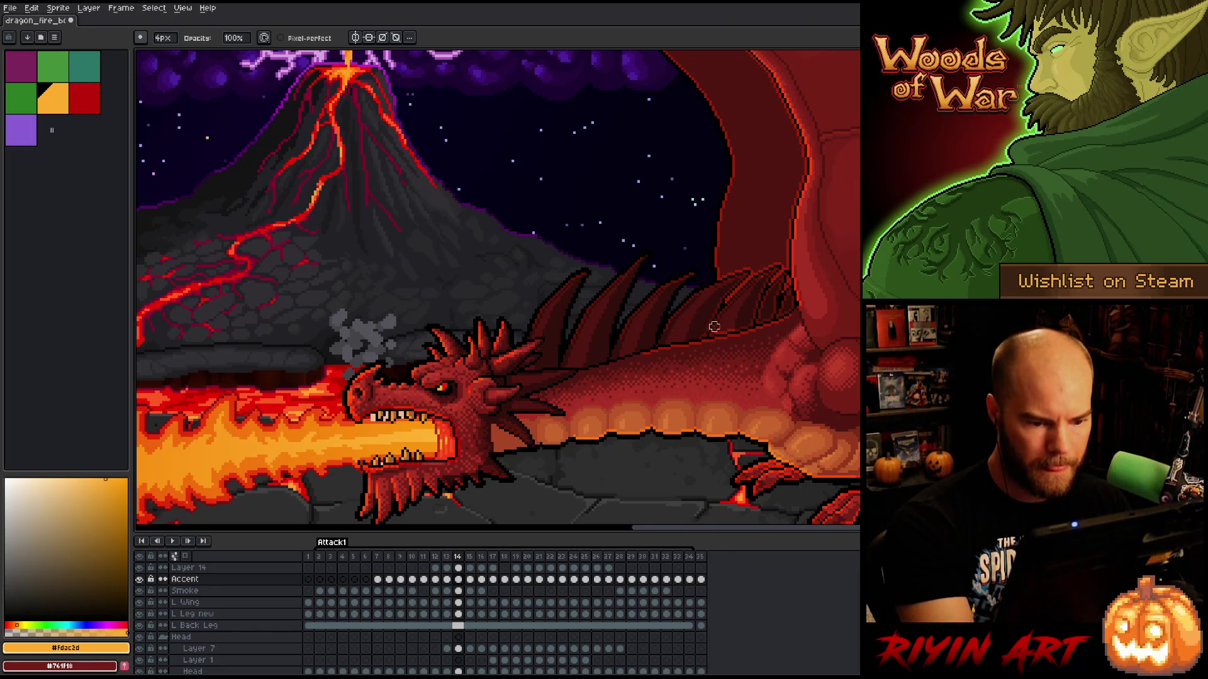
key(period)
key(comma)
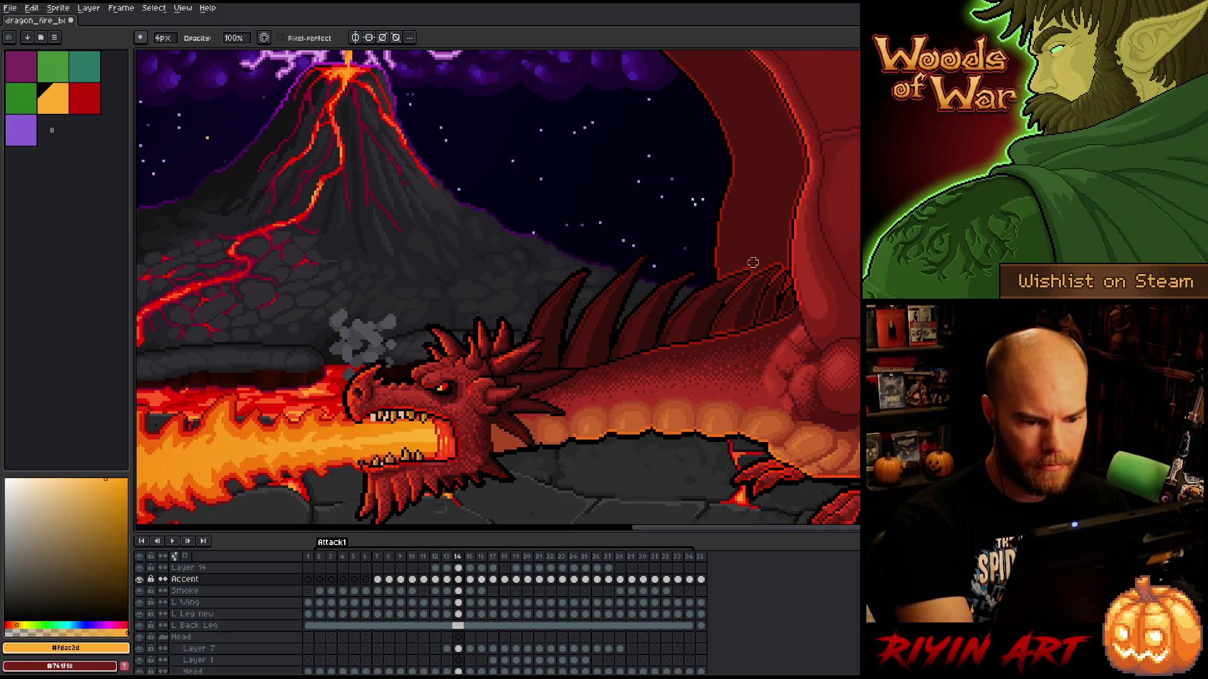
key(space)
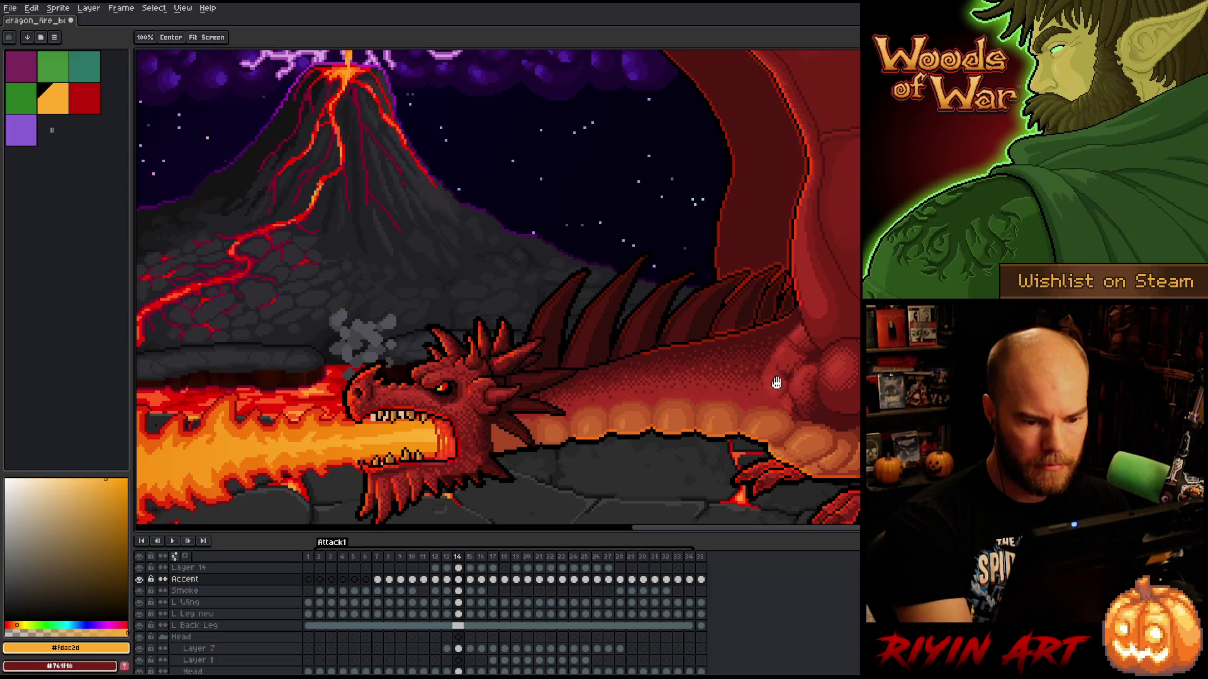
- Pan to the dragon's body, legs and rocky ground, and shrink the brush to 1px
drag(856, 290, 749, 304)
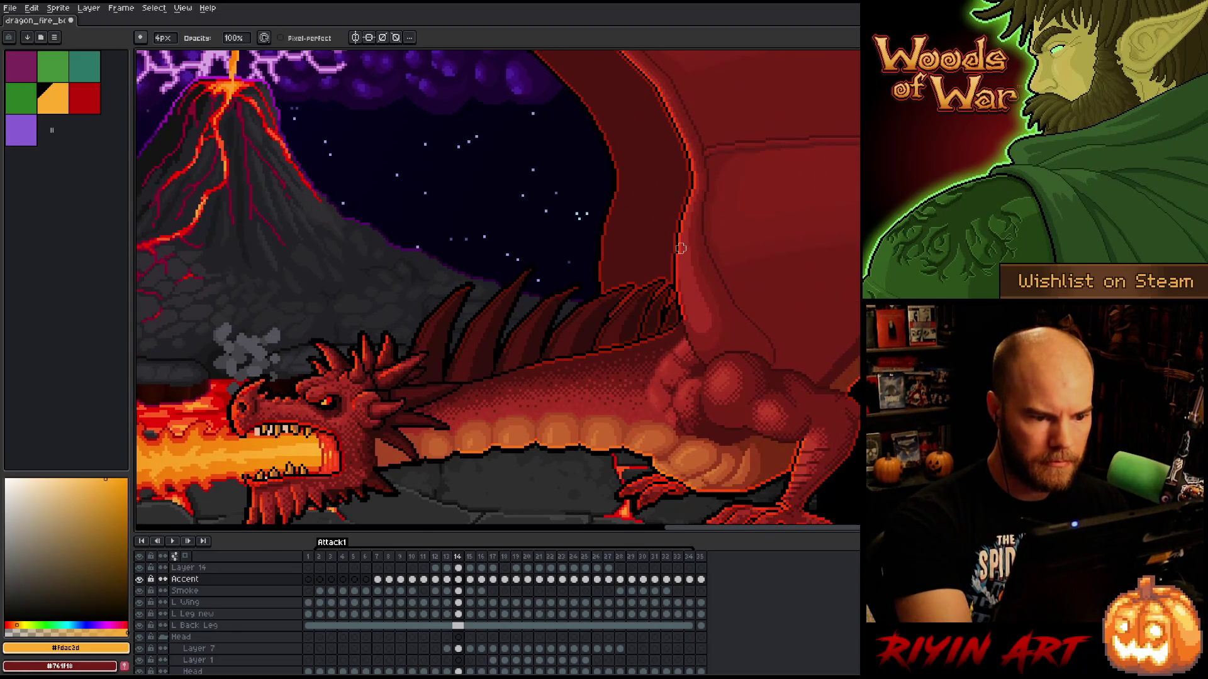
key(space)
drag(740, 340, 745, 243)
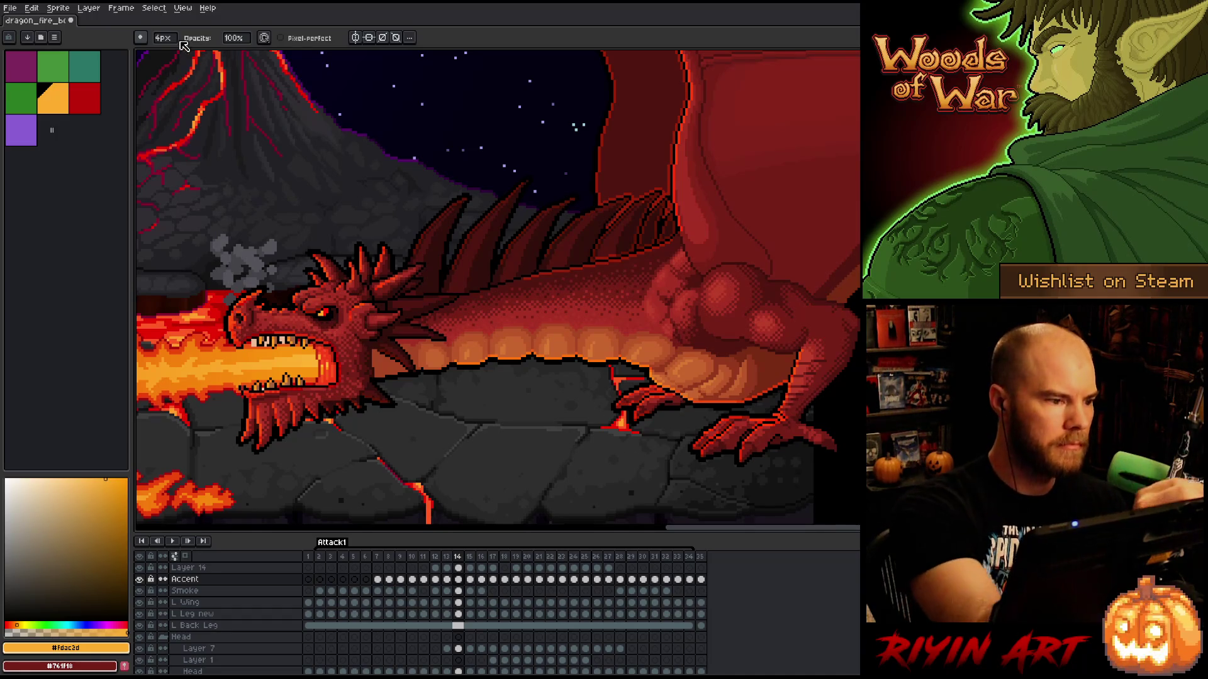
key(minus)
key(minus)
key(minus)
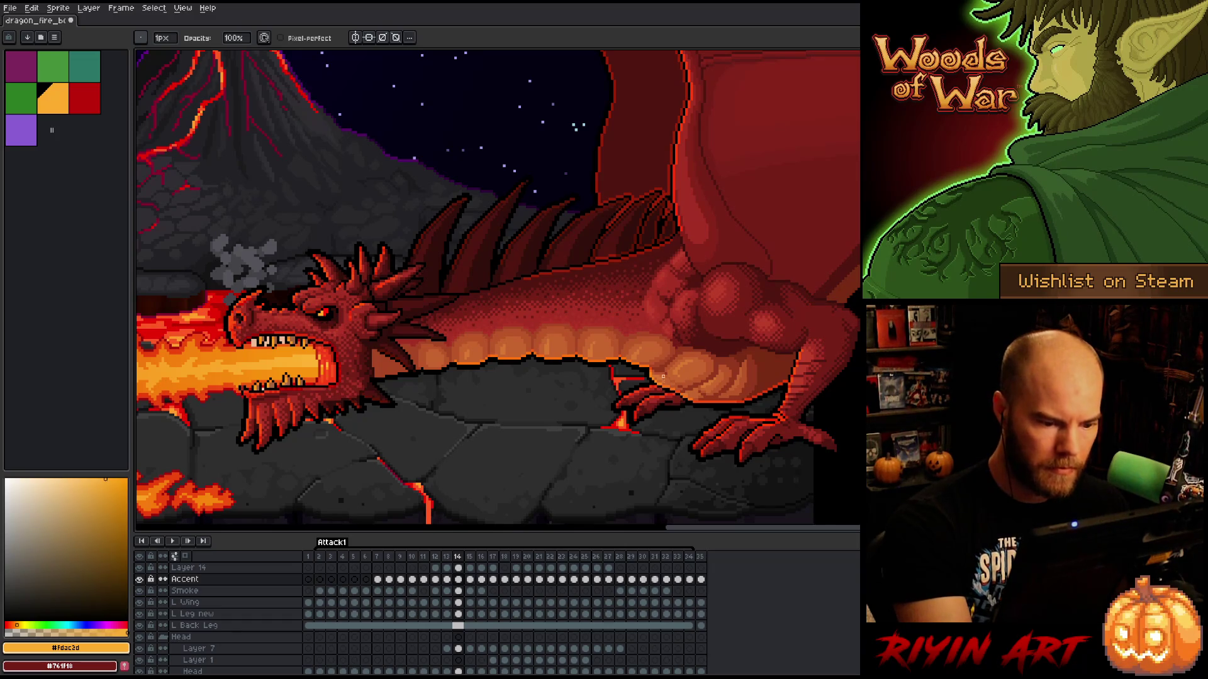
- Pan the canvas to reveal the volcano, back spikes and wing, then resume the Pencil
drag(675, 294, 688, 371)
key(b)
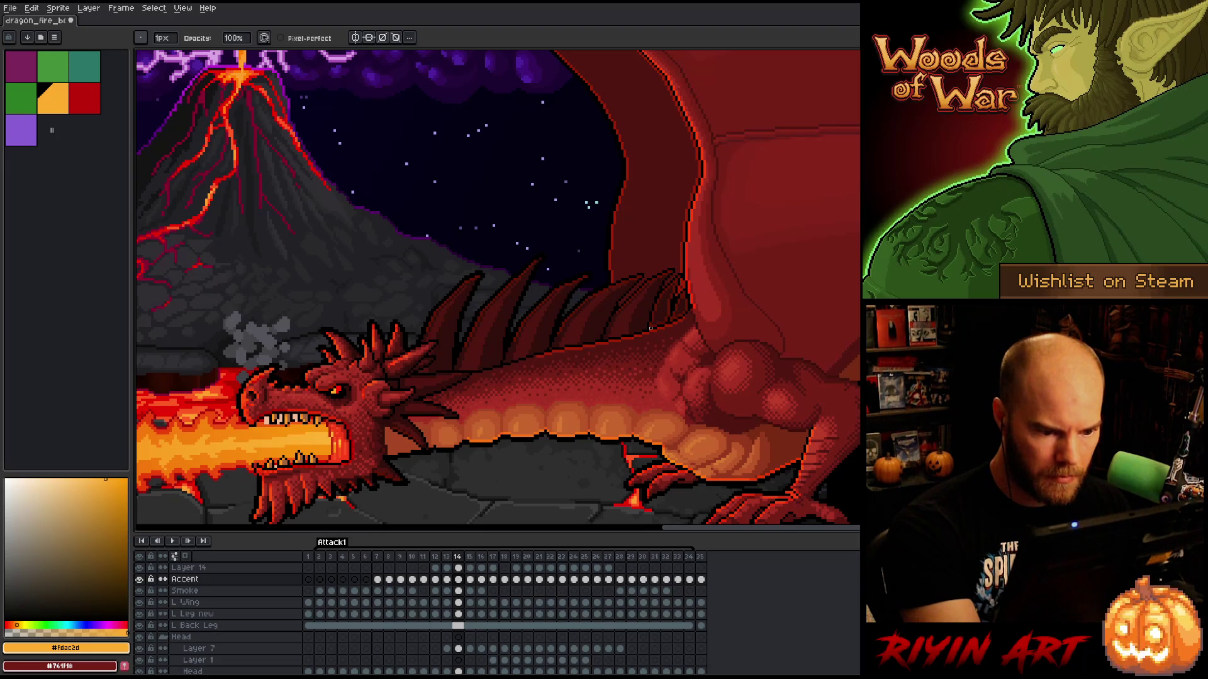
- Flip back and forth between frames 13 and 14 to compare the flame
key(Left)
key(Right)
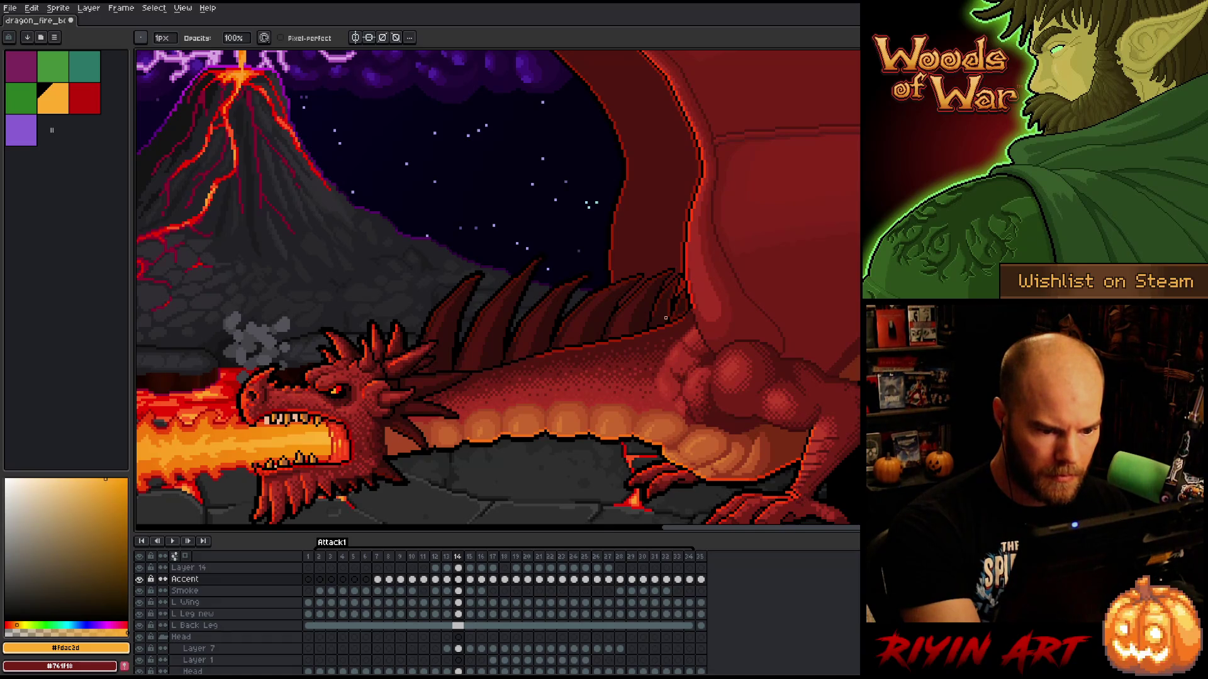
key(Left)
key(Right)
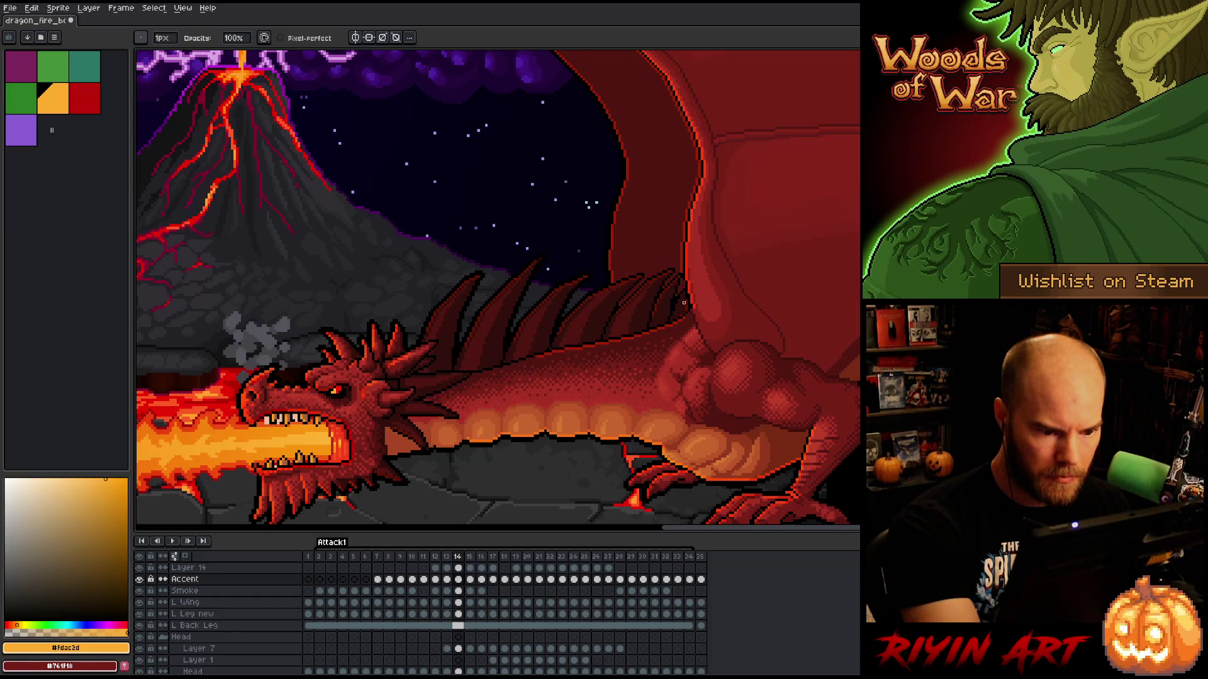
key(Left)
key(Right)
key(Left)
key(Right)
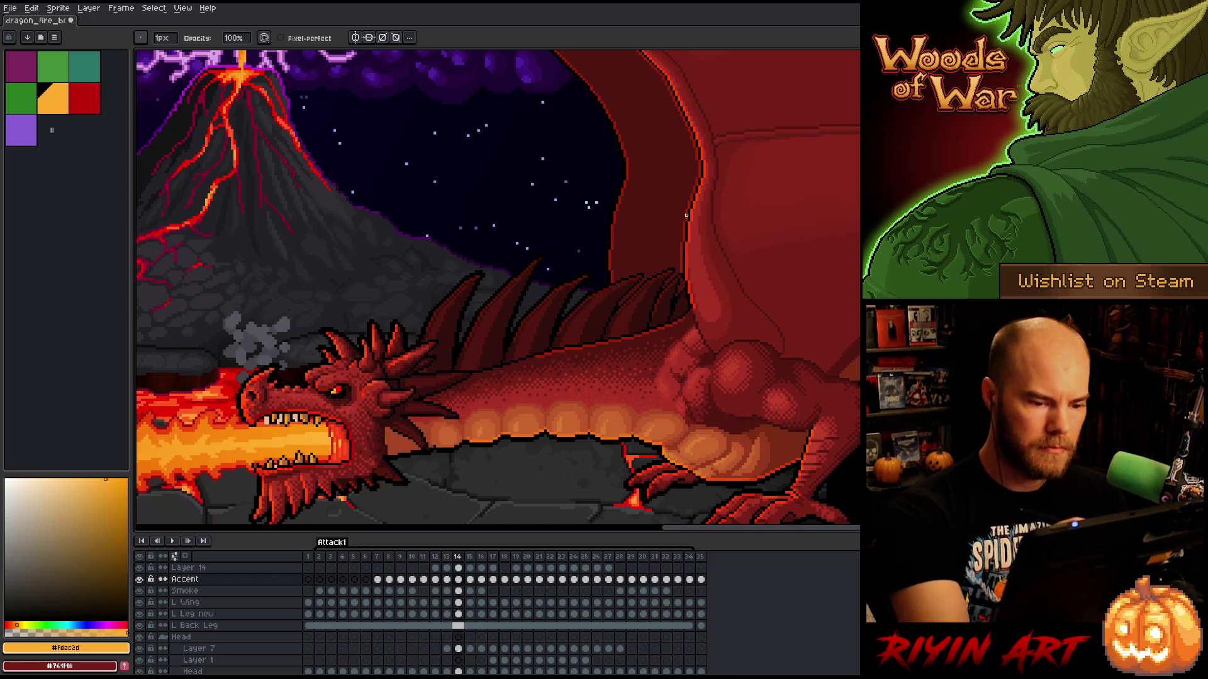
key(Left)
key(Right)
key(Left)
key(Right)
key(Left)
- Step ahead to frame 16, then settle back on frame 15
key(Right)
key(Right)
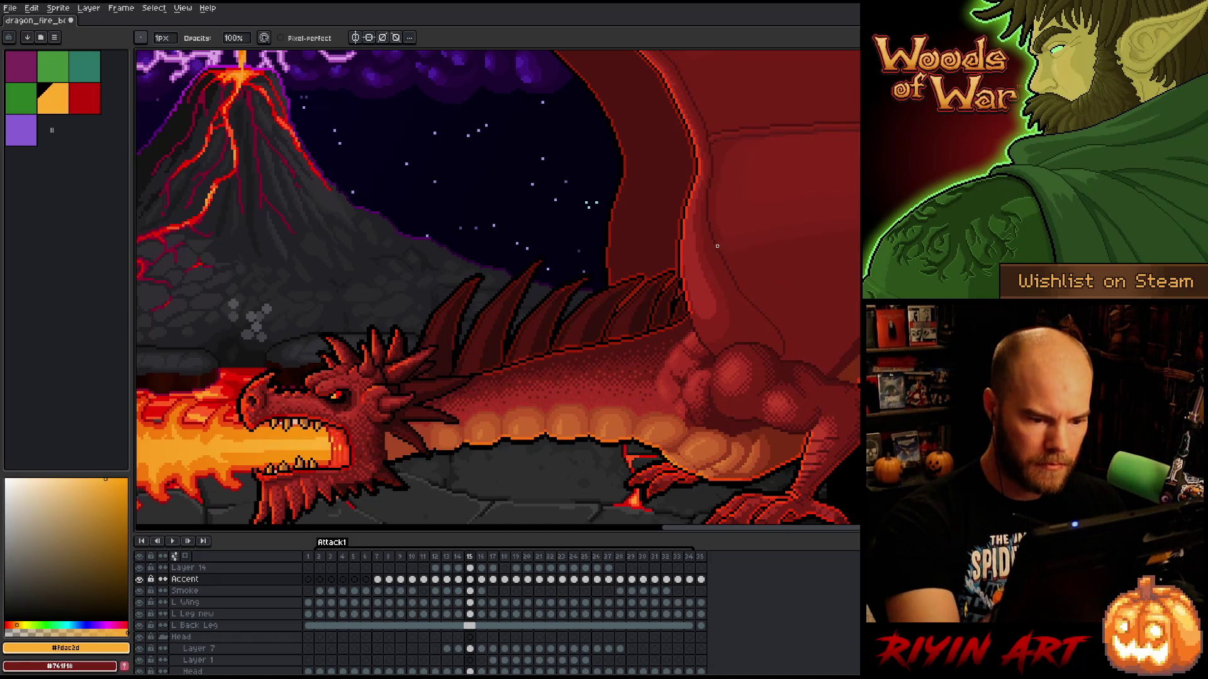
key(Right)
key(Left)
key(e)
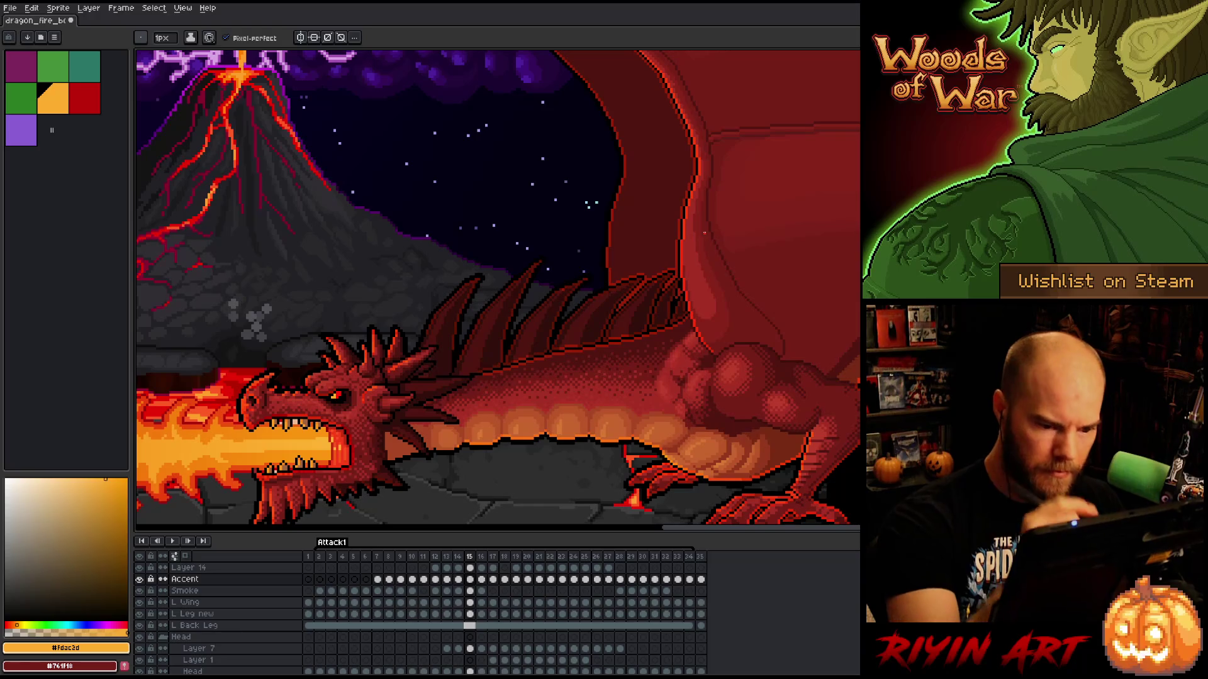
- Move to frame 16 of Attack1 and switch to the Eraser
key(Right)
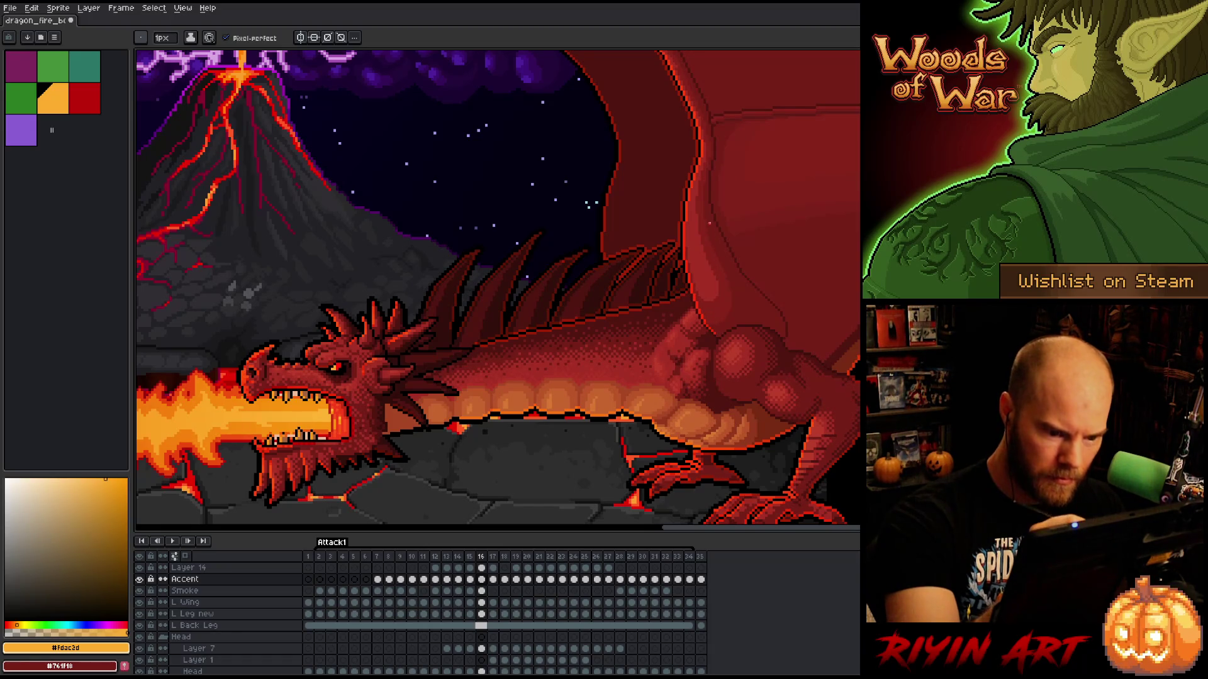
key(e)
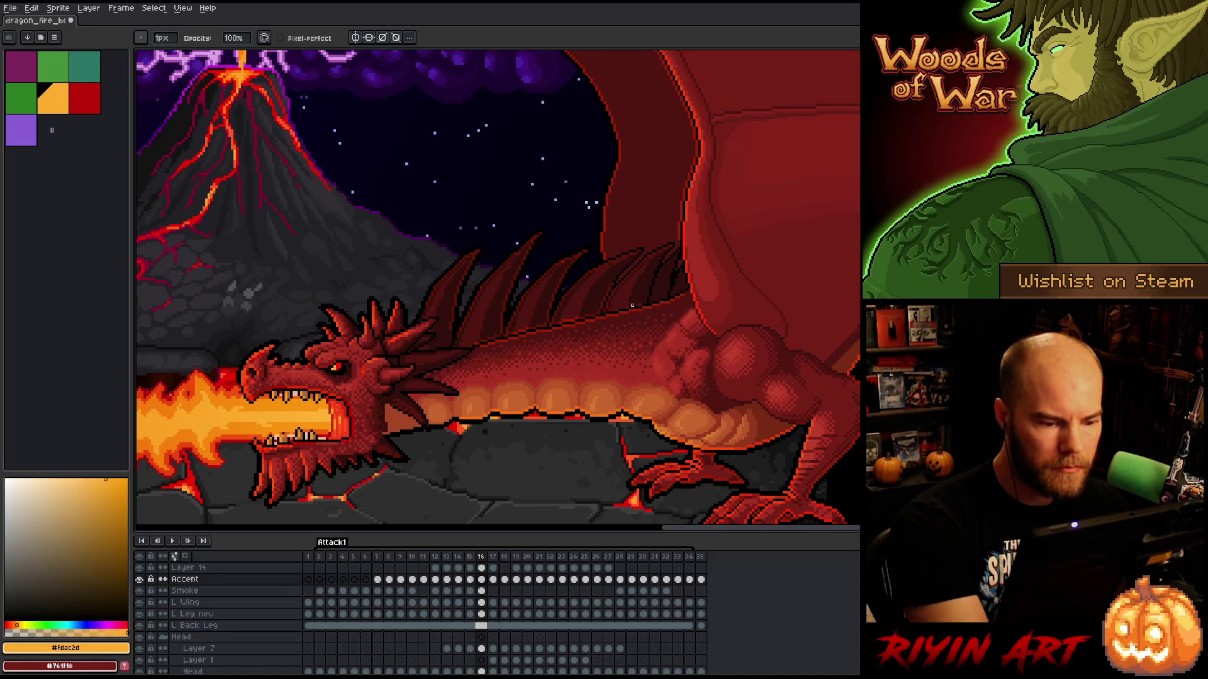
- Flip repeatedly between frame 15 and its neighbours, checking the smoke and flame
key(Left)
key(Right)
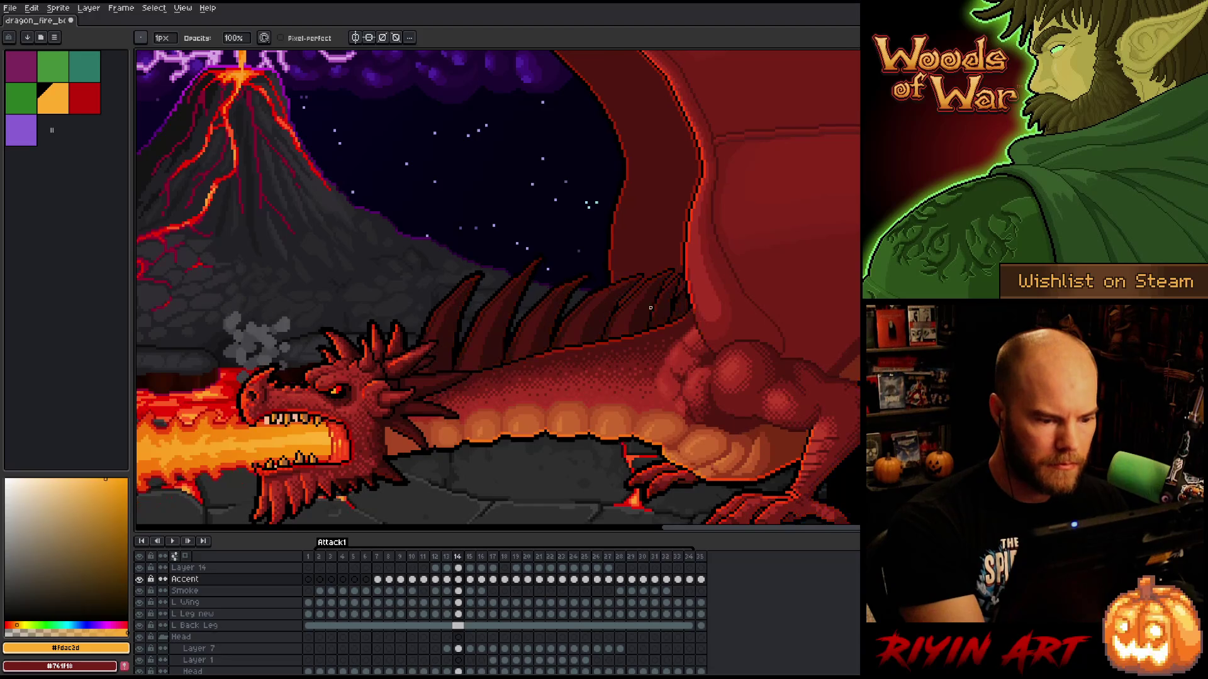
key(Left)
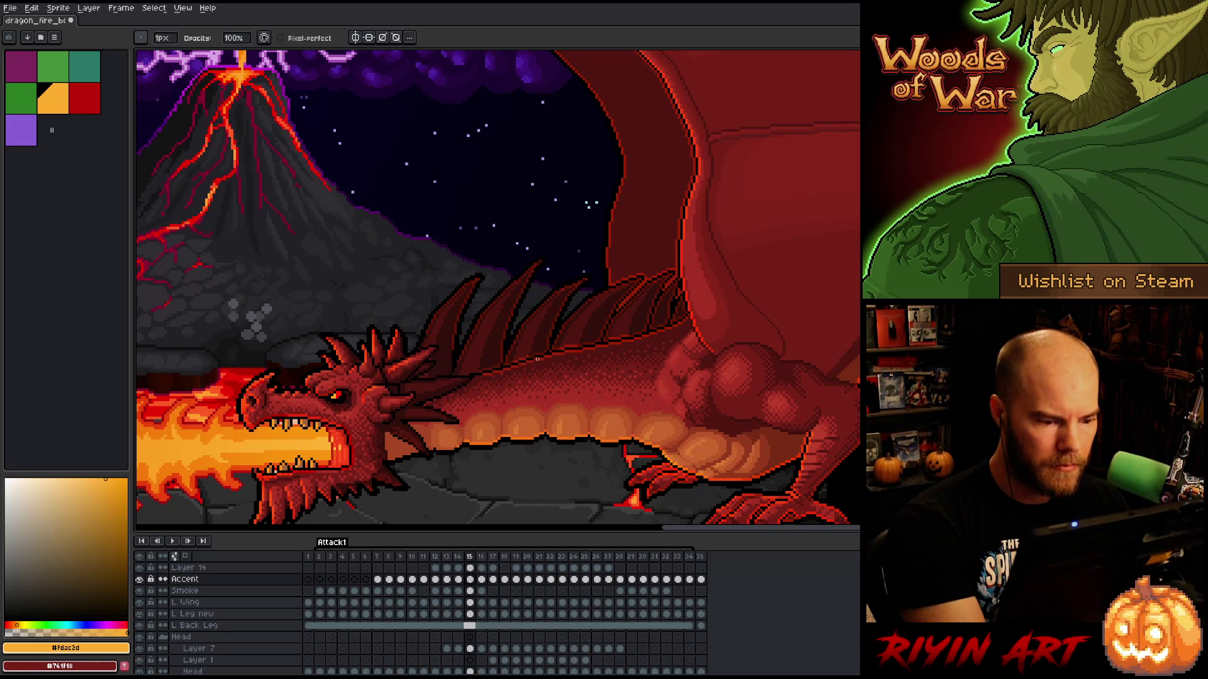
key(Right)
key(Left)
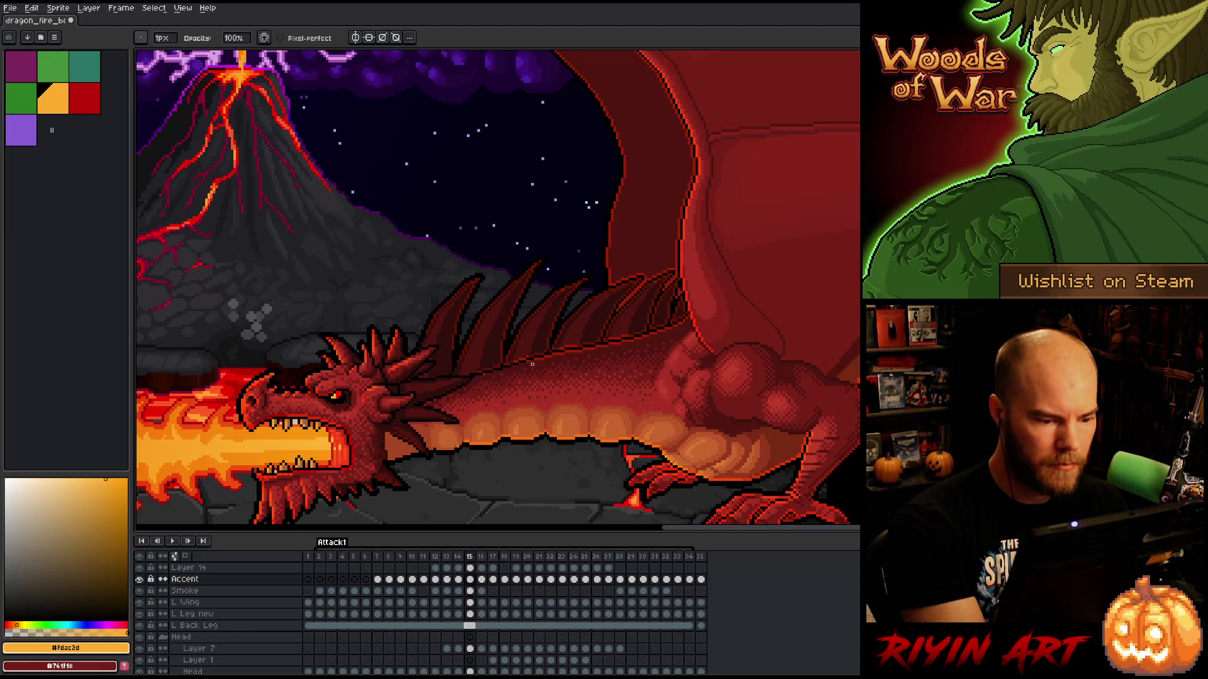
key(Right)
key(Left)
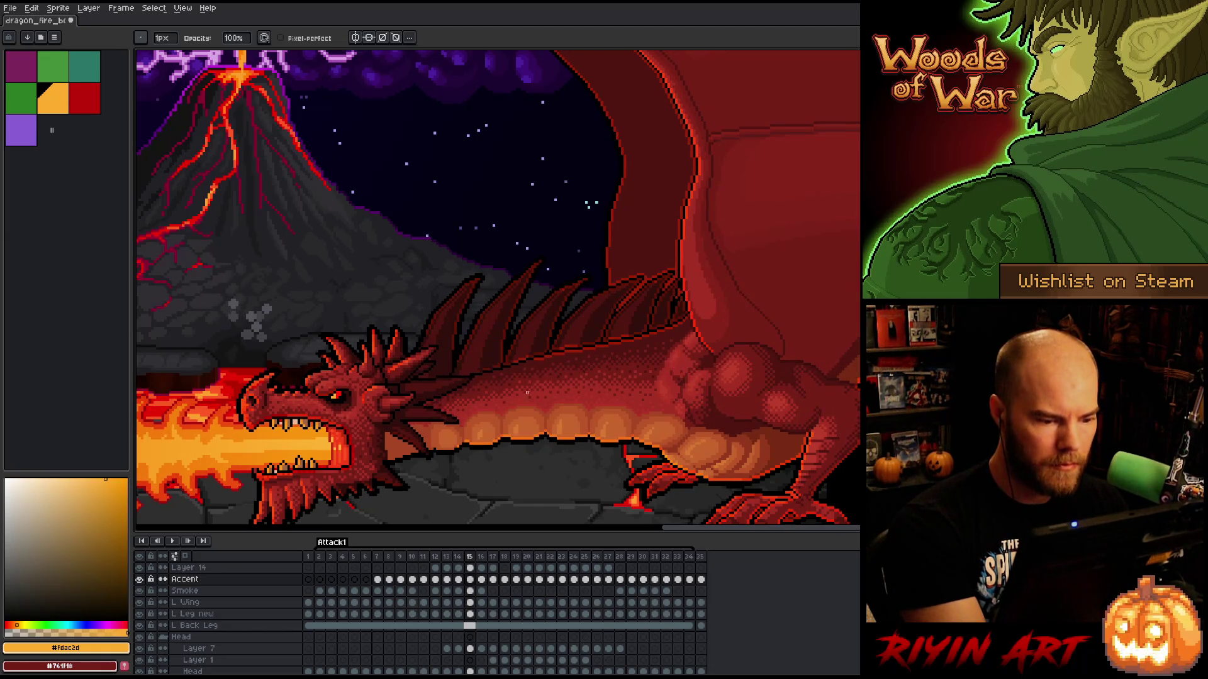
key(Right)
key(Right)
key(Left)
key(Left)
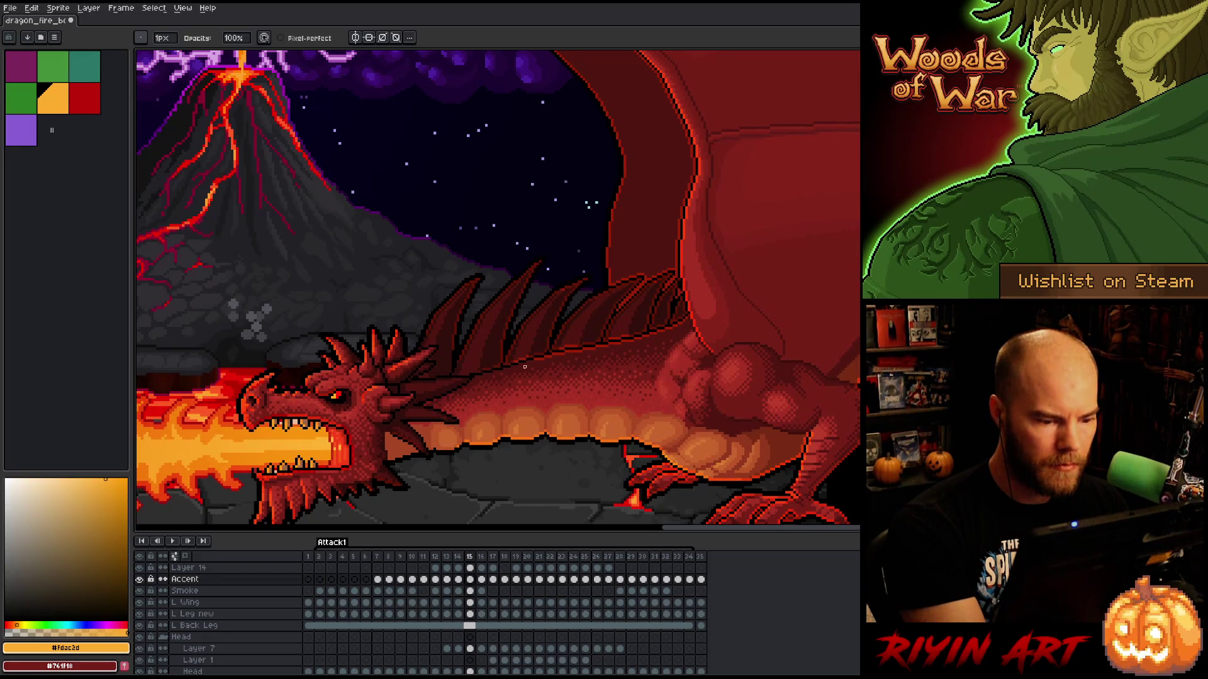
key(Right)
key(Left)
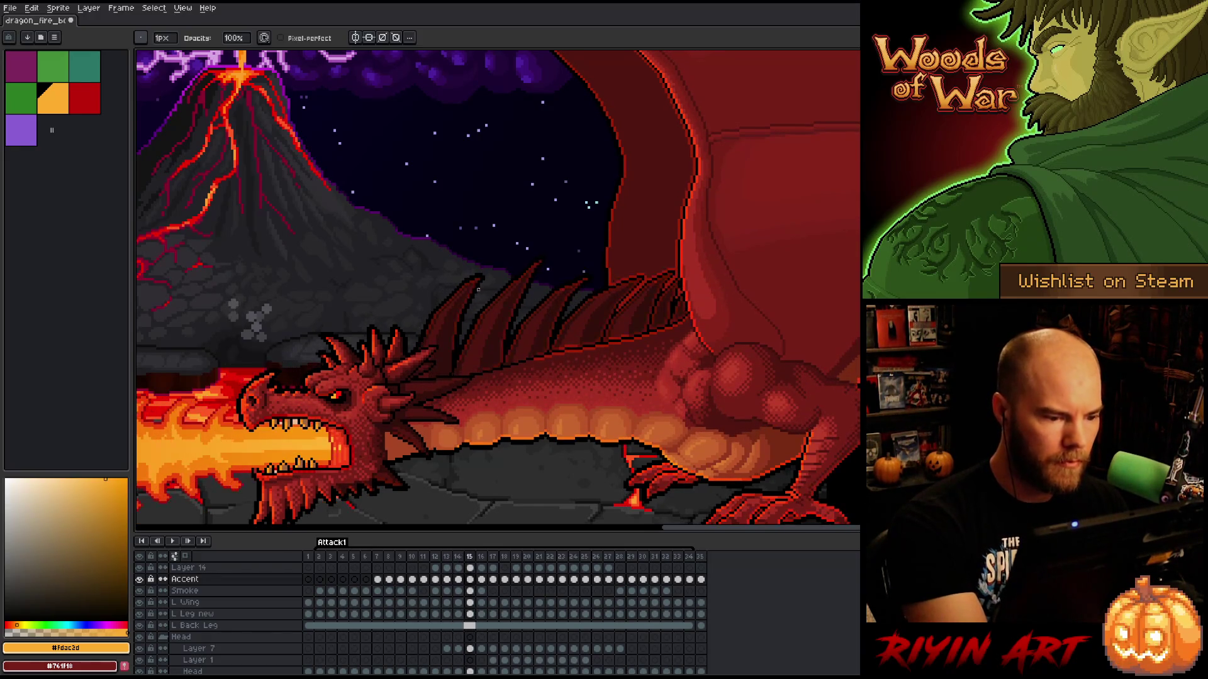
key(Right)
key(Left)
key(Right)
key(Left)
key(Right)
key(Left)
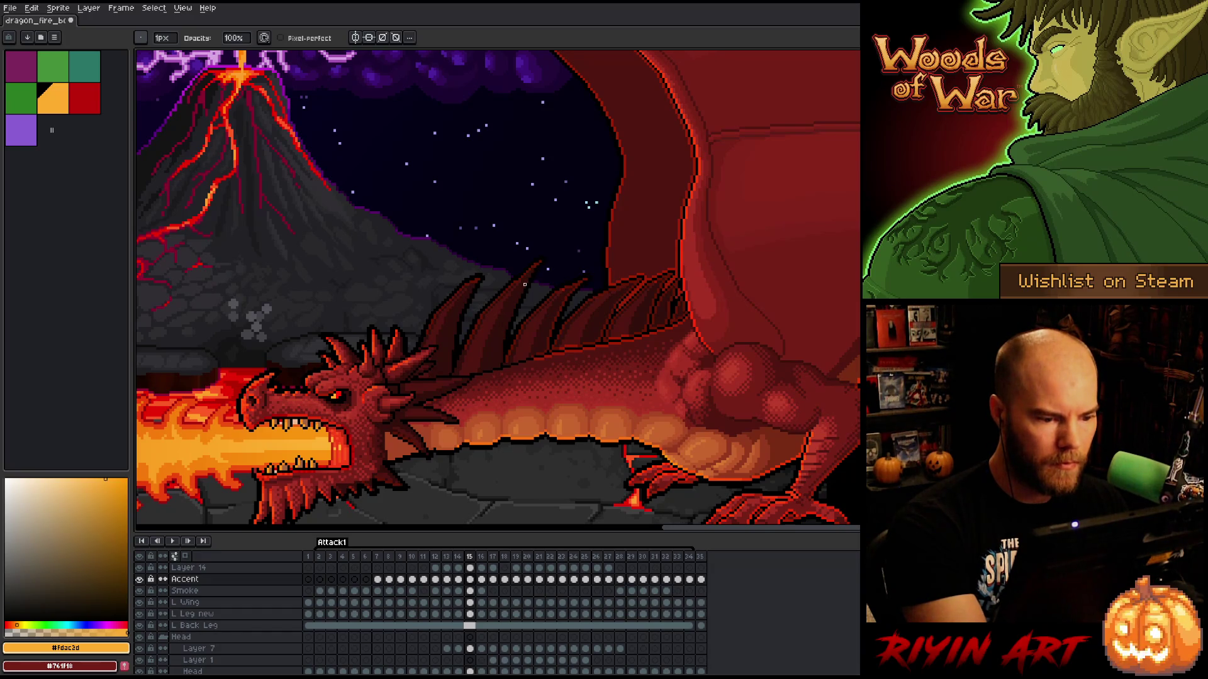
key(Right)
key(Left)
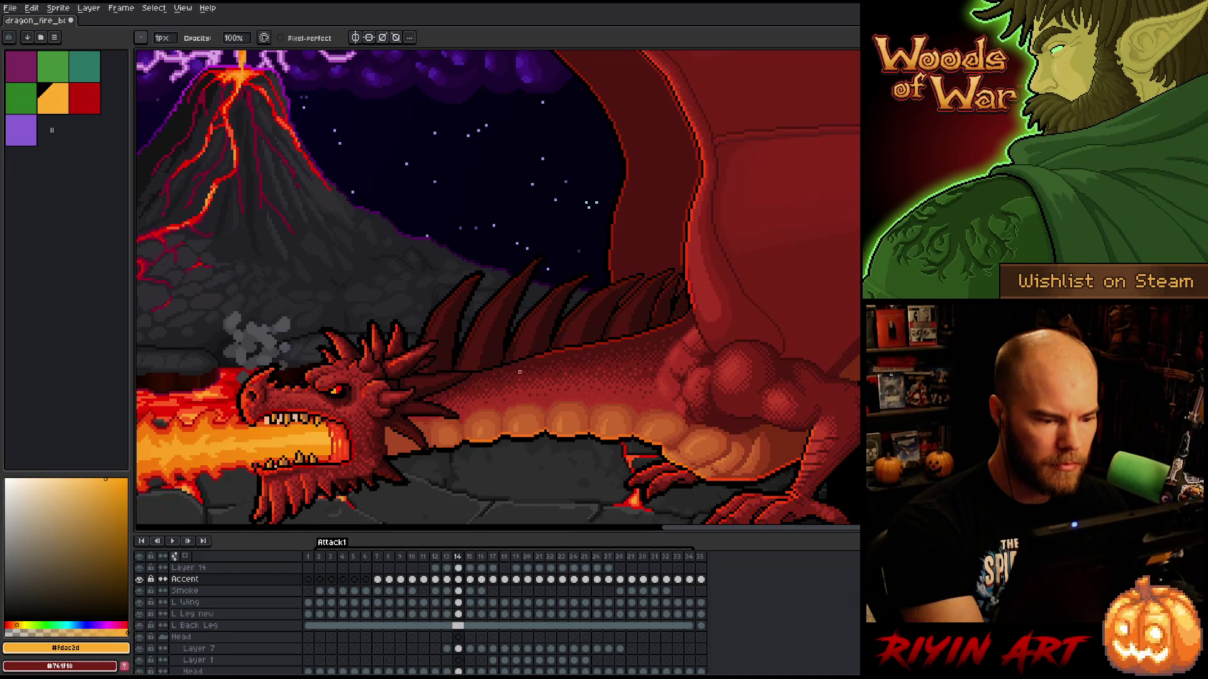
key(Left)
key(Right)
key(Left)
key(Right)
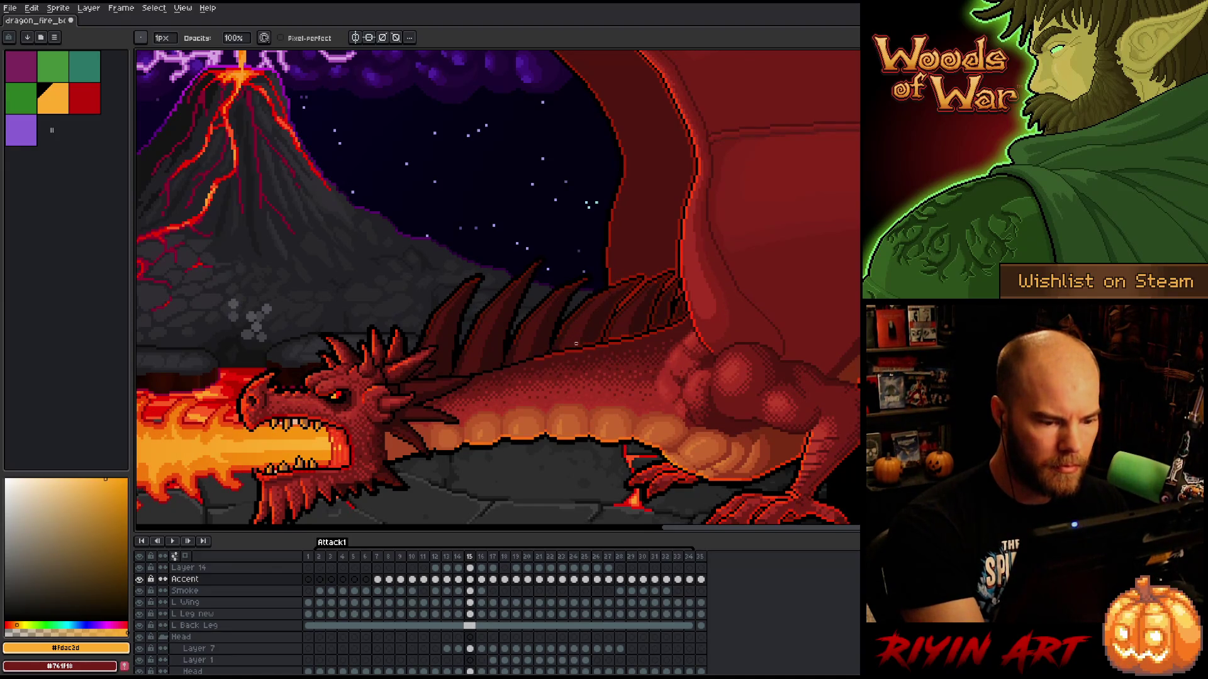
key(Left)
key(Right)
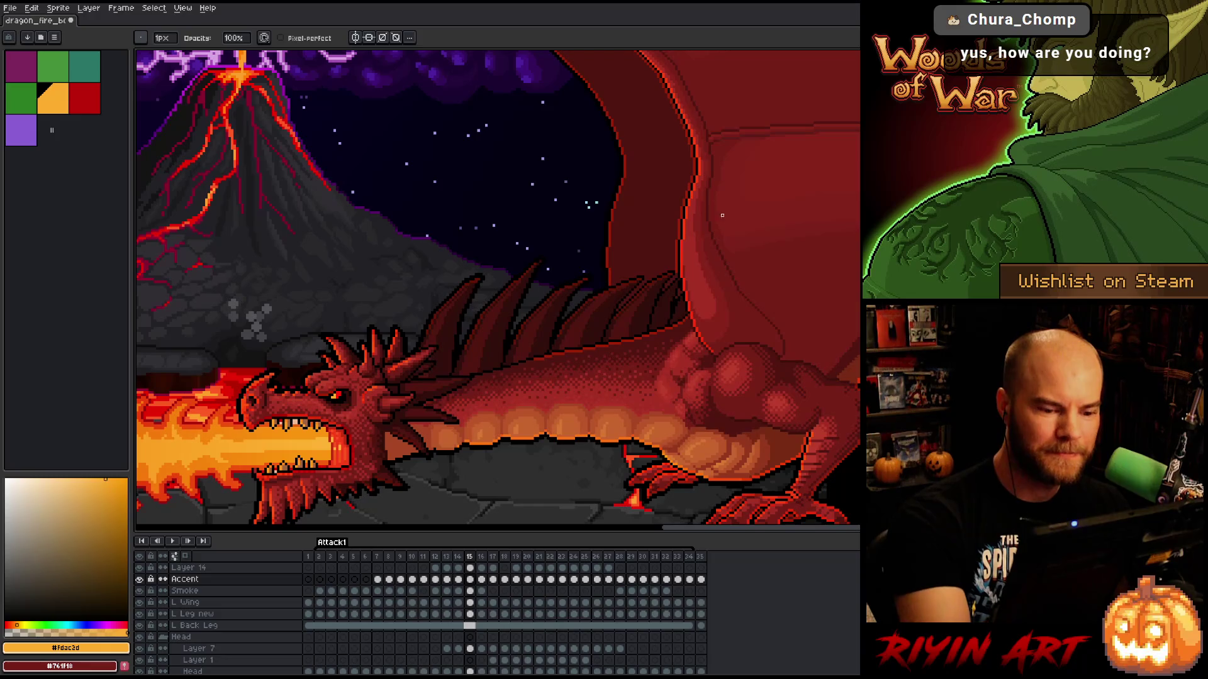
drag(802, 398, 851, 296)
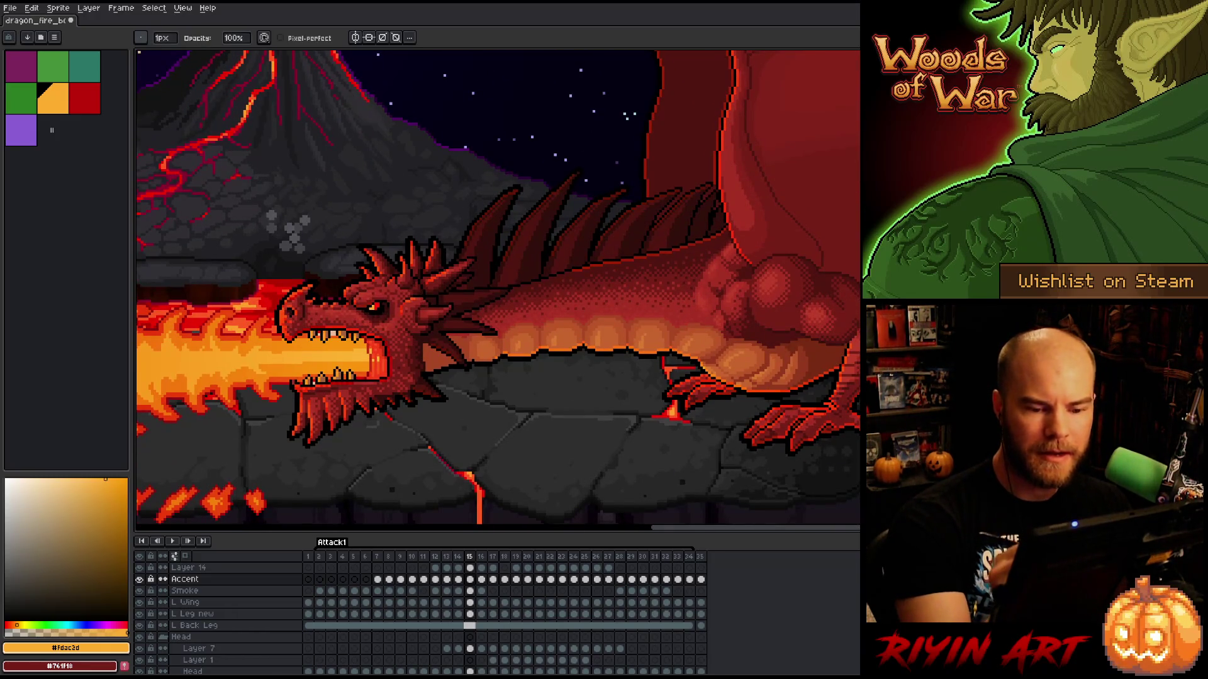
- Lasso around the dragon's front claw, clear the selection, and return to the Pencil
key(m)
mouse_move(857, 378)
mouse_down()
mouse_move(847, 411)
mouse_move(817, 422)
mouse_move(795, 483)
mouse_move(859, 497)
mouse_up()
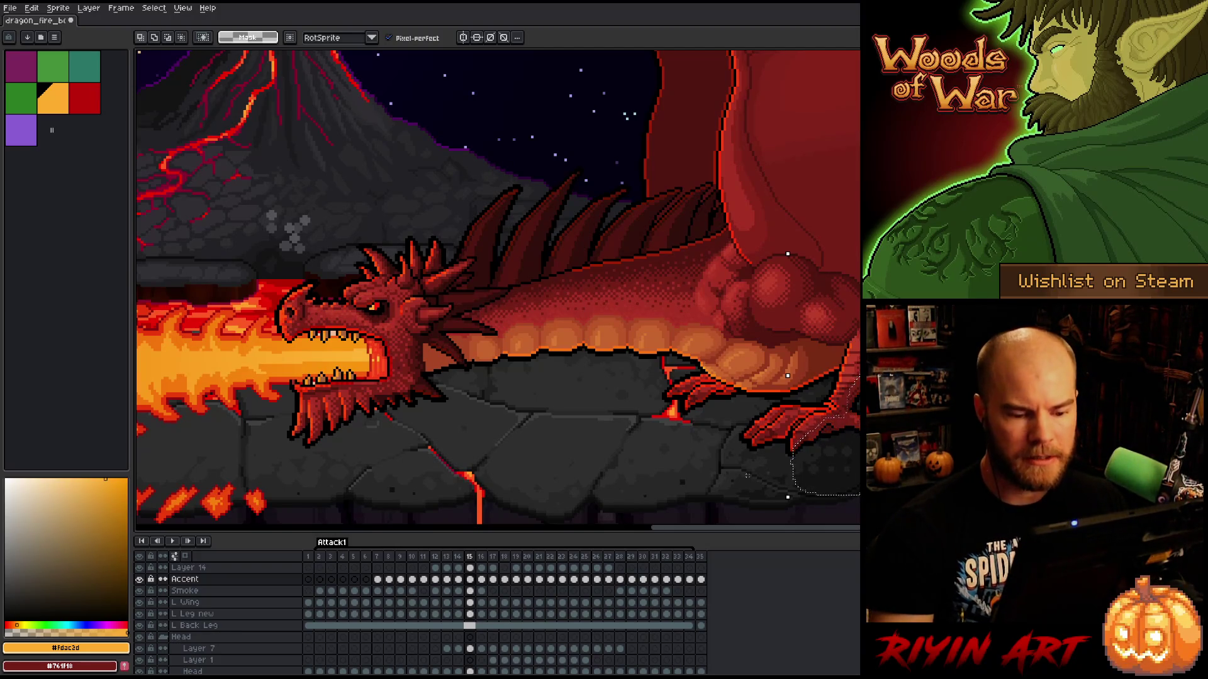
mouse_move(771, 466)
mouse_down()
mouse_move(812, 412)
mouse_move(756, 444)
mouse_move(751, 472)
mouse_up()
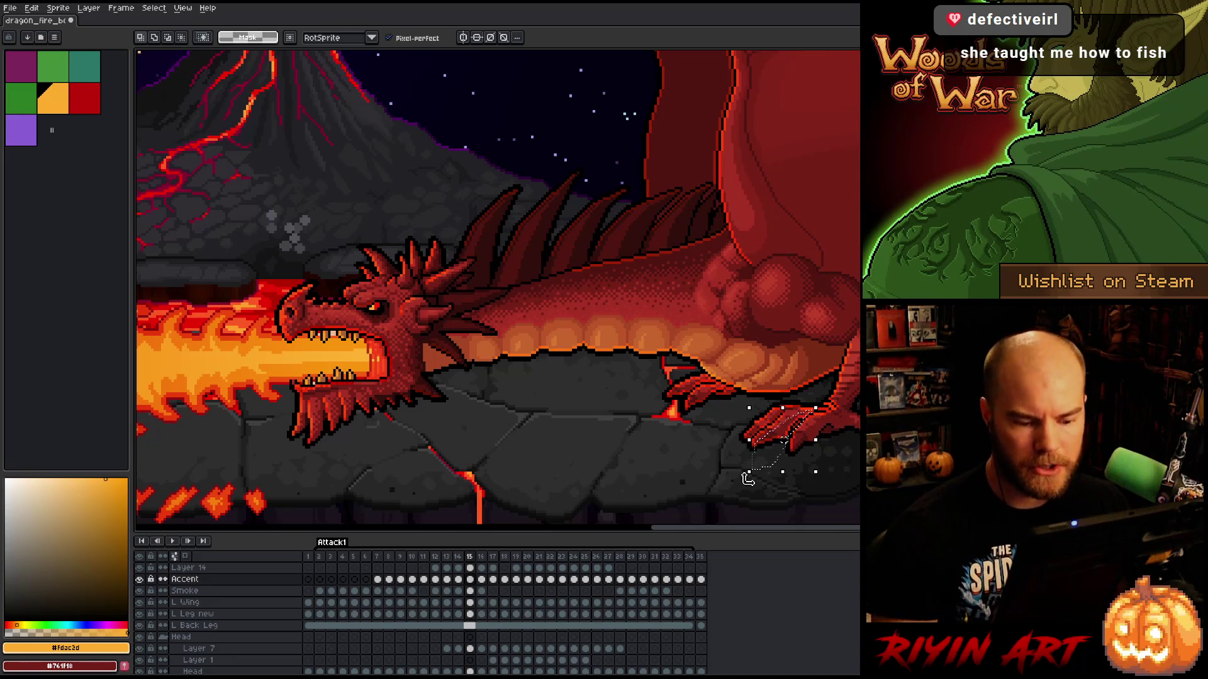
key(ctrl+d)
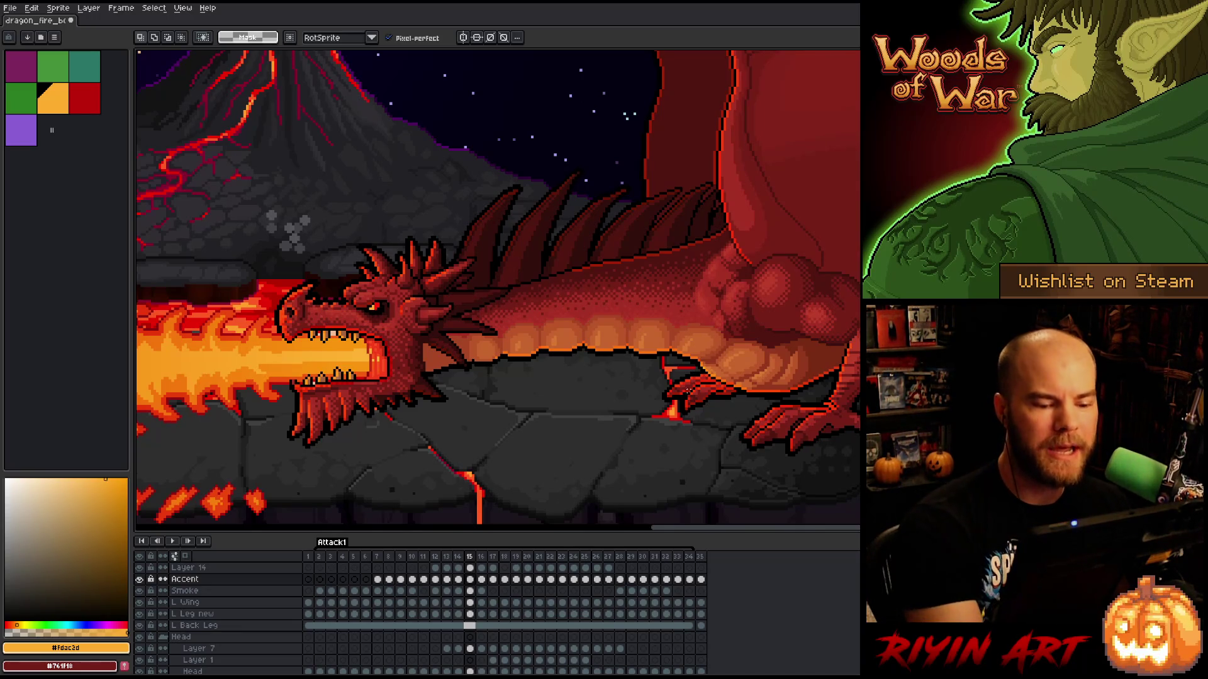
key(b)
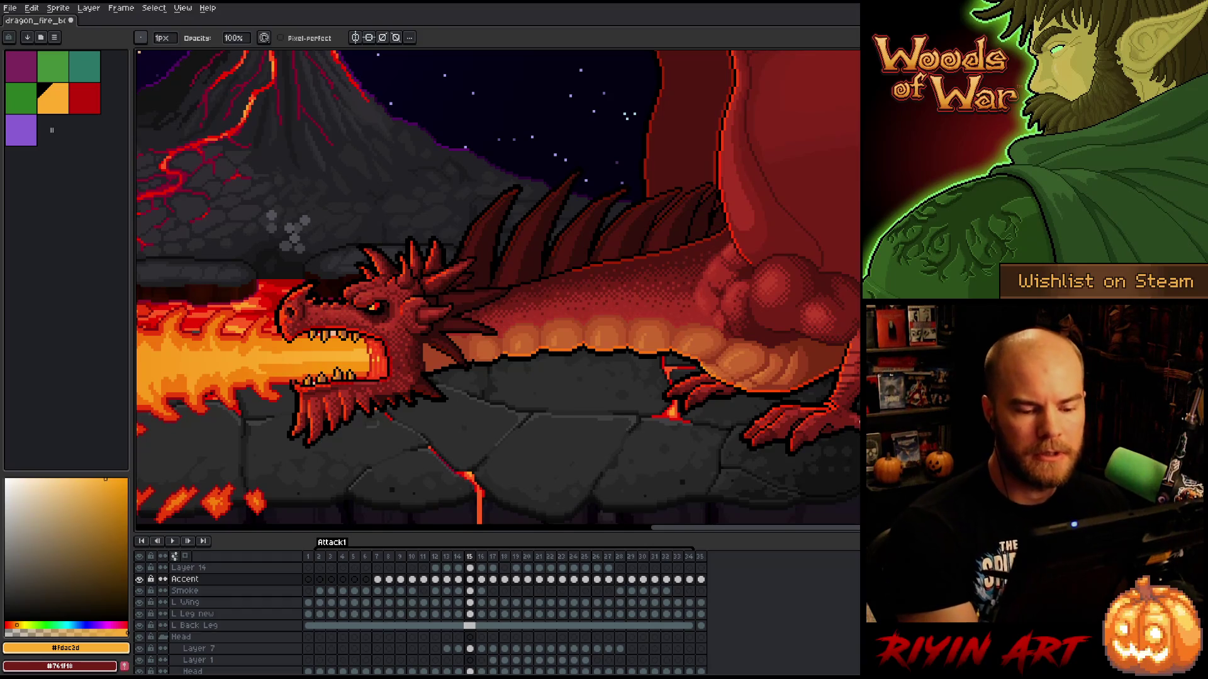
- Play the animation, then flip between frames 13 and 14 to compare
key(Return)
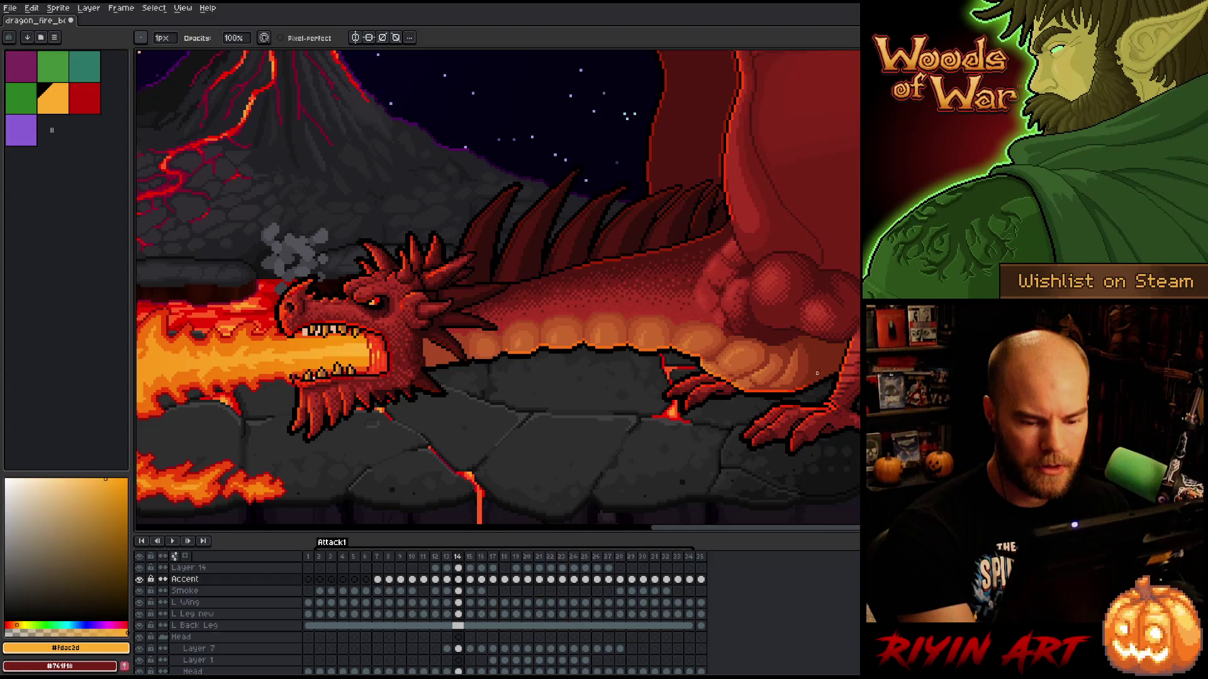
key(Left)
key(Right)
key(Left)
key(Right)
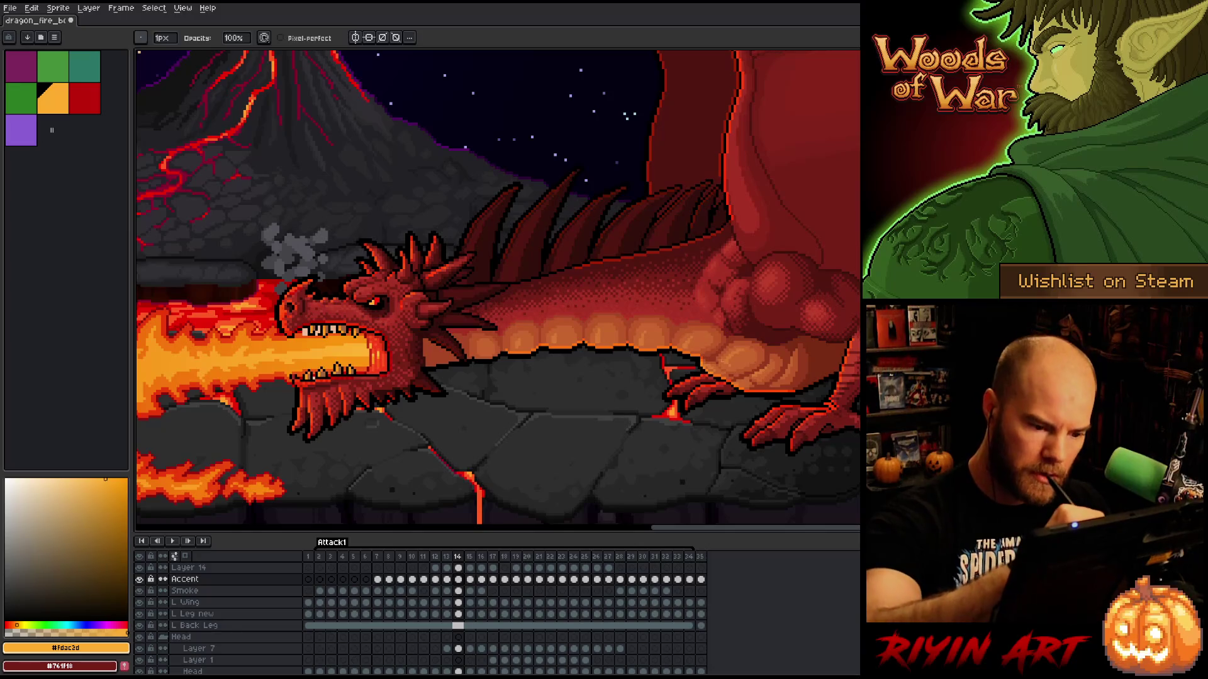
- Switch briefly to Move, back to Pencil, and then to the Eraser
key(b)
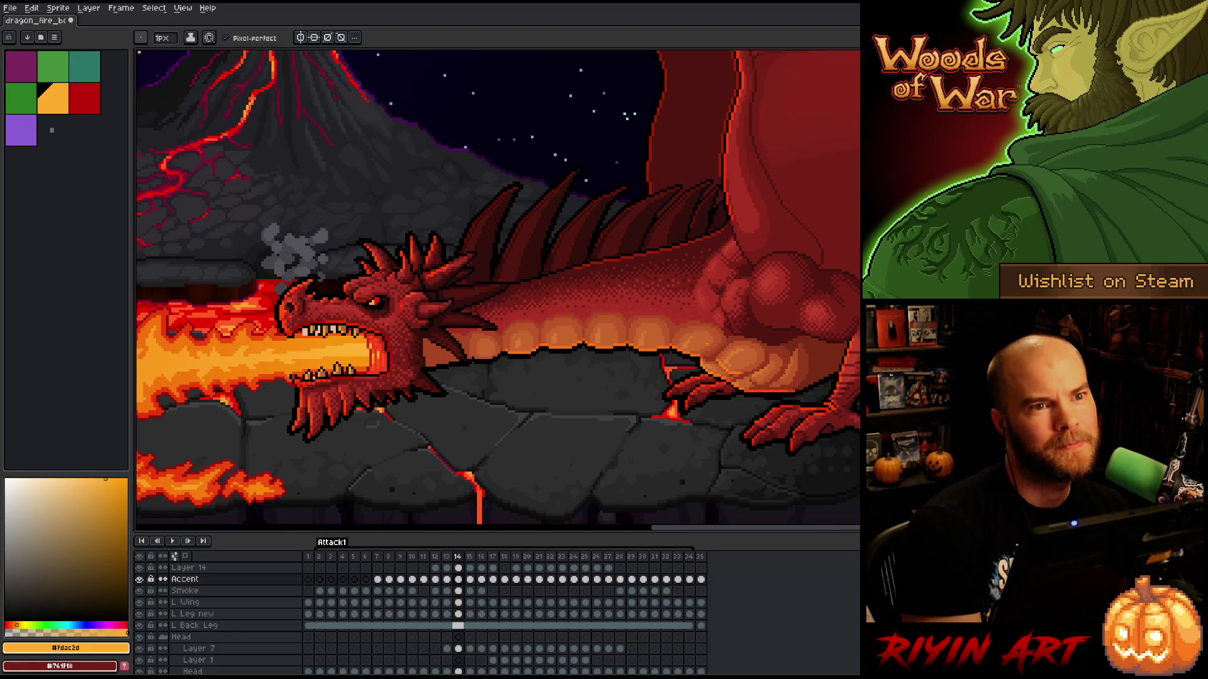
key(v)
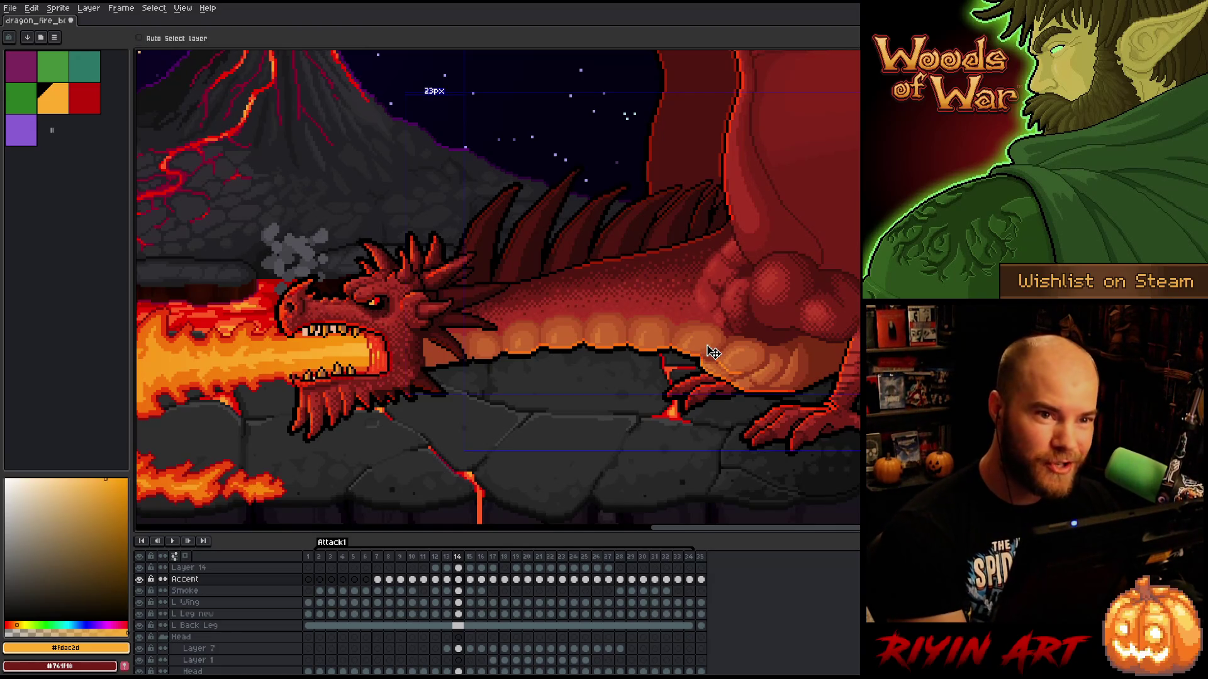
key(b)
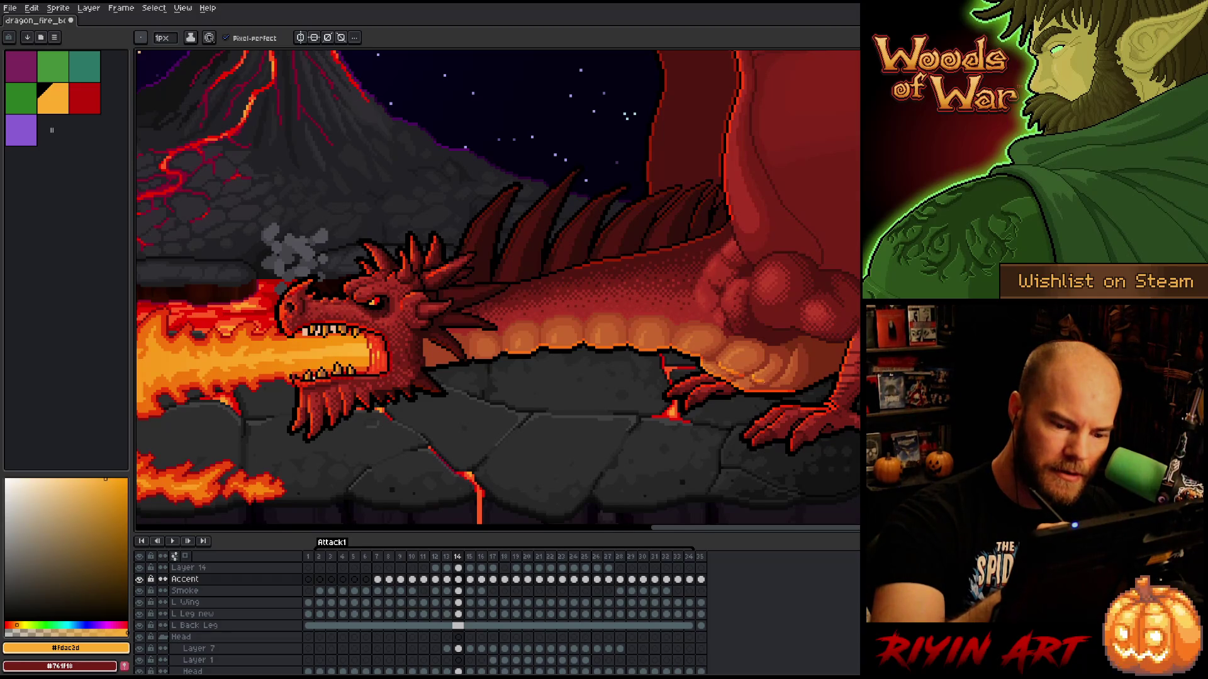
key(e)
key(comma)
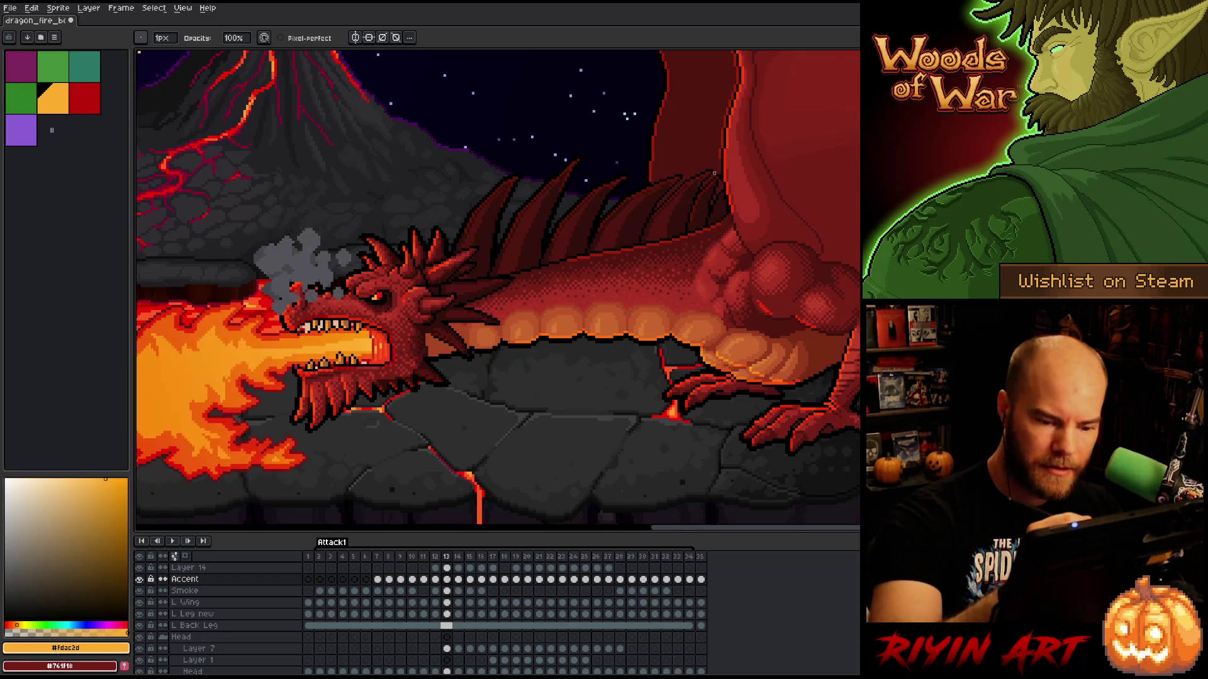
key(period)
key(comma)
key(period)
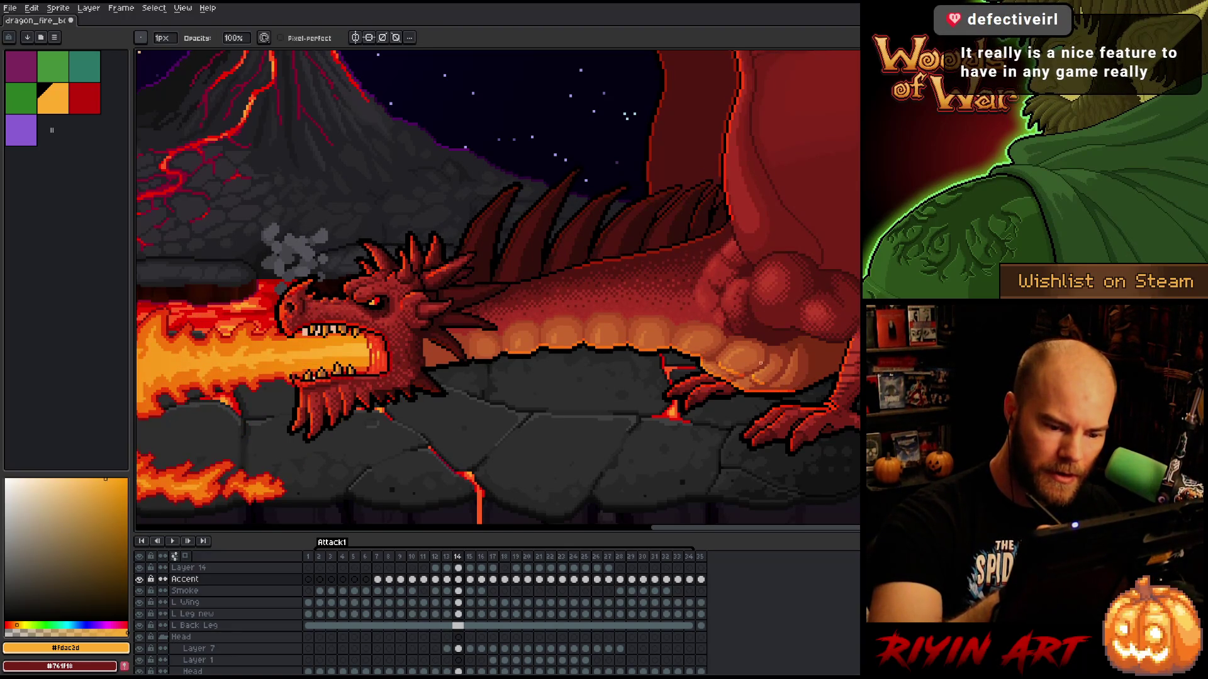
key(comma)
key(period)
key(comma)
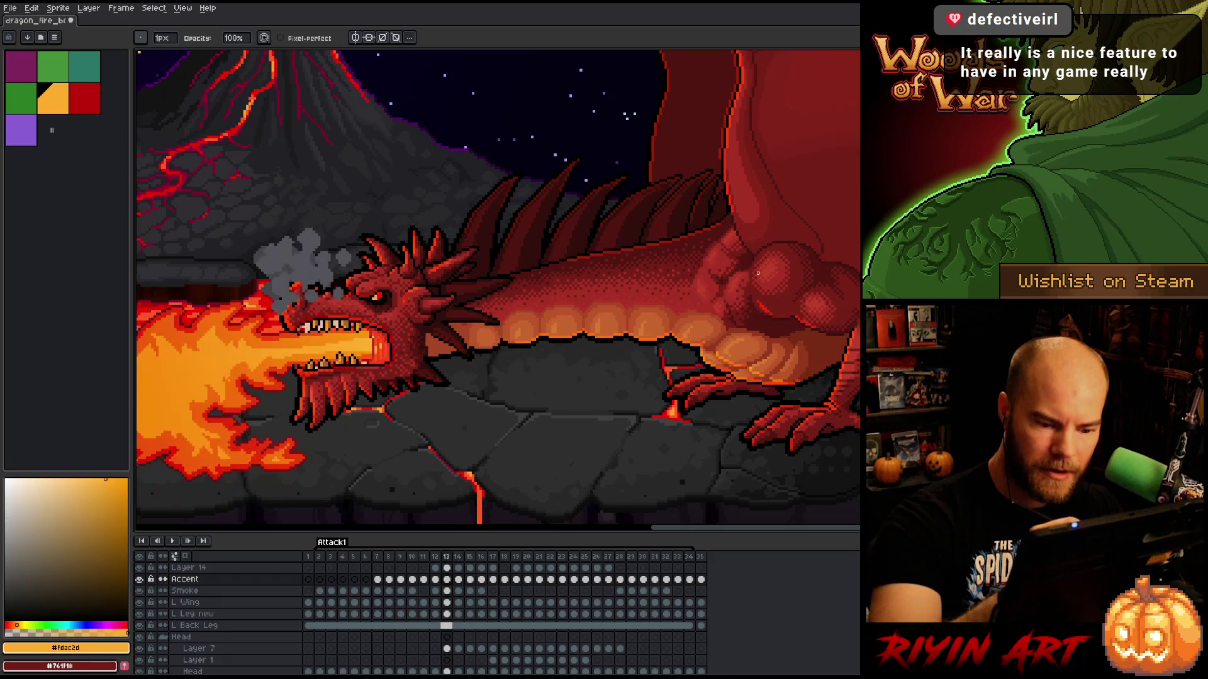
key(period)
key(e)
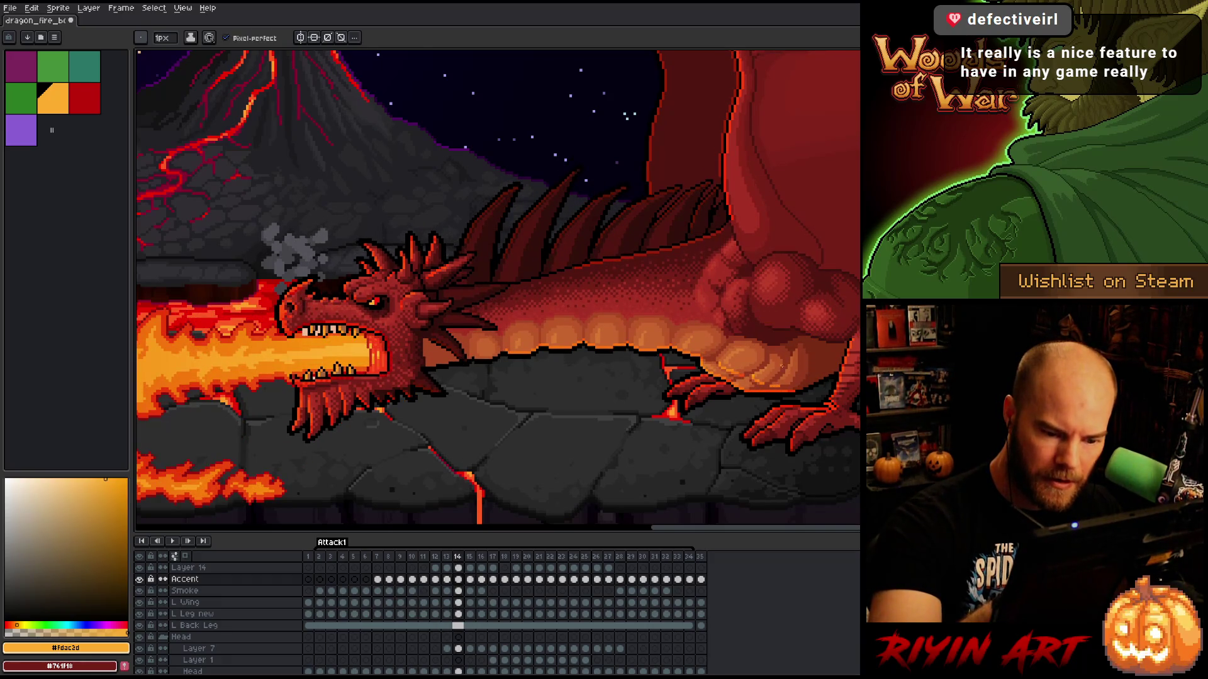
key(comma)
key(period)
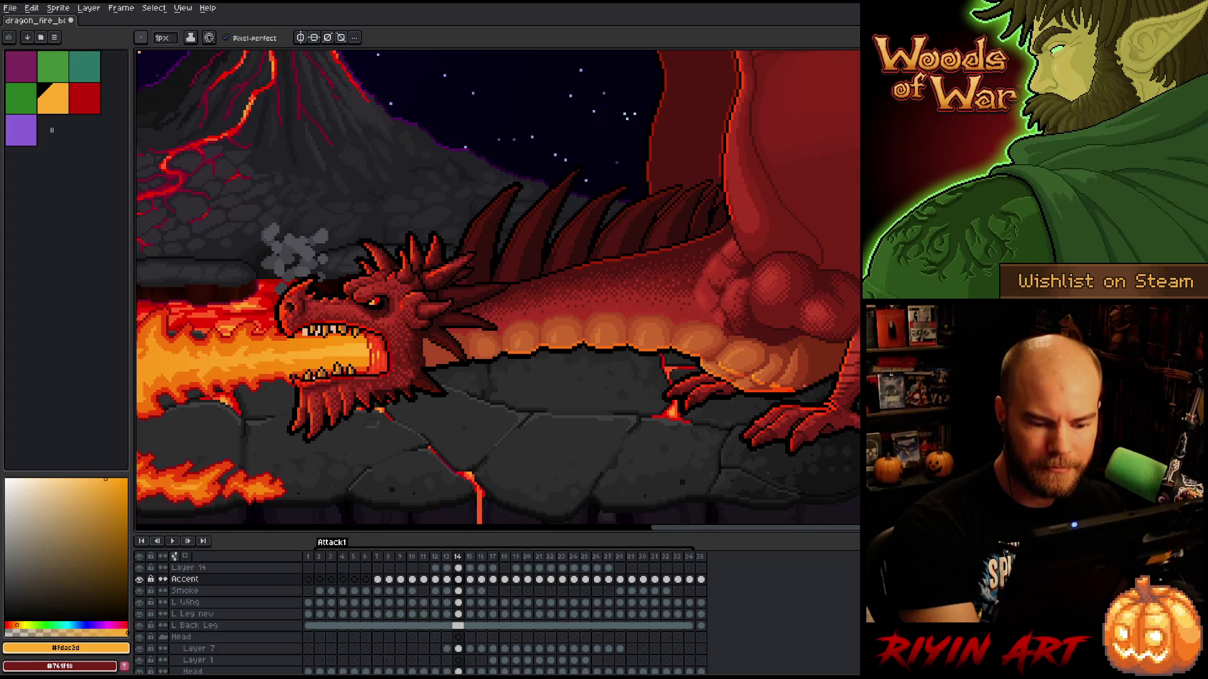
key(comma)
key(period)
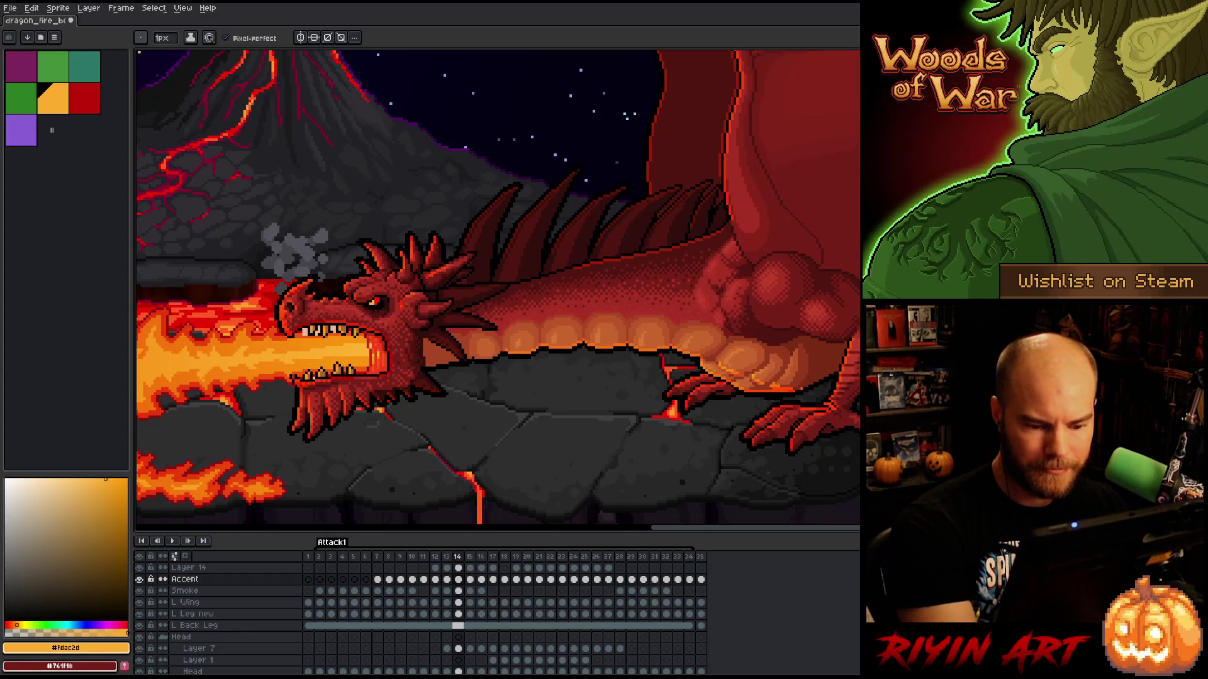
key(e)
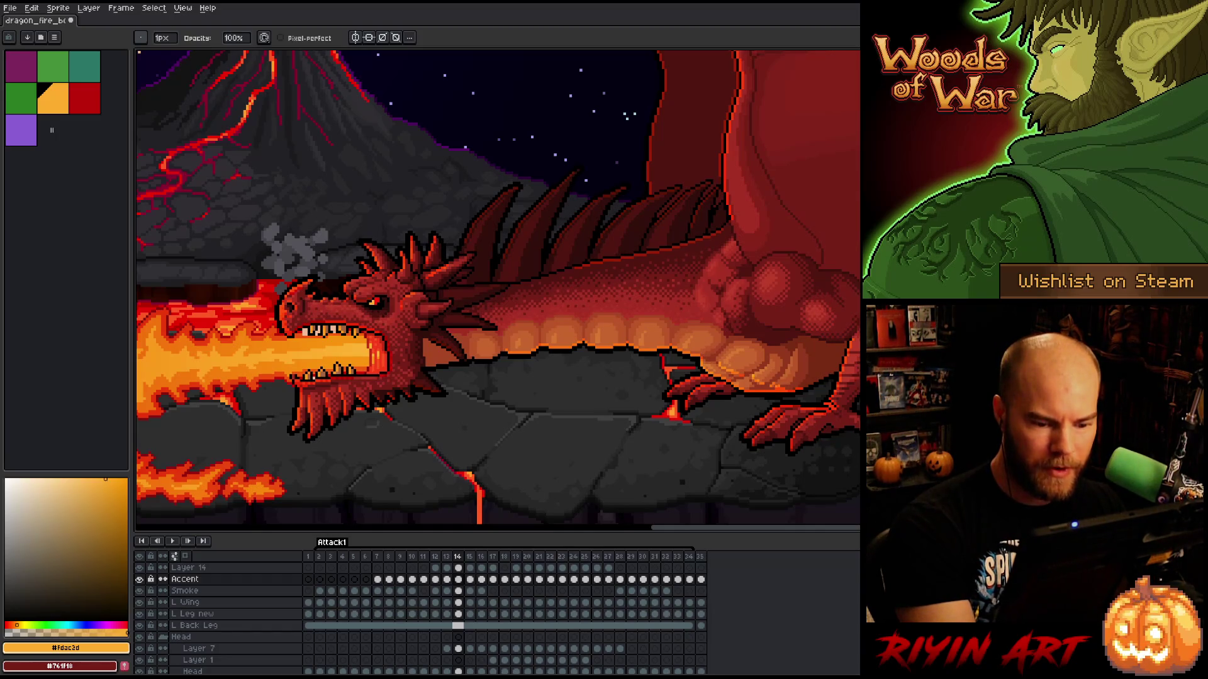
key(comma)
key(period)
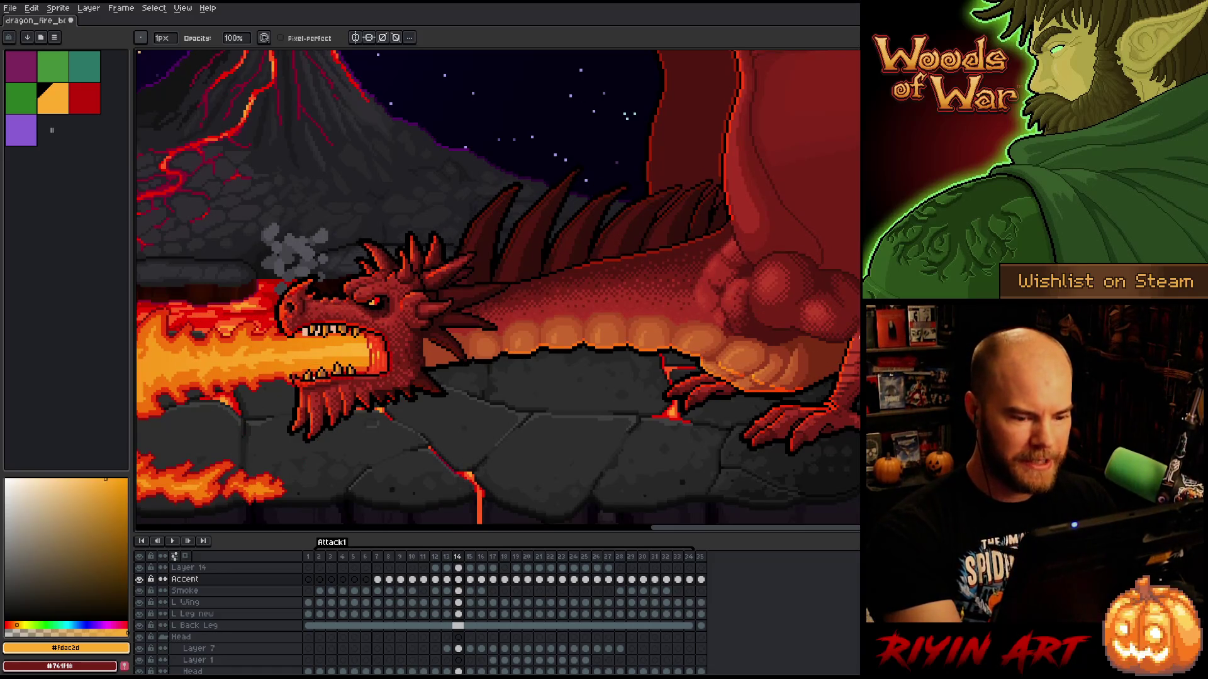
key(comma)
key(period)
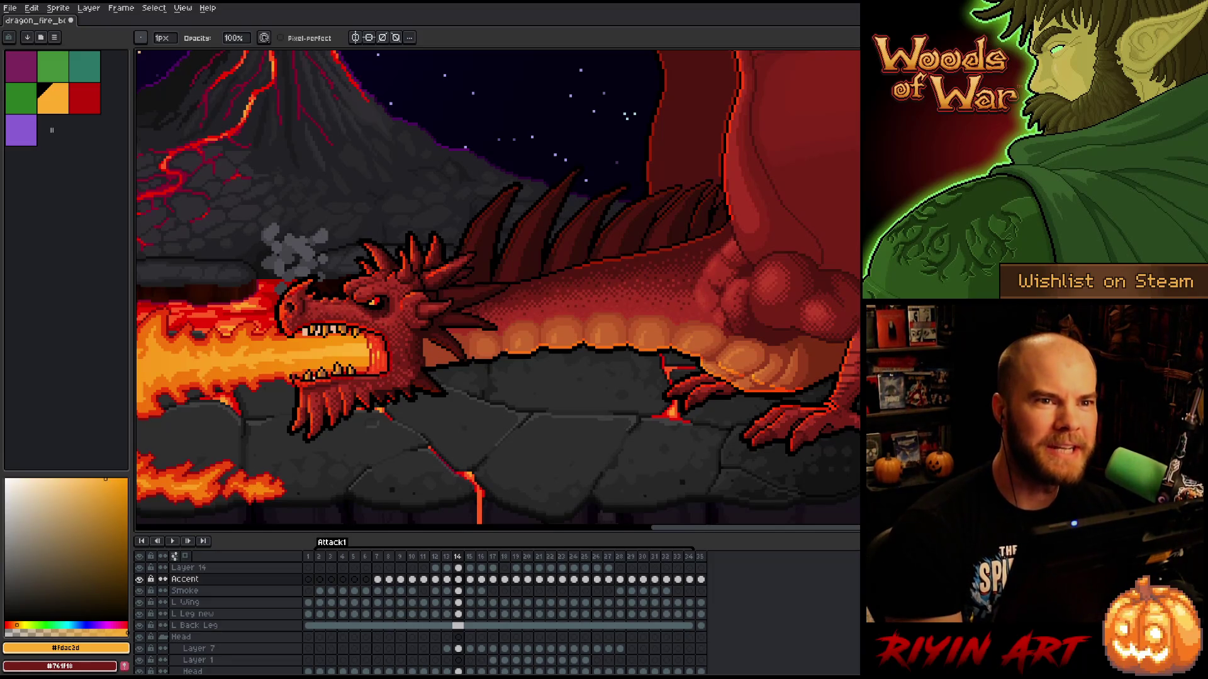
key(comma)
key(period)
key(comma)
key(period)
key(comma)
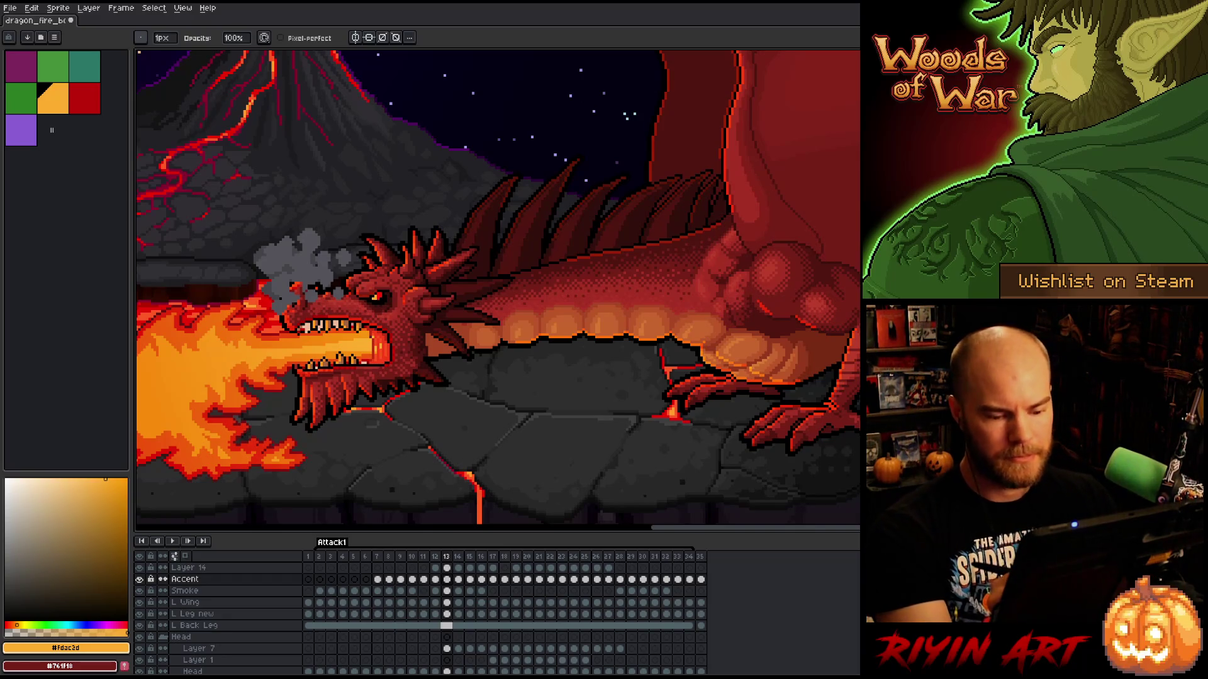
key(period)
key(comma)
key(period)
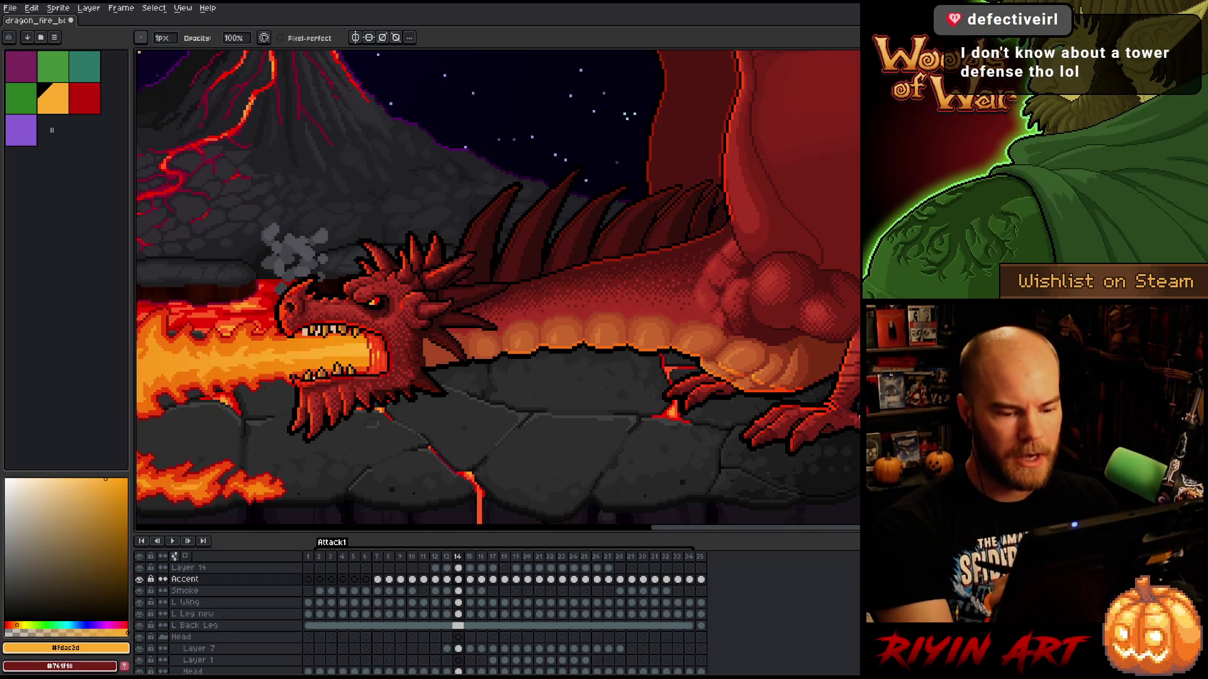
key(comma)
key(period)
key(b)
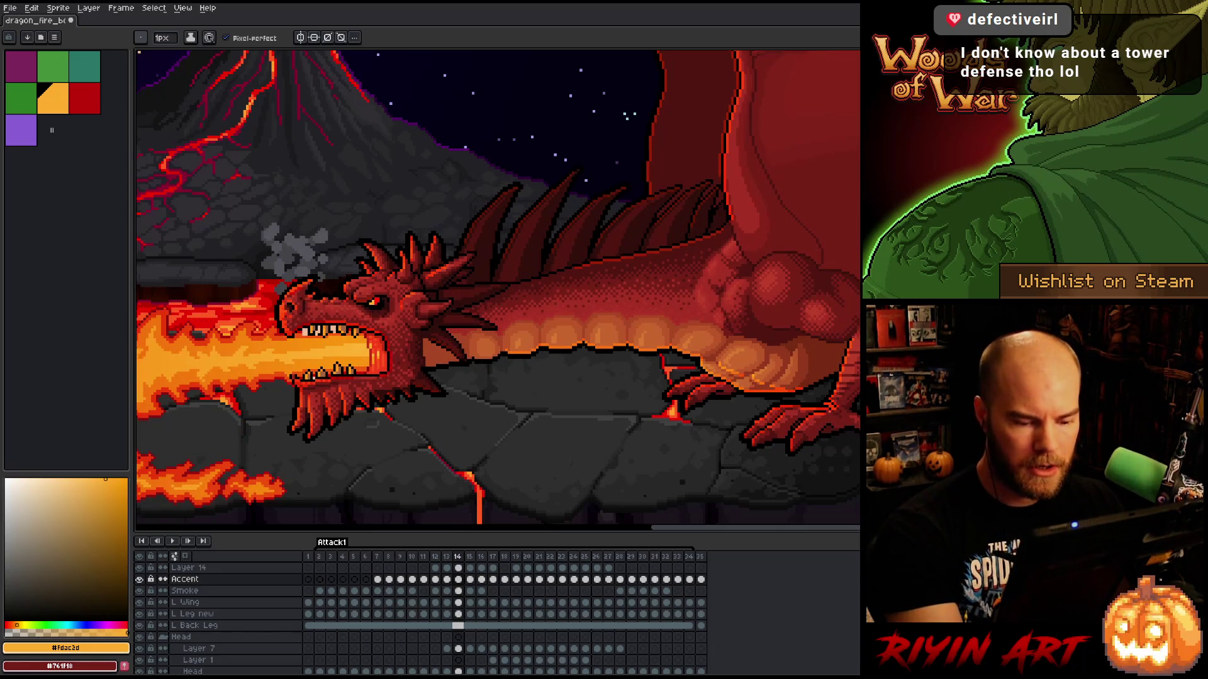
key(comma)
key(period)
key(comma)
key(period)
key(e)
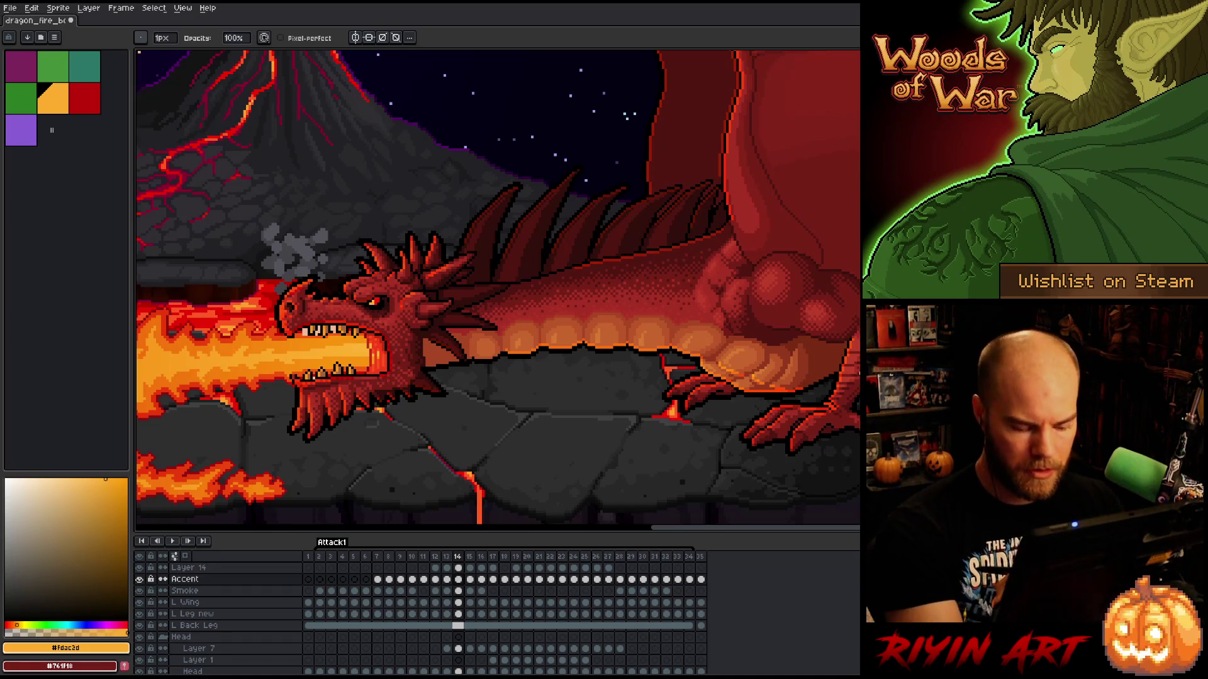
key(comma)
key(period)
key(comma)
key(period)
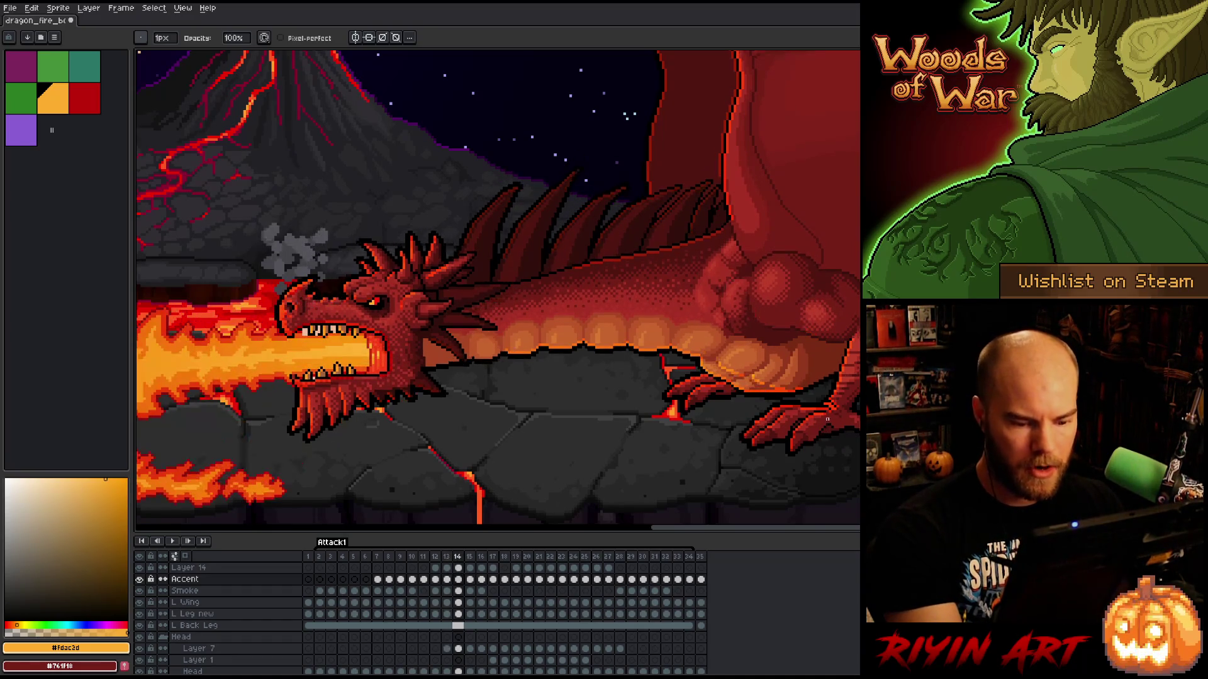
key(comma)
key(b)
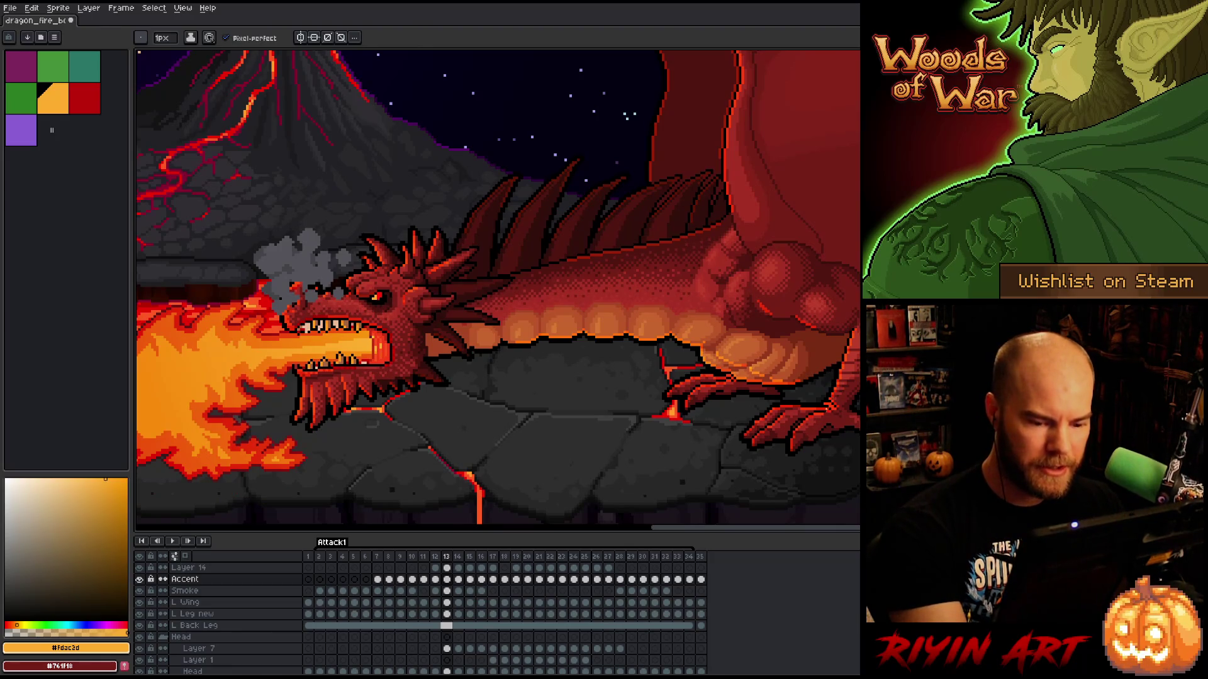
key(period)
key(e)
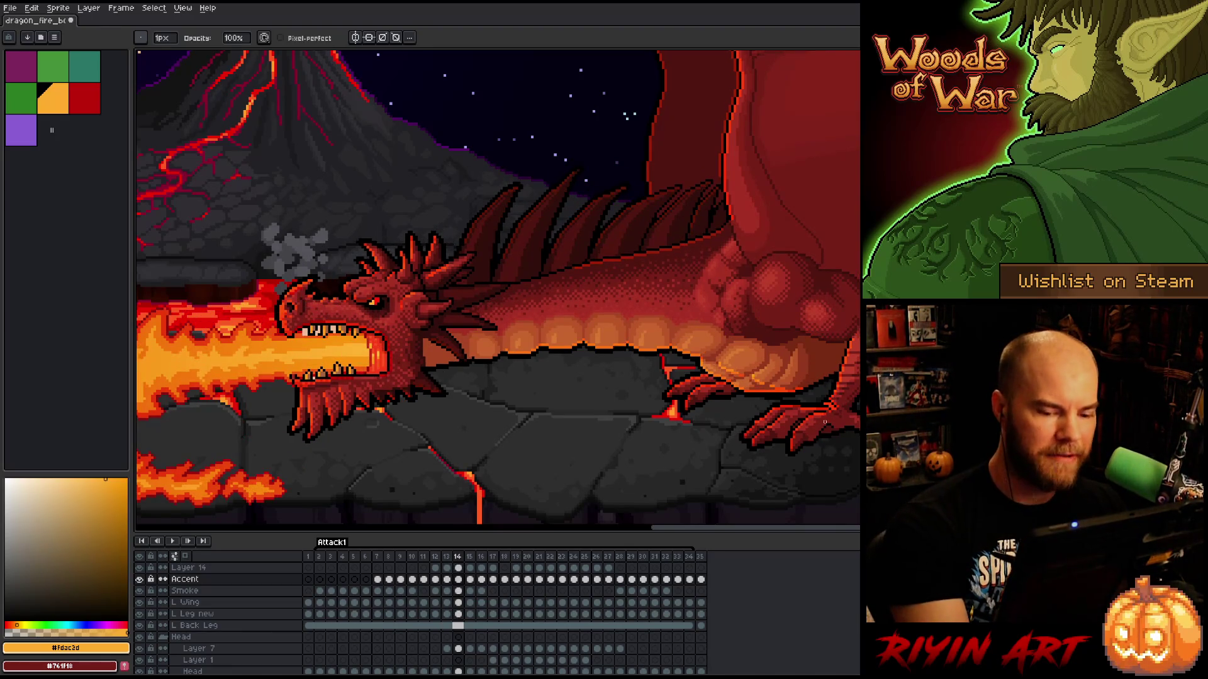
key(ctrl+s)
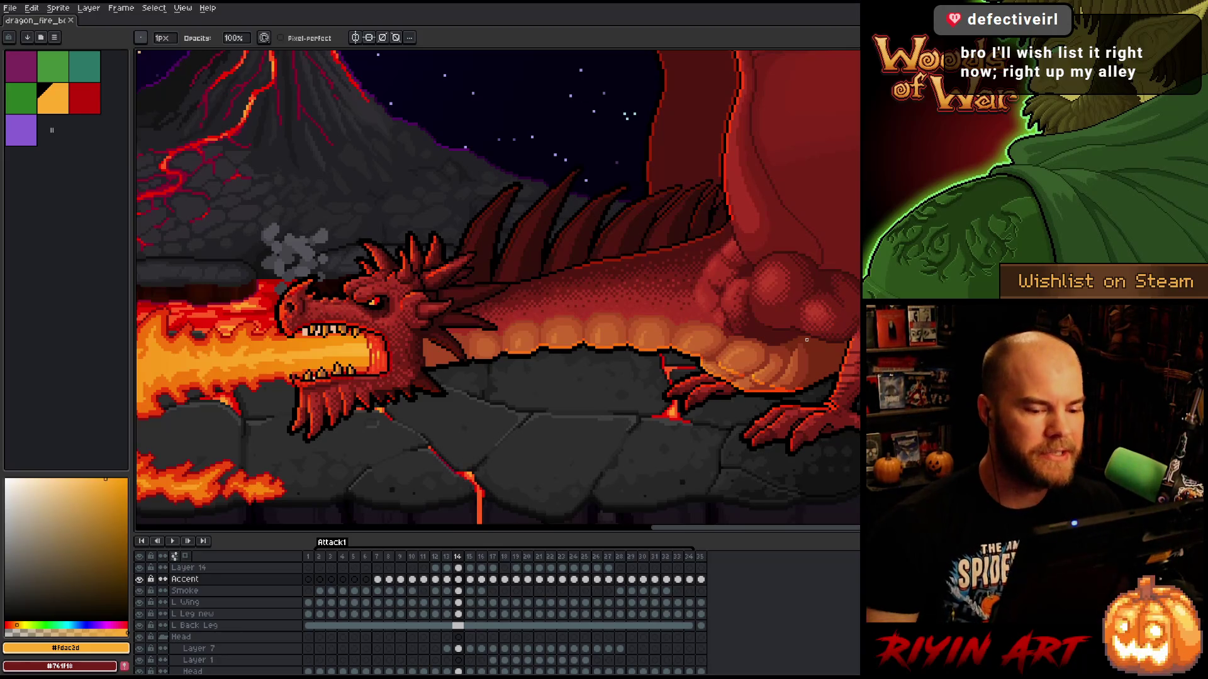
- Touch up a pixel and paint a short red stroke on the dragon's belly
click(670, 345)
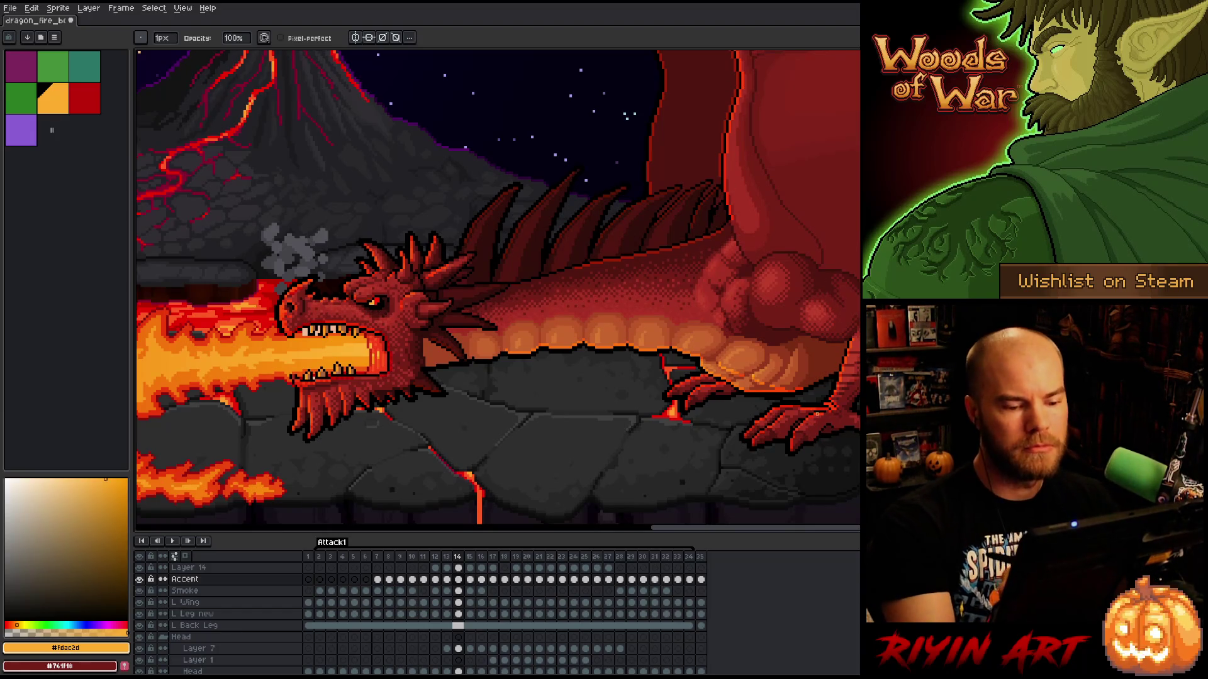
key(b)
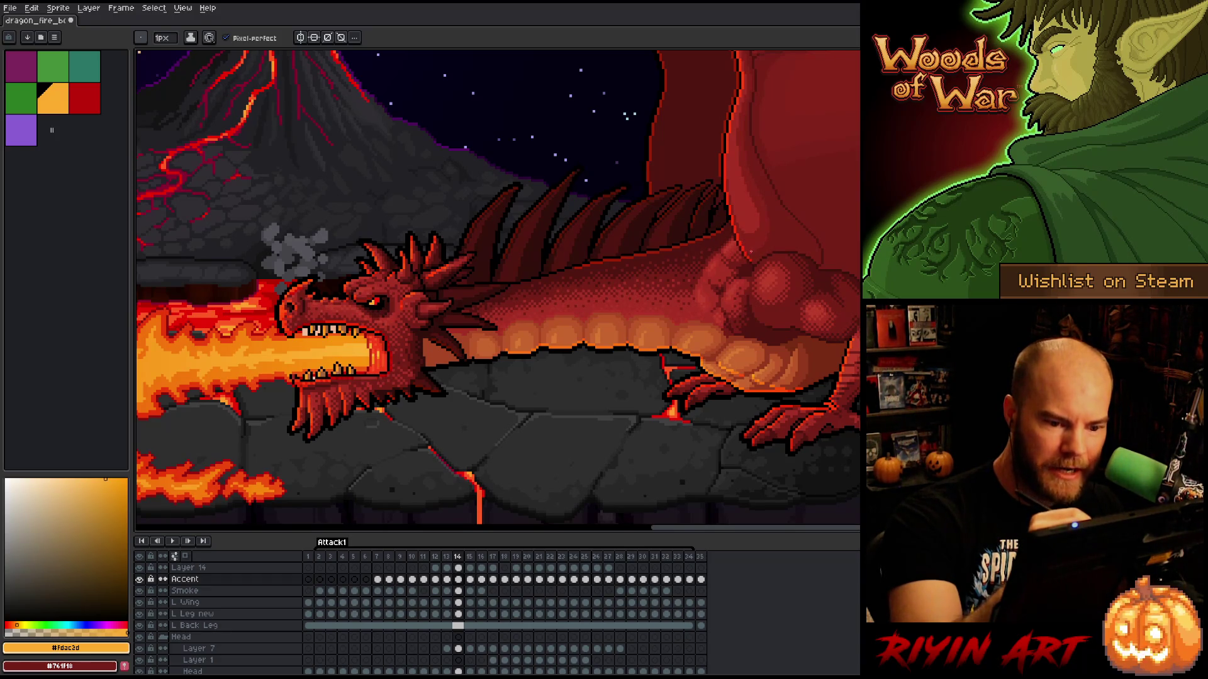
drag(760, 311, 776, 321)
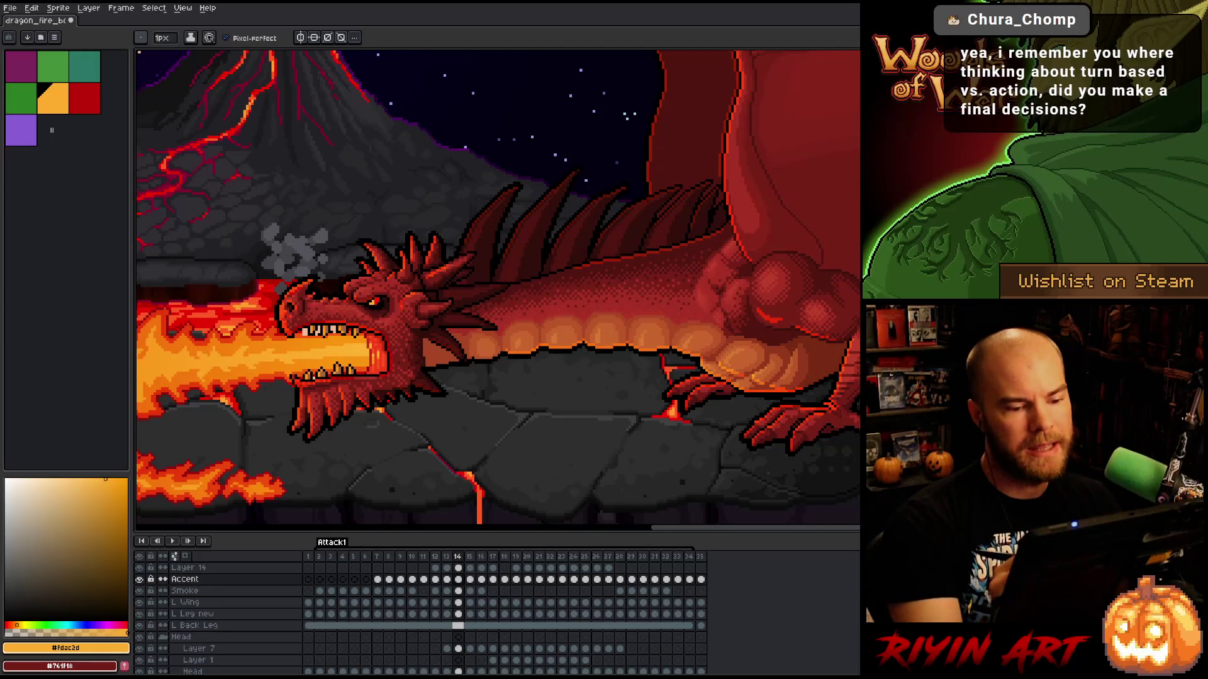
mouse_move(824, 359)
mouse_down()
mouse_move(843, 440)
mouse_move(815, 374)
mouse_up()
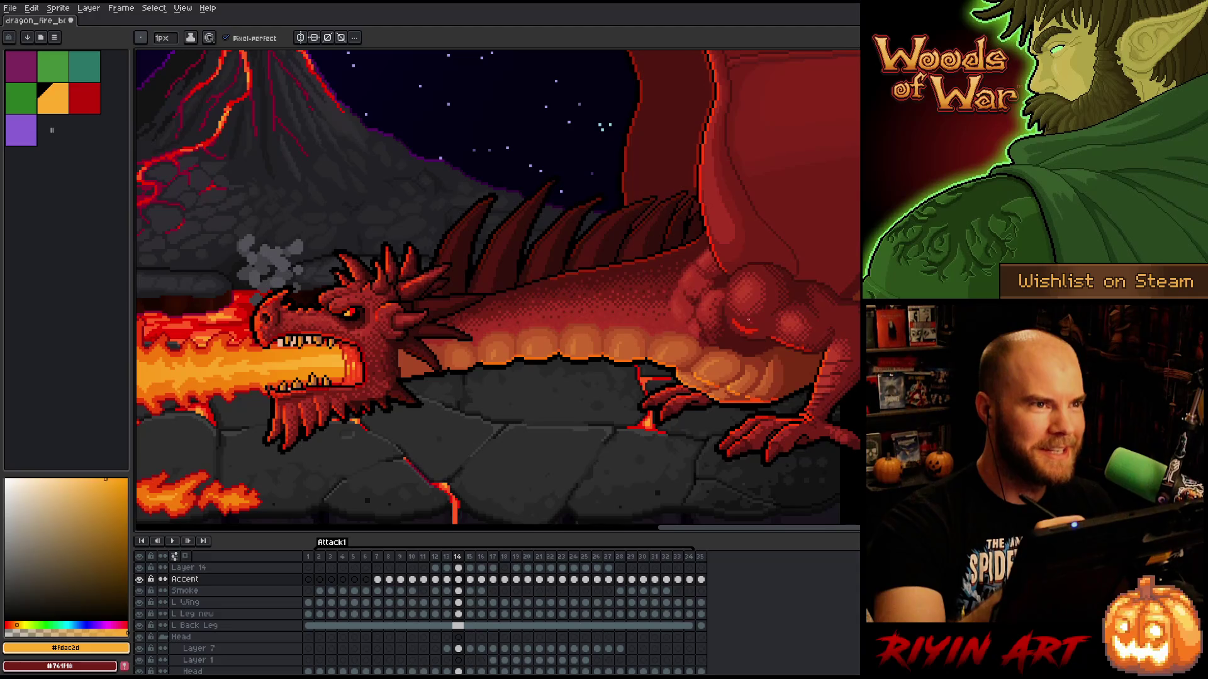
key(ctrl+s)
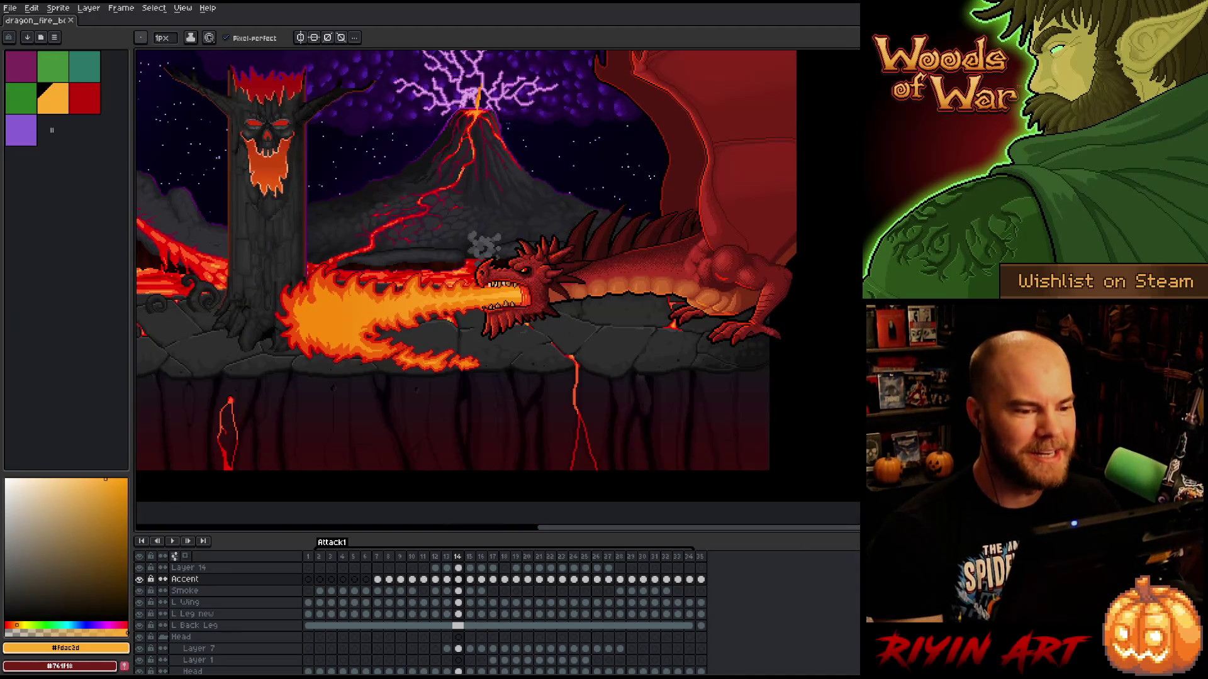
drag(651, 218, 670, 329)
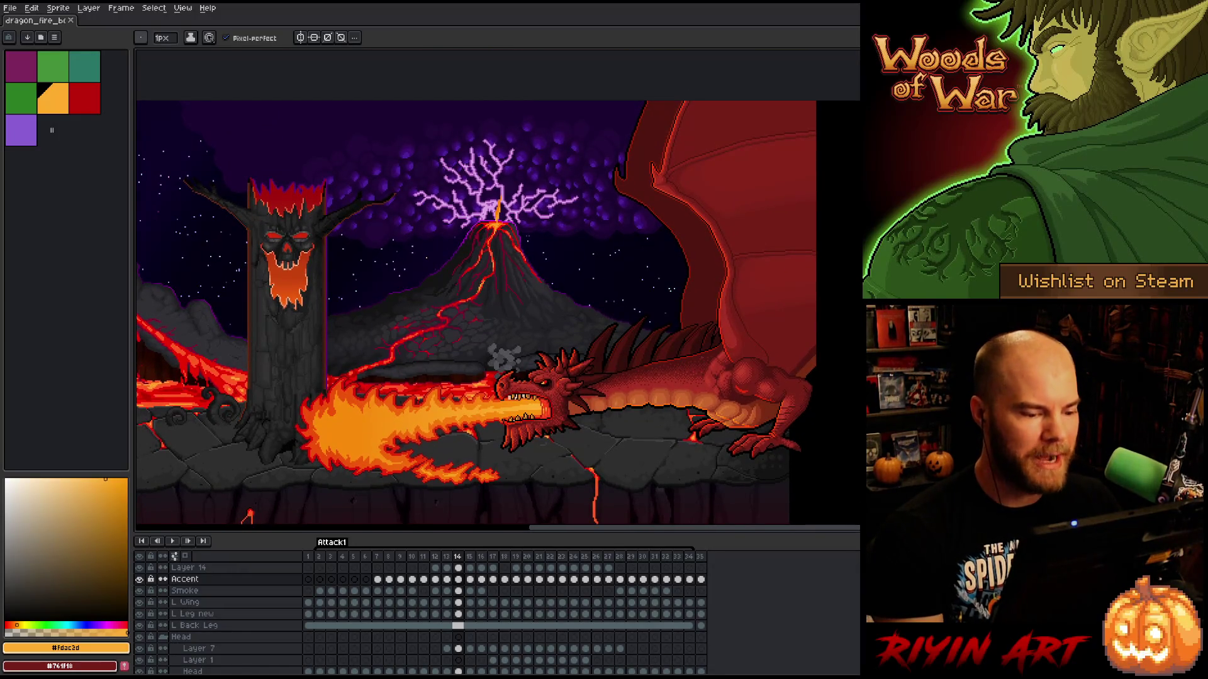
scroll(695, 359, up, 1)
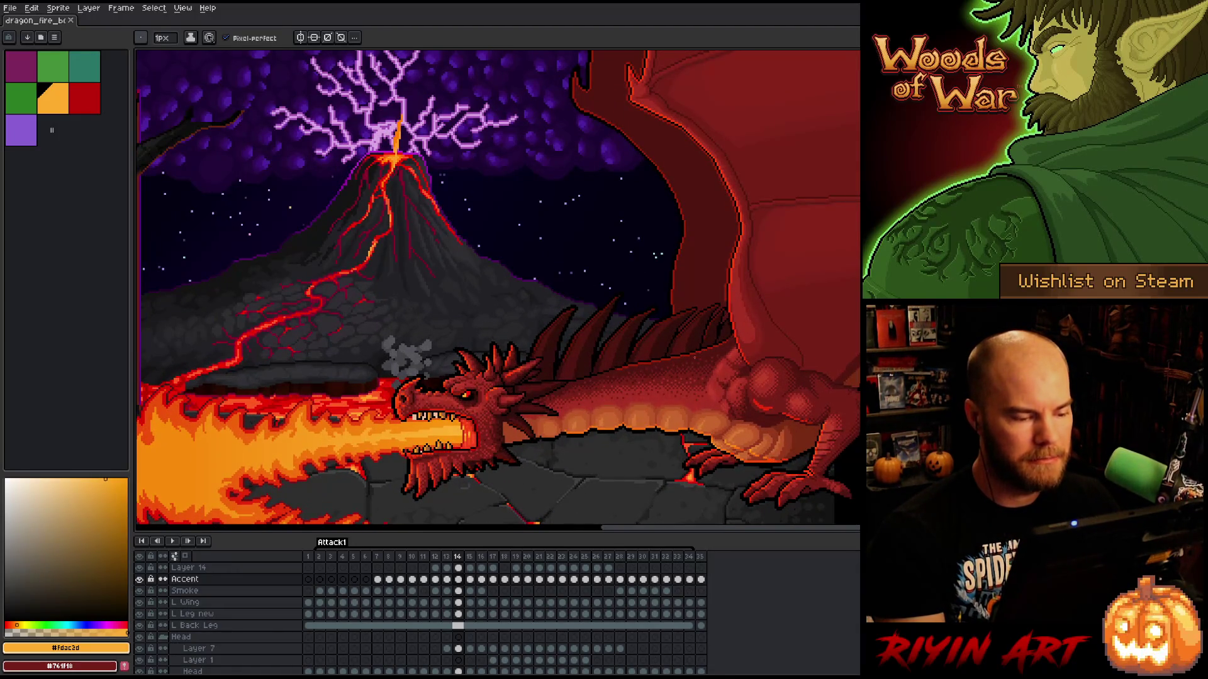
key(Left)
key(Right)
key(Left)
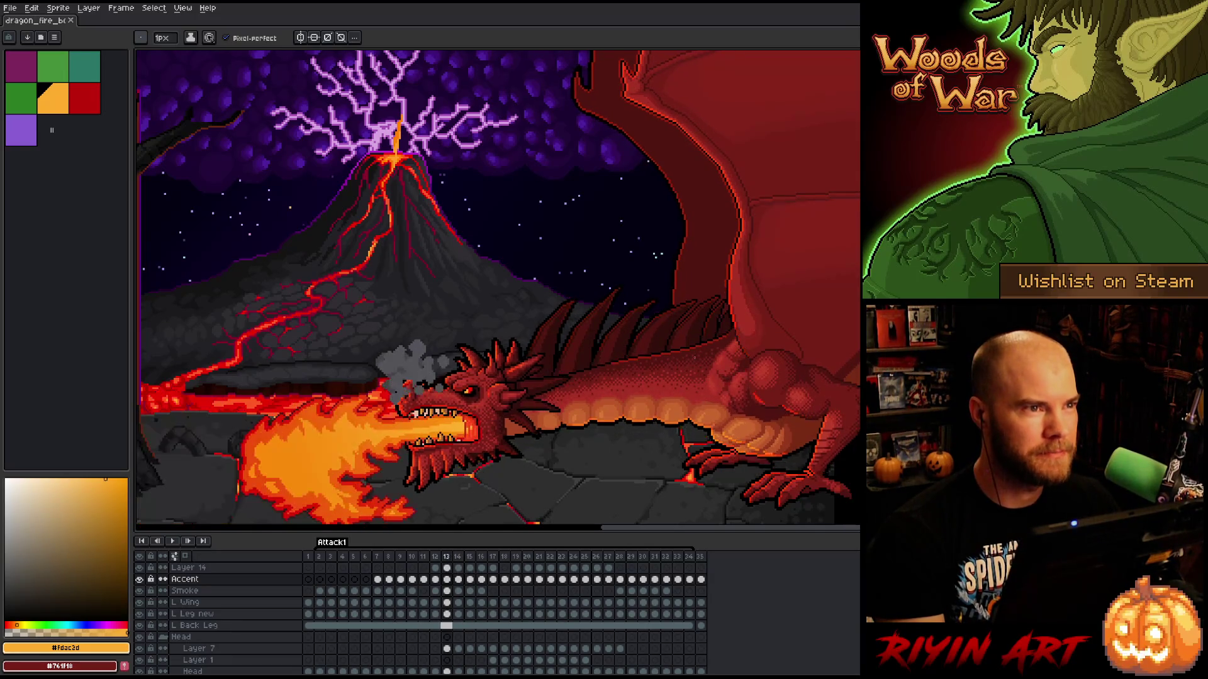
key(Right)
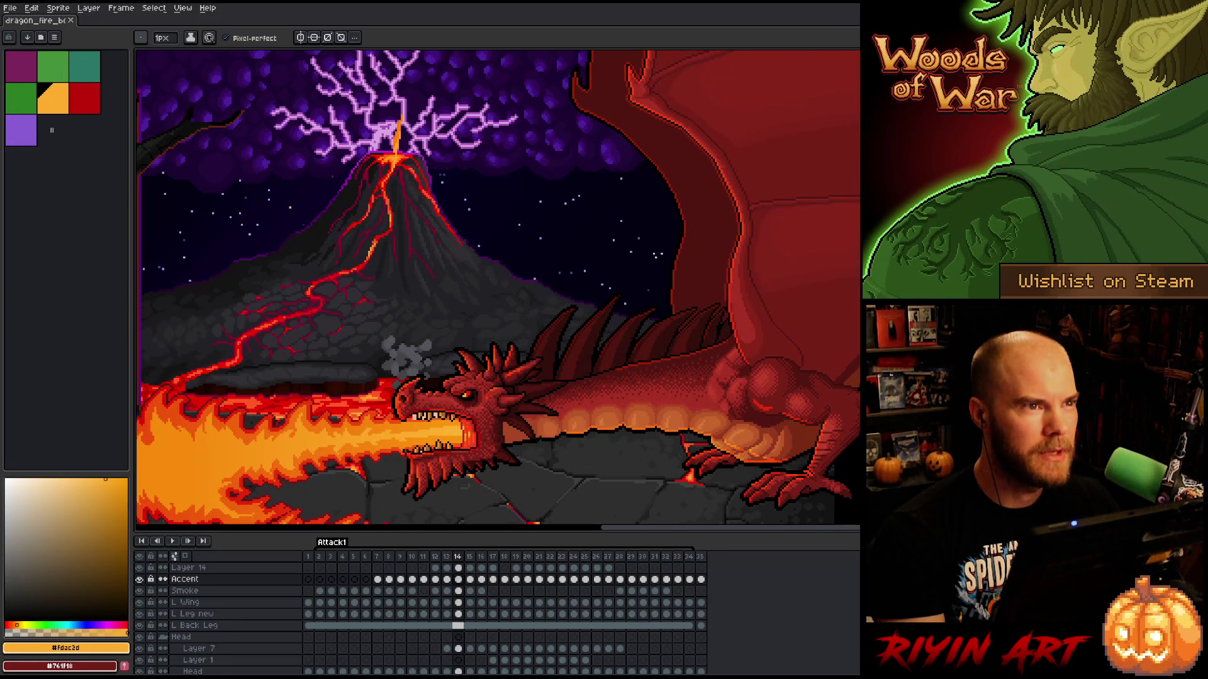
scroll(671, 399, down, 1)
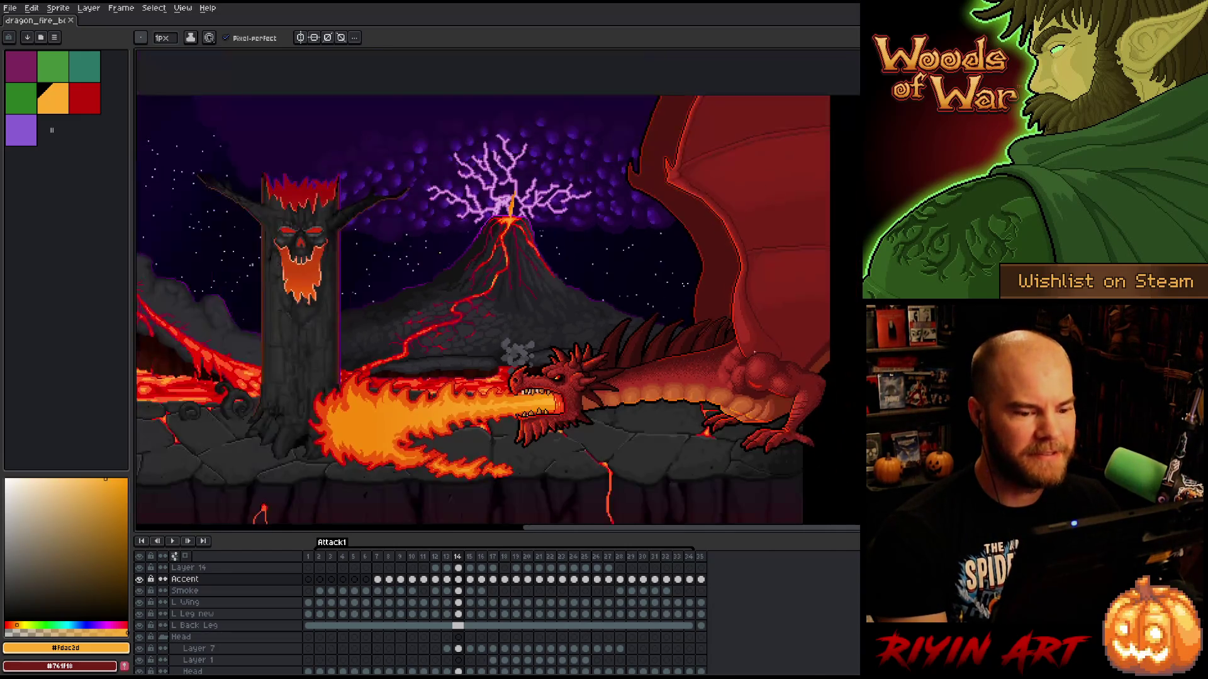
scroll(671, 398, up, 1)
drag(670, 398, 671, 335)
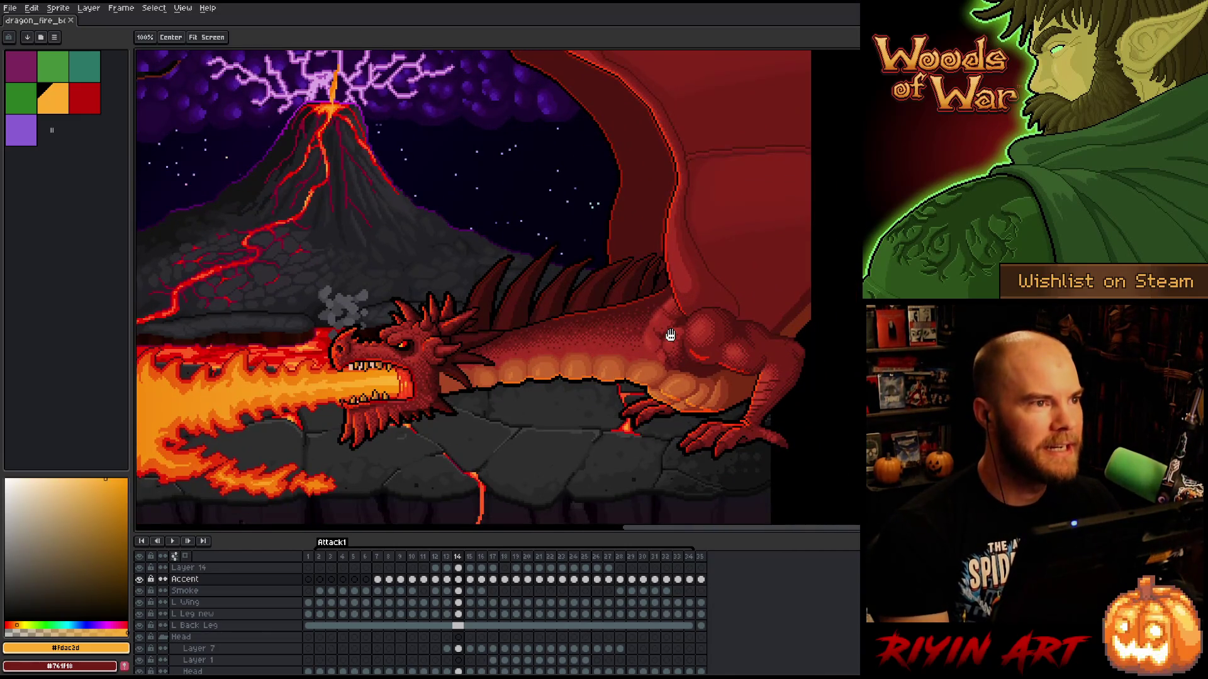
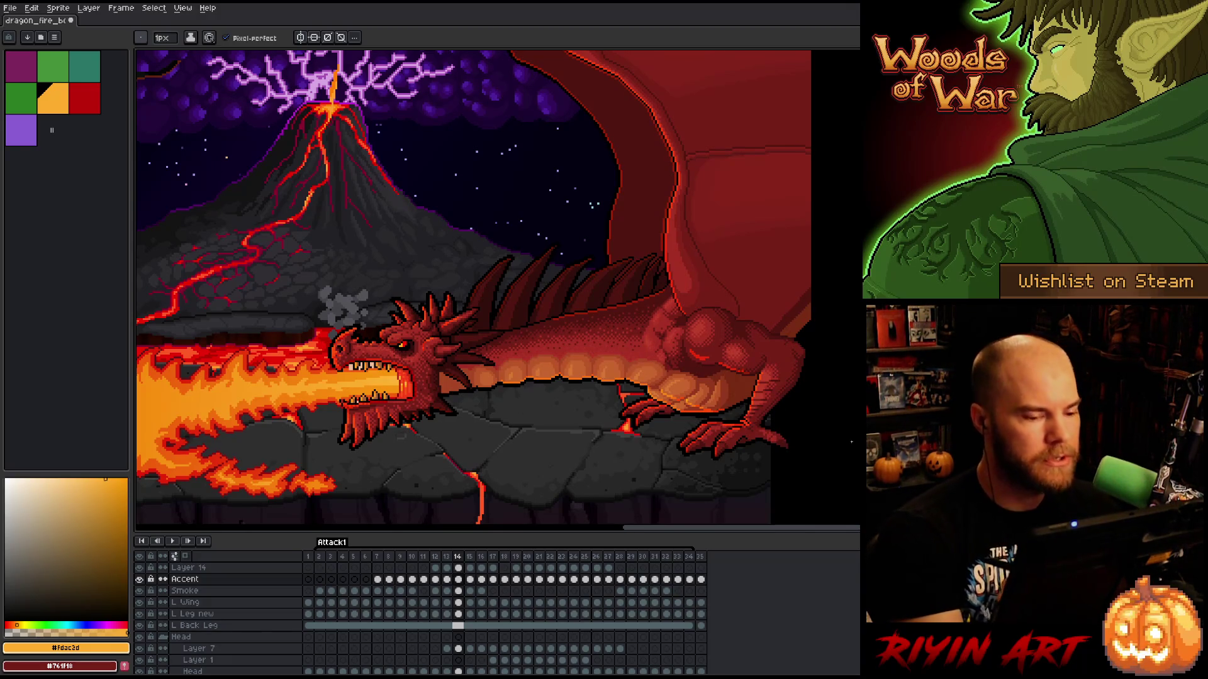
- Touch up frame 15's Accent pixels with pencil and eraser, flipping to frame 14 to compare
key(v)
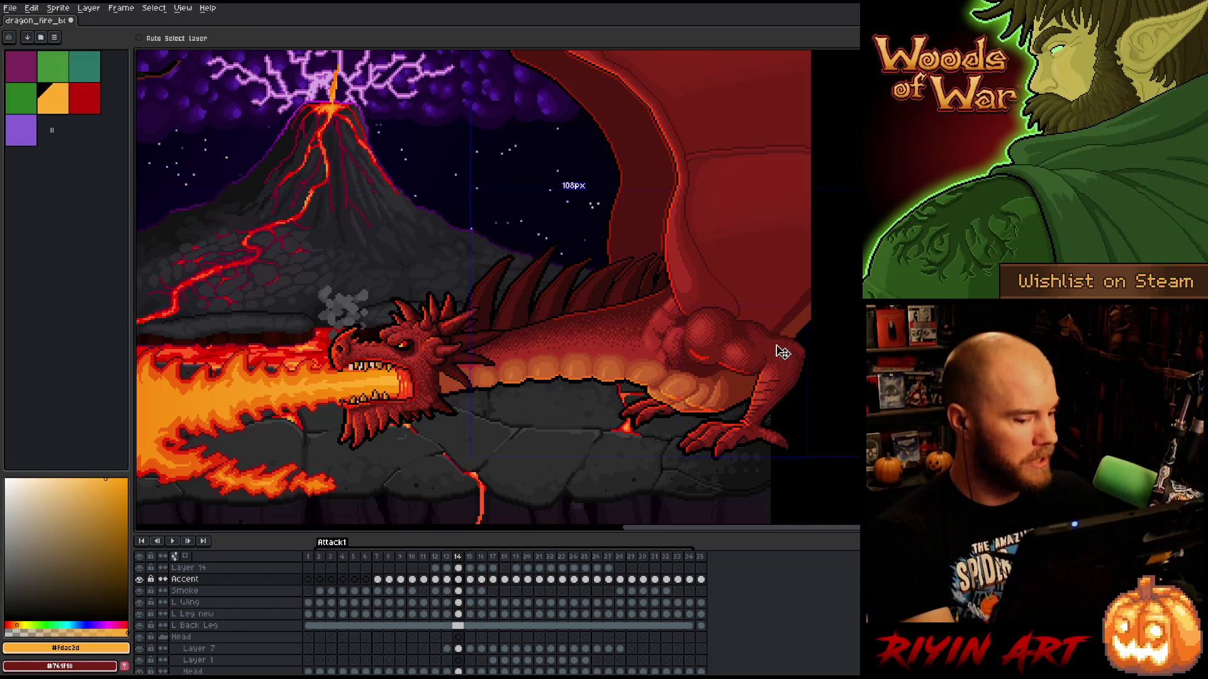
key(b)
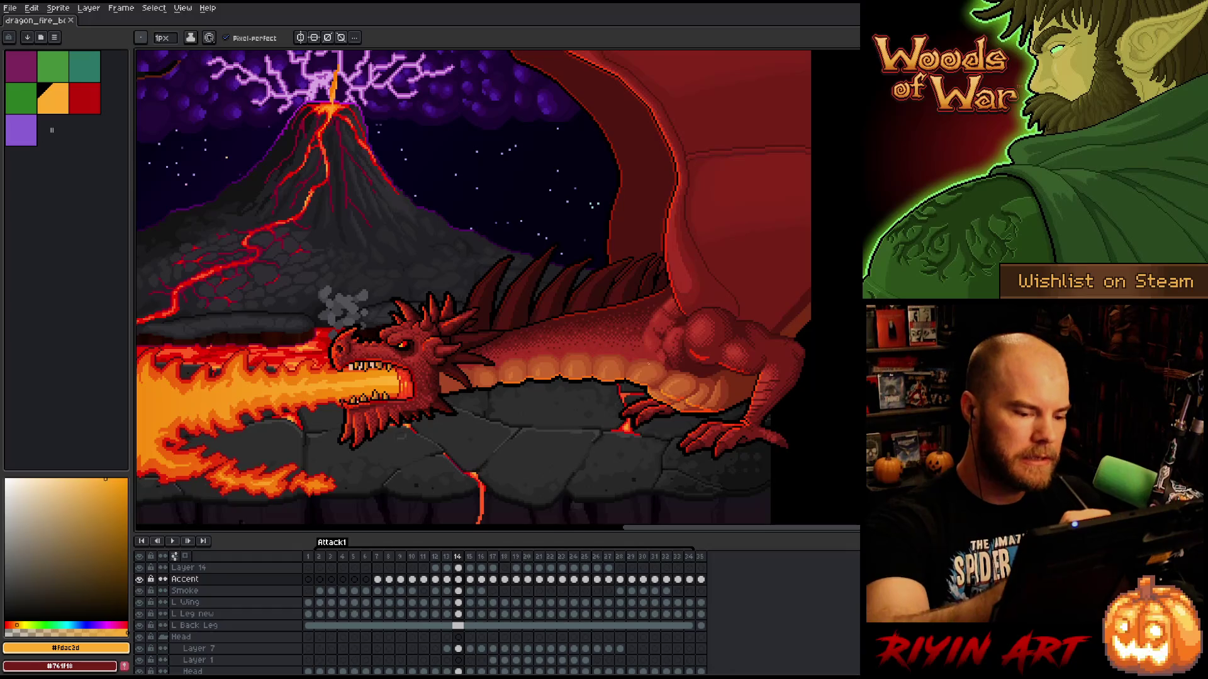
key(Right)
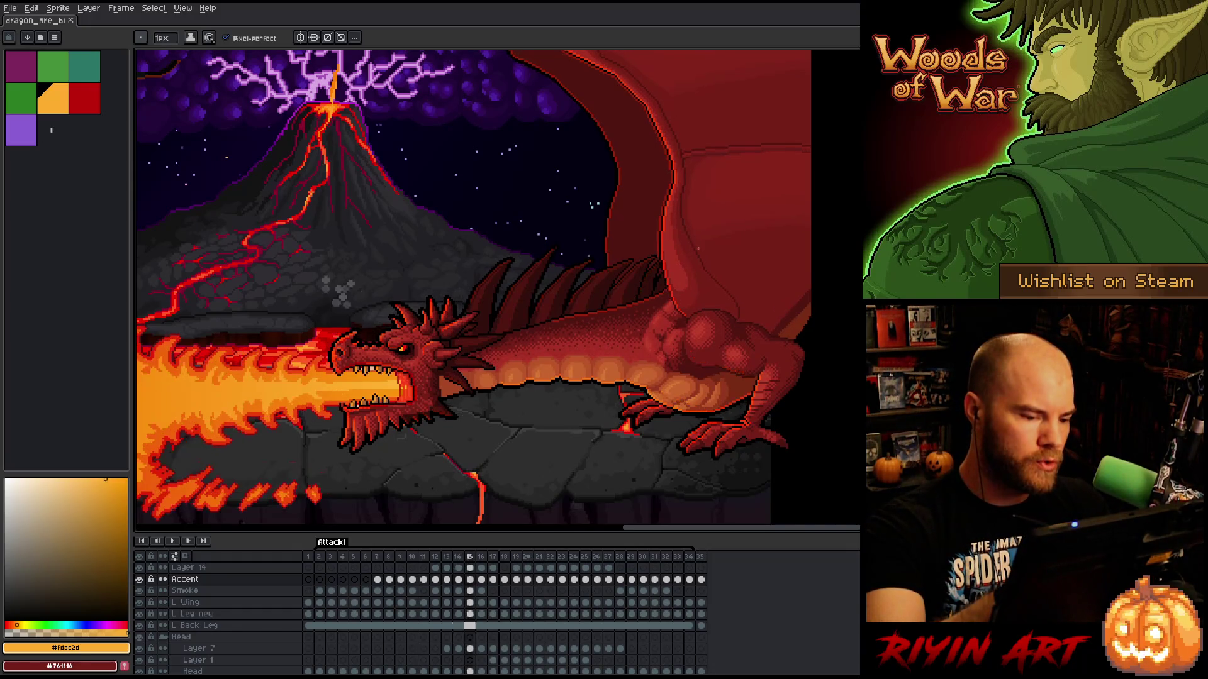
key(Left)
key(Right)
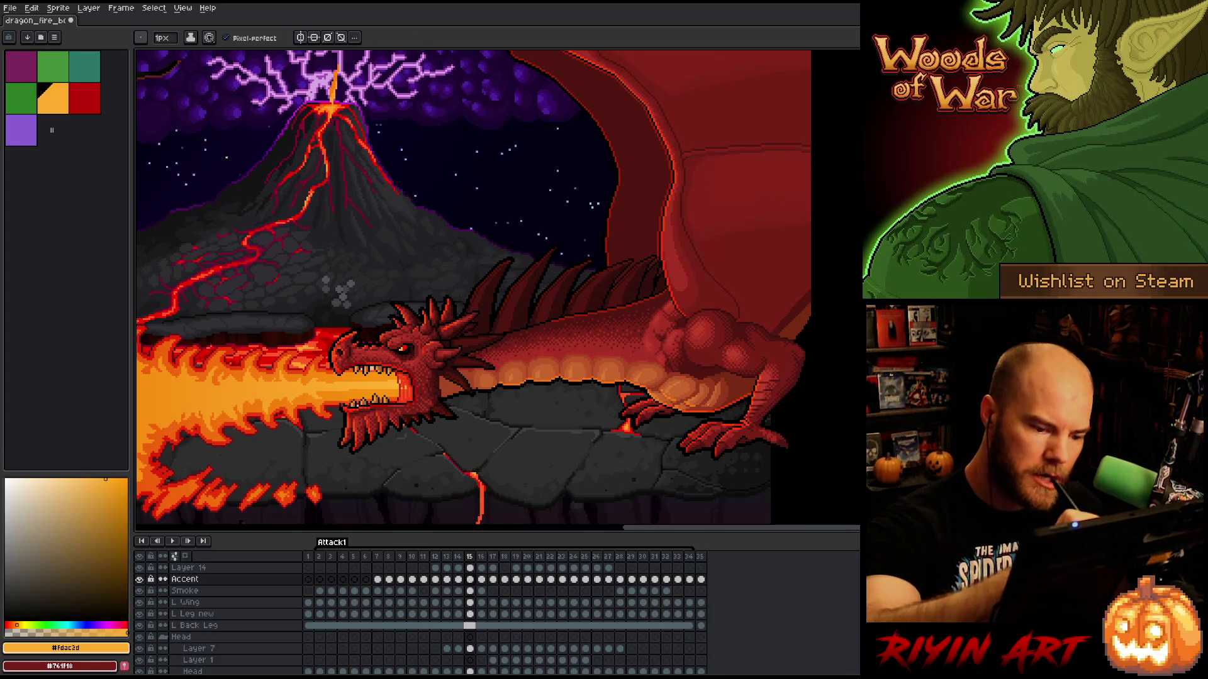
key(Left)
key(Right)
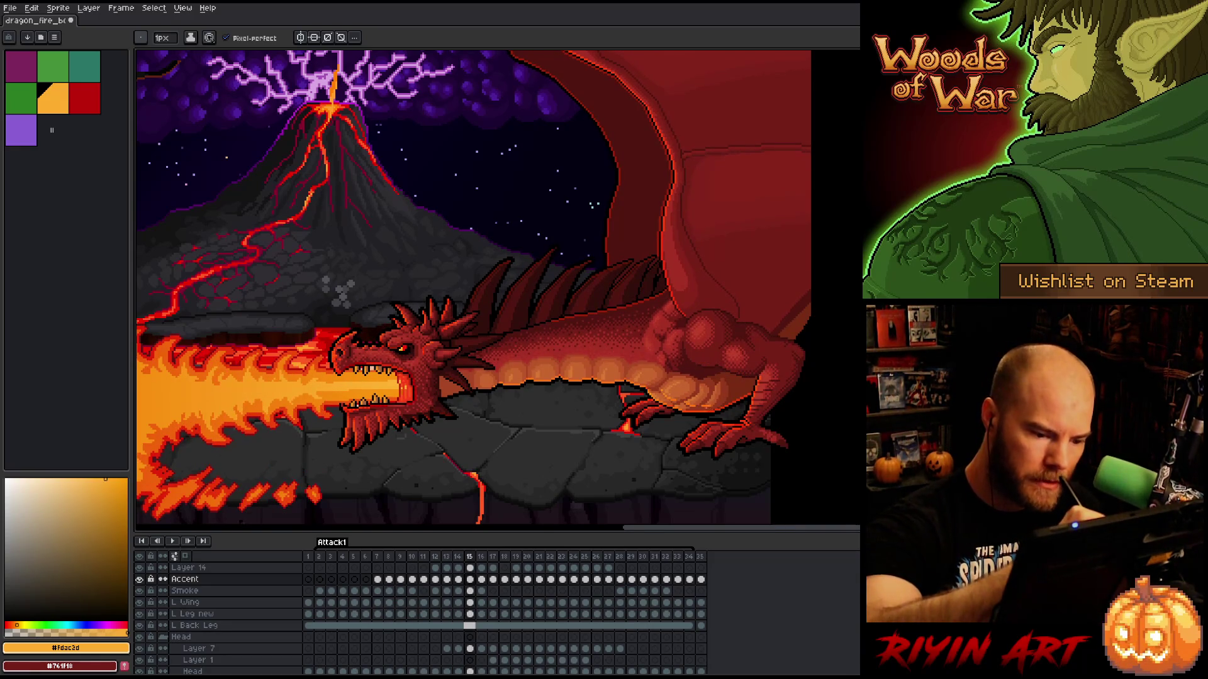
key(e)
key(Left)
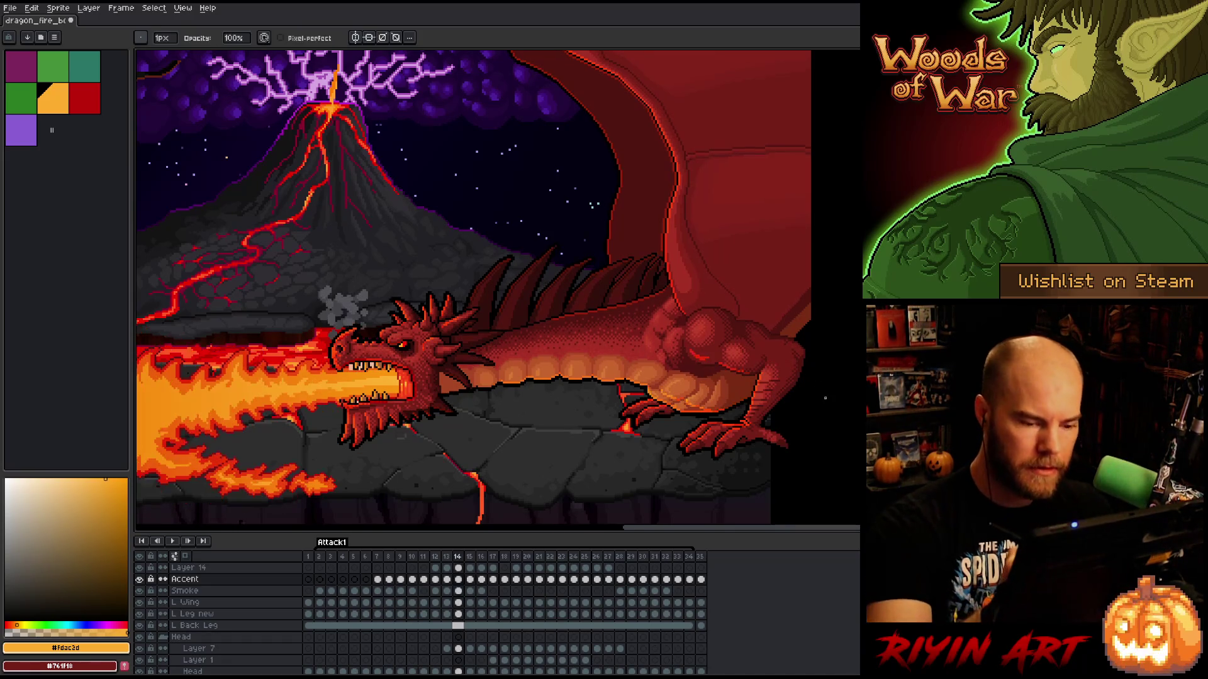
key(Right)
key(Left)
key(Right)
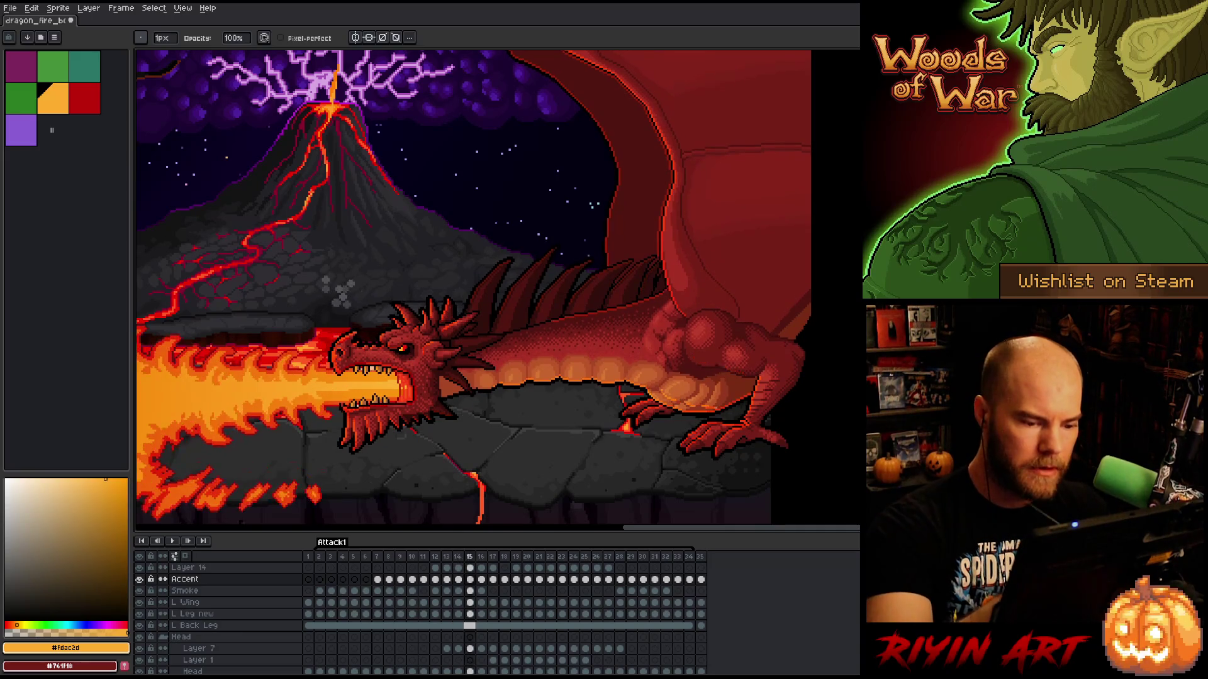
key(b)
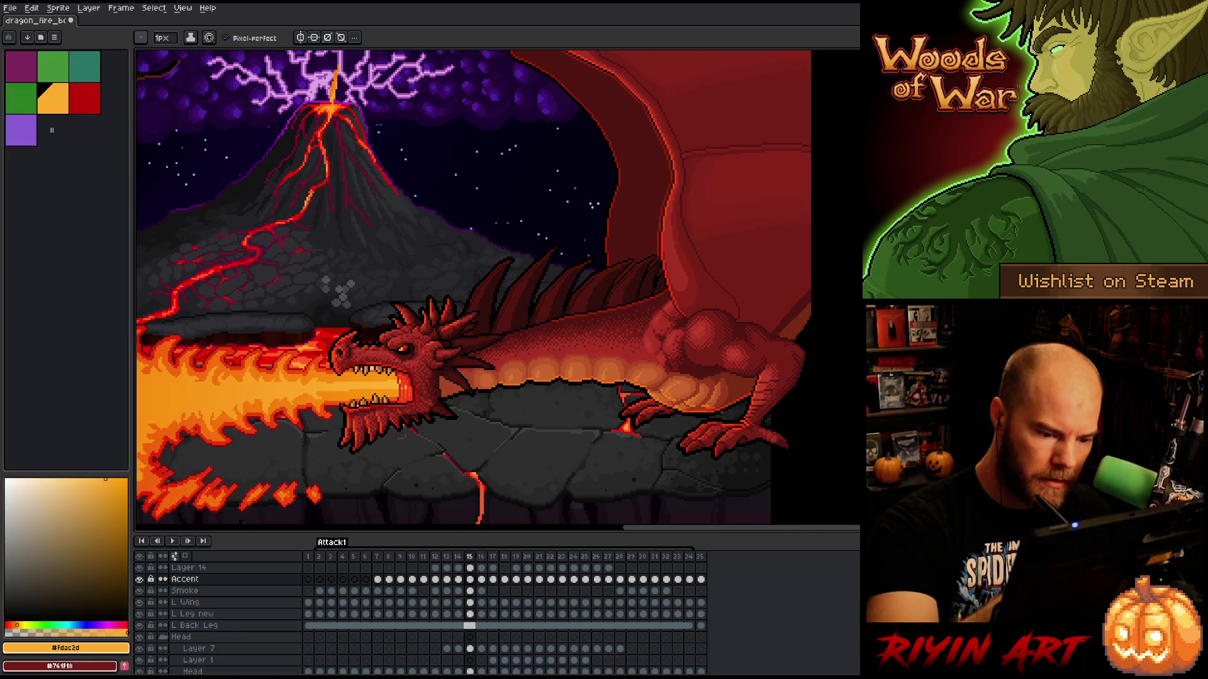
- Keep comparing the poses in frames 14 and 15, then switch to the eraser for more cleanup
key(Left)
key(Right)
key(Left)
key(Right)
key(Left)
key(Right)
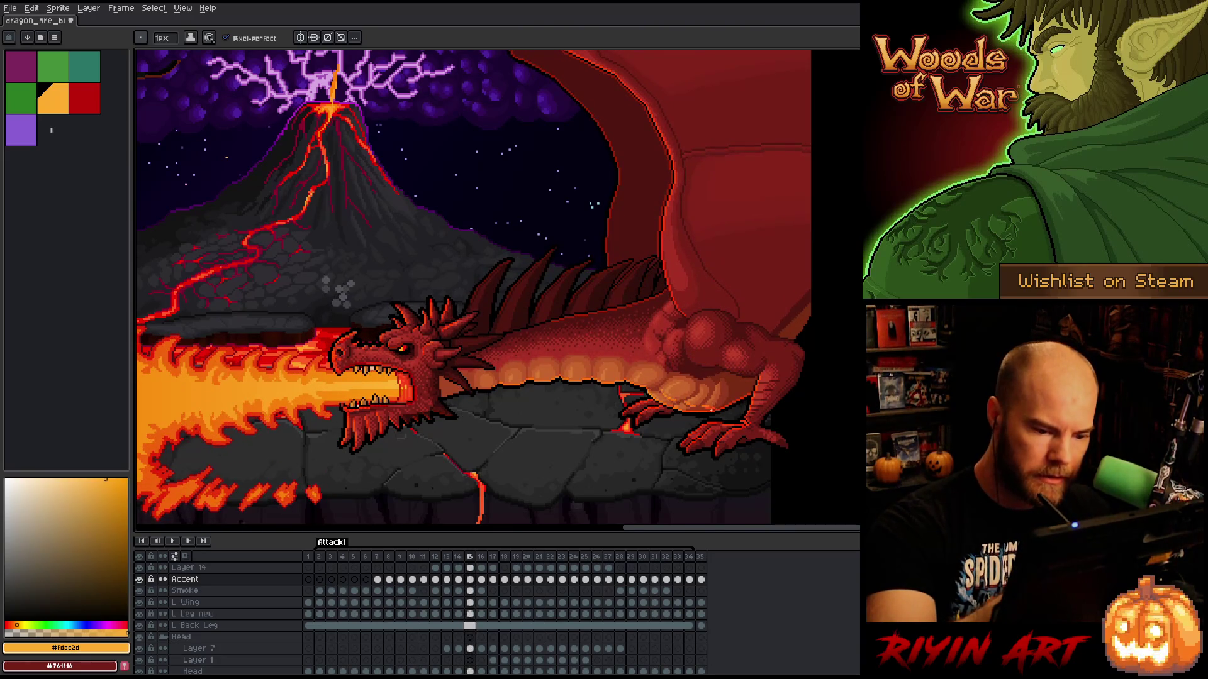
key(Left)
key(Right)
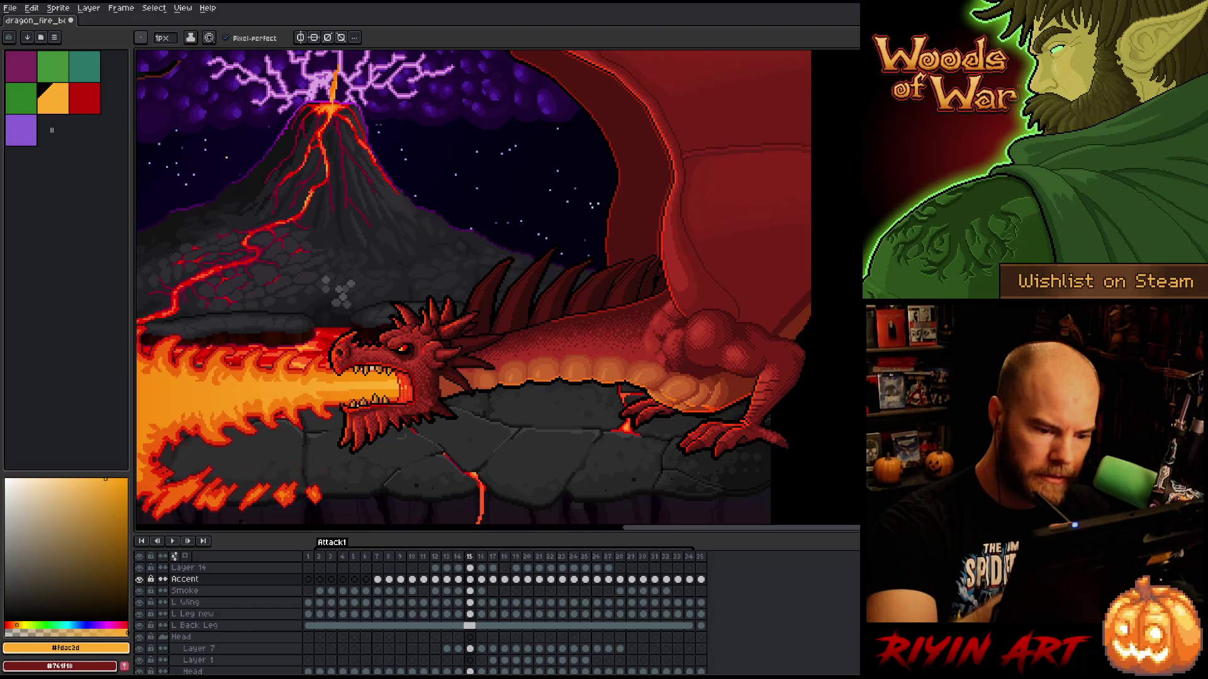
key(Left)
key(Right)
key(Left)
key(Right)
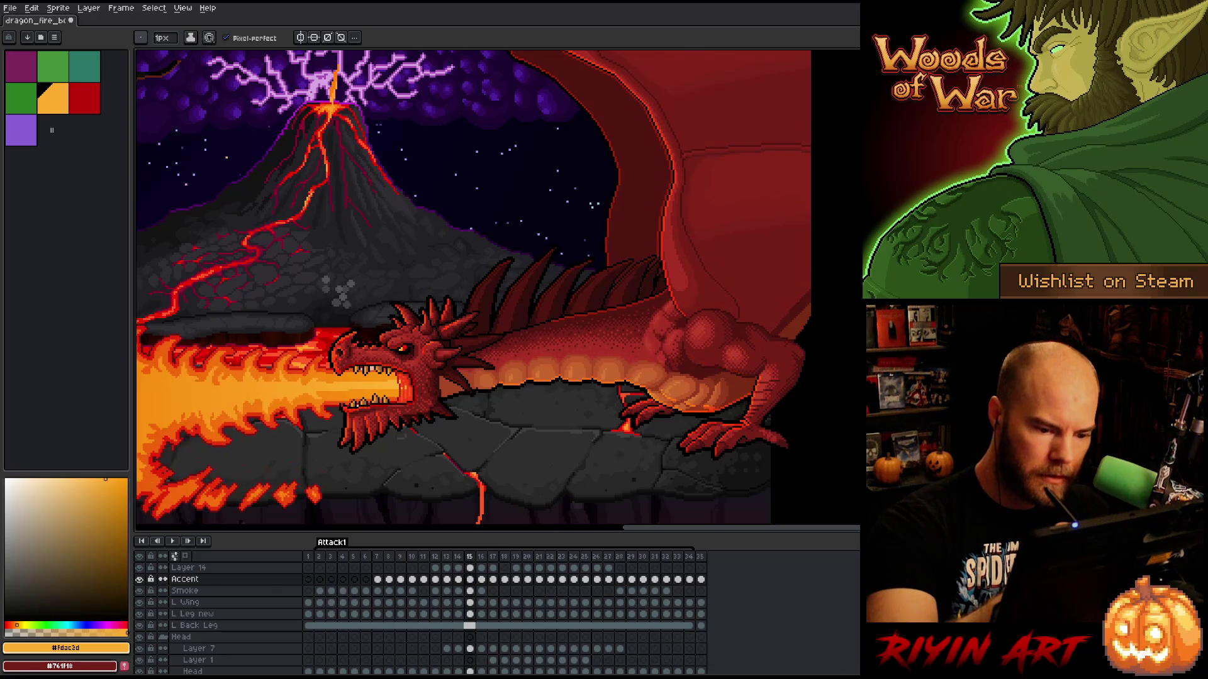
key(Left)
key(Right)
key(e)
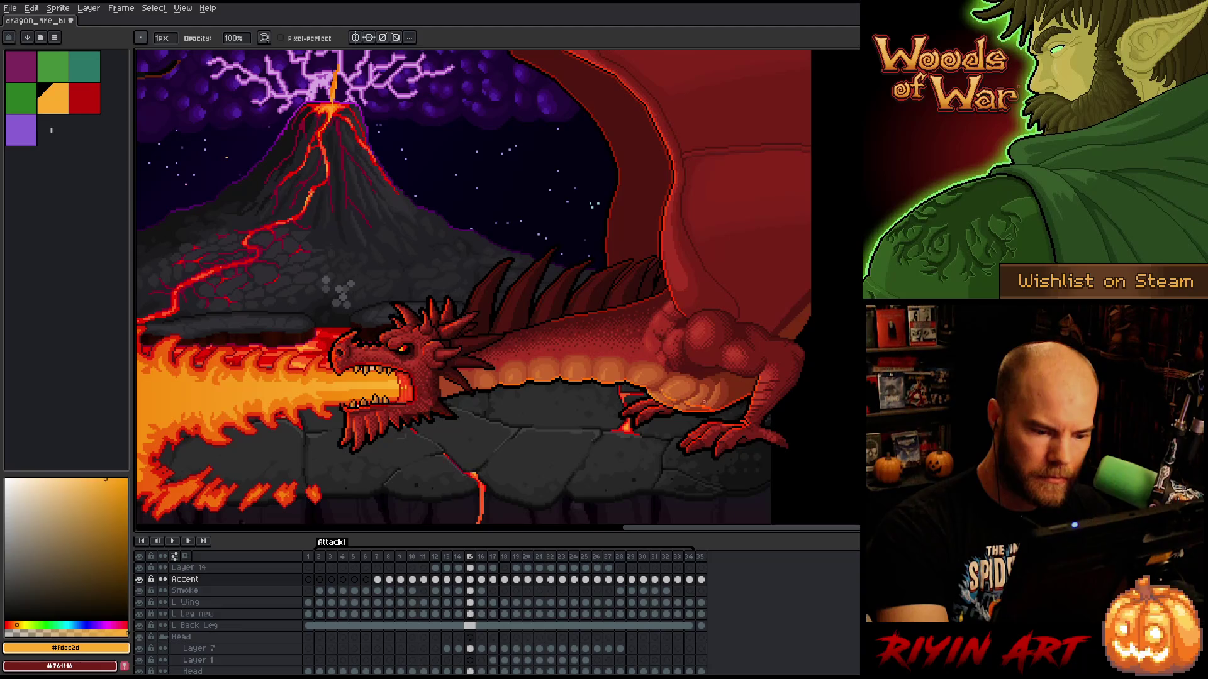
- Check the head position between frames 14 and 15 and adjust frame 15 with eraser and pencil
key(Right)
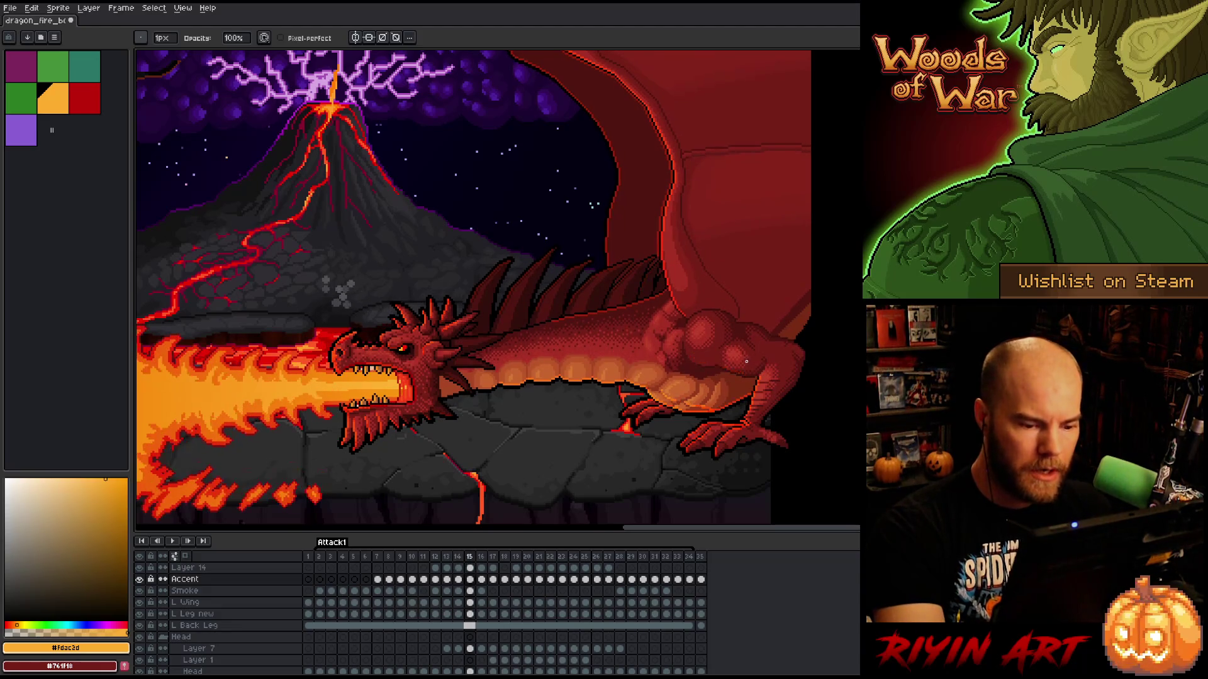
key(Left)
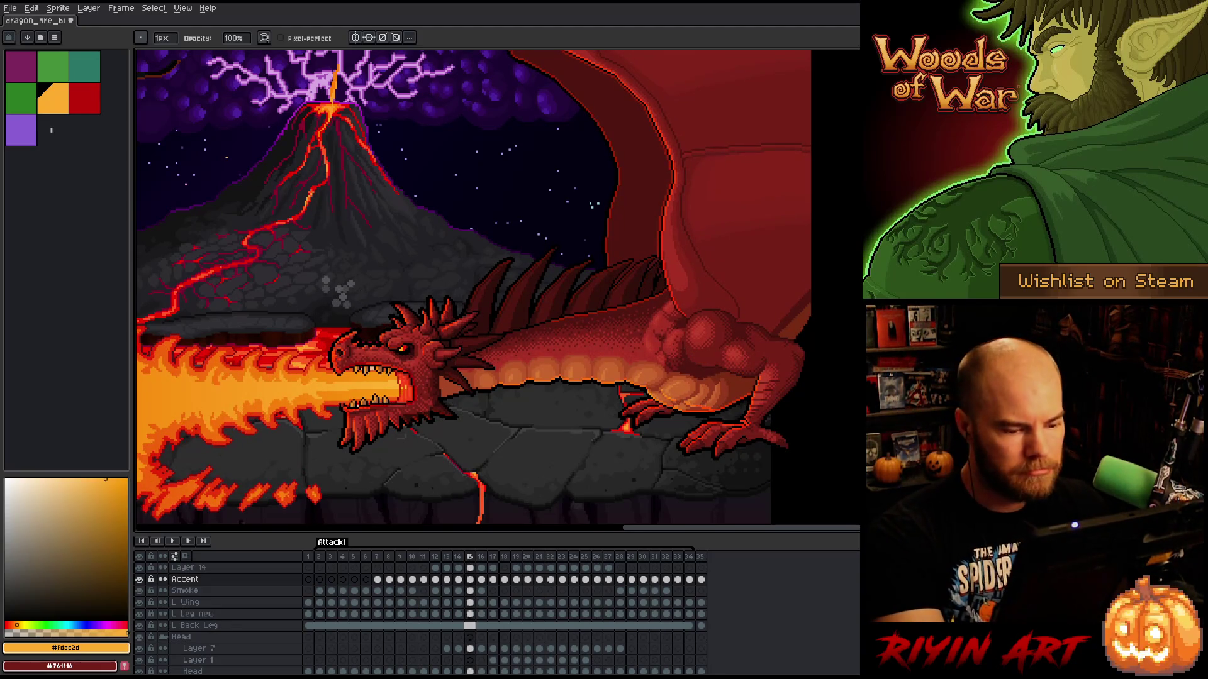
key(Left)
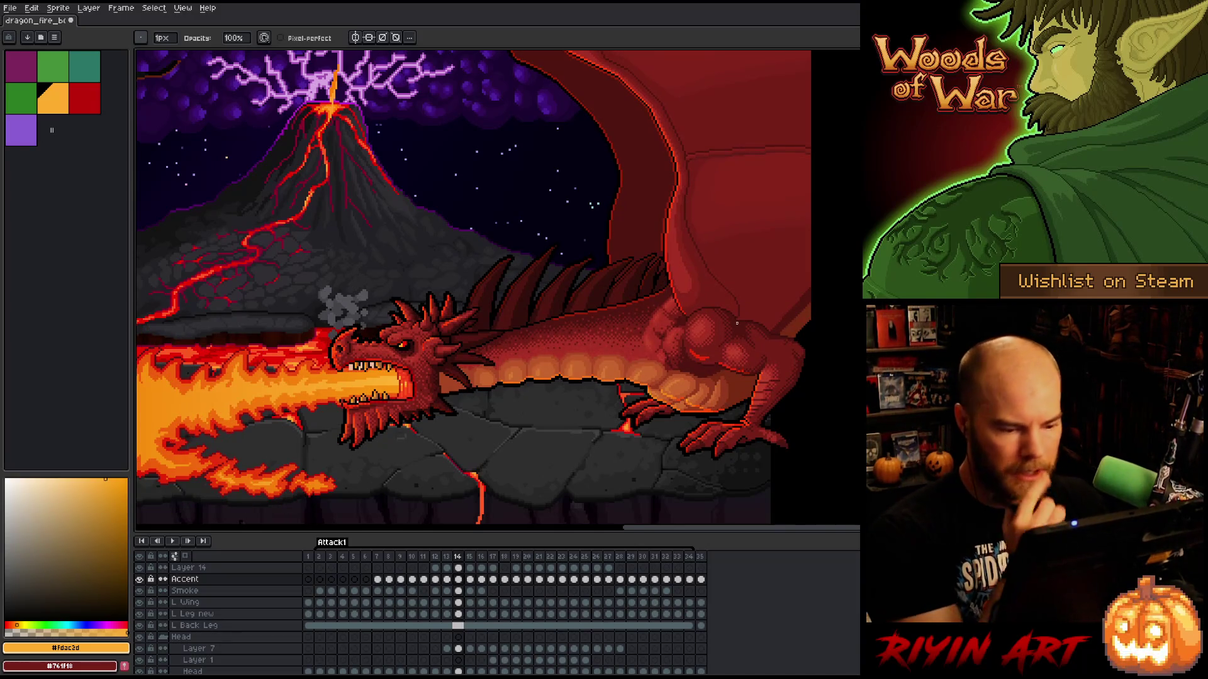
key(Right)
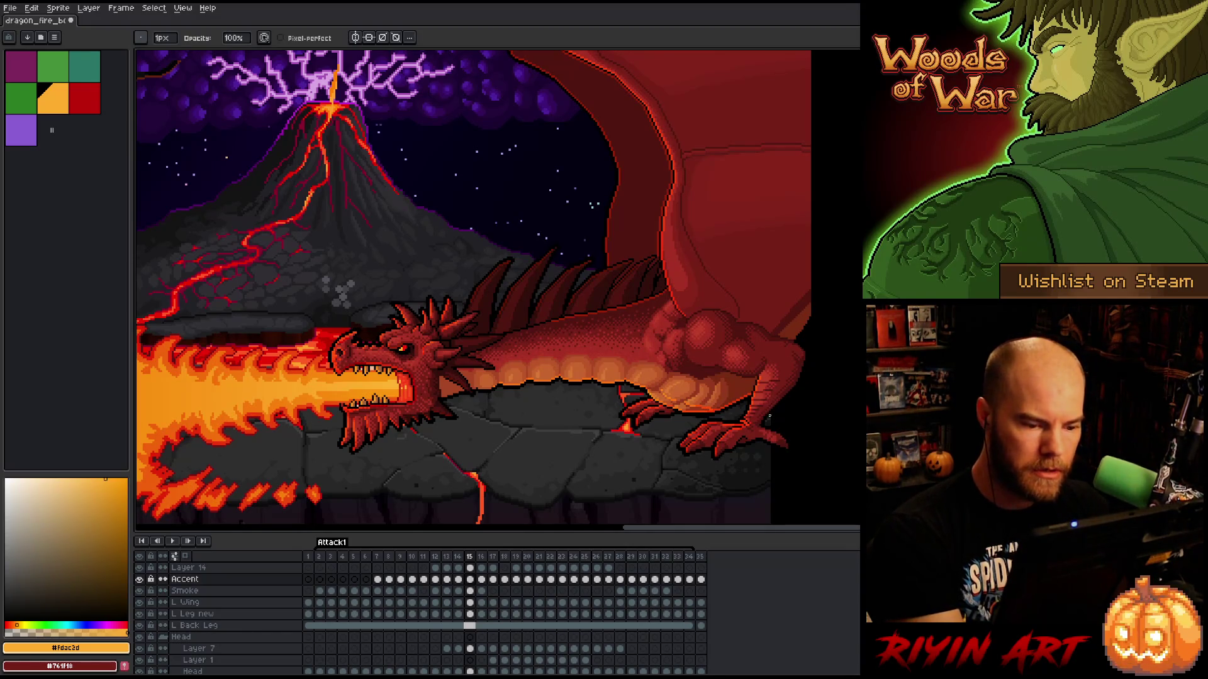
key(Left)
key(Right)
key(Left)
key(Right)
key(e)
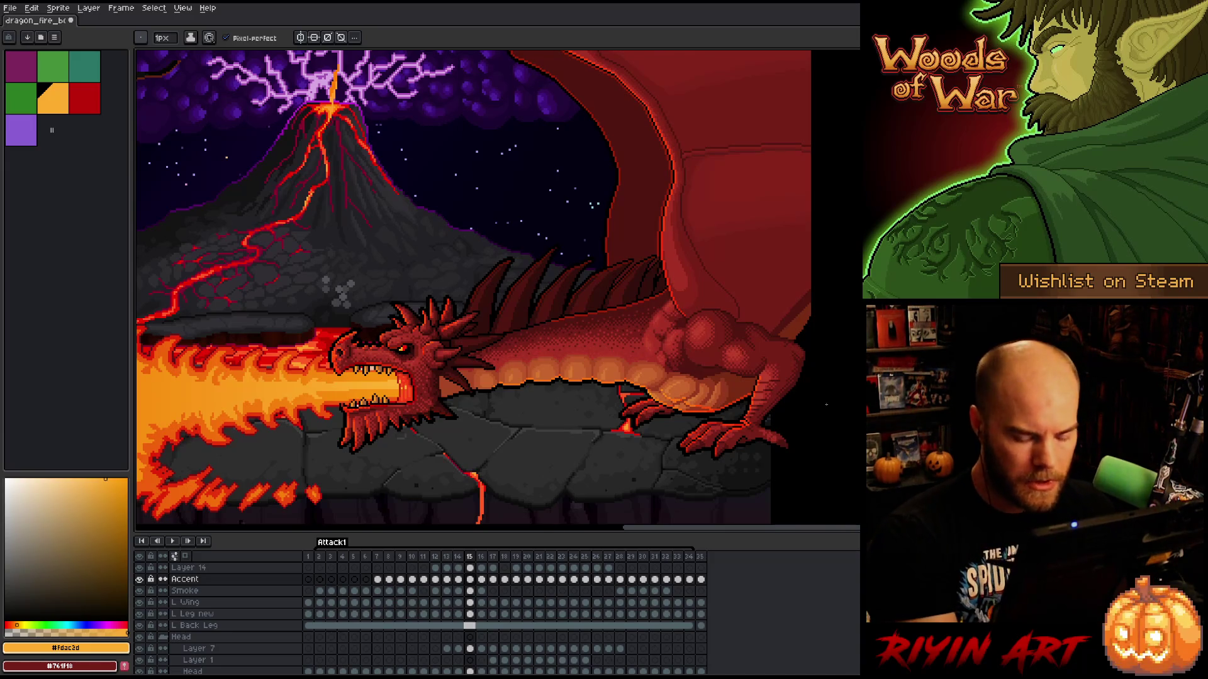
key(b)
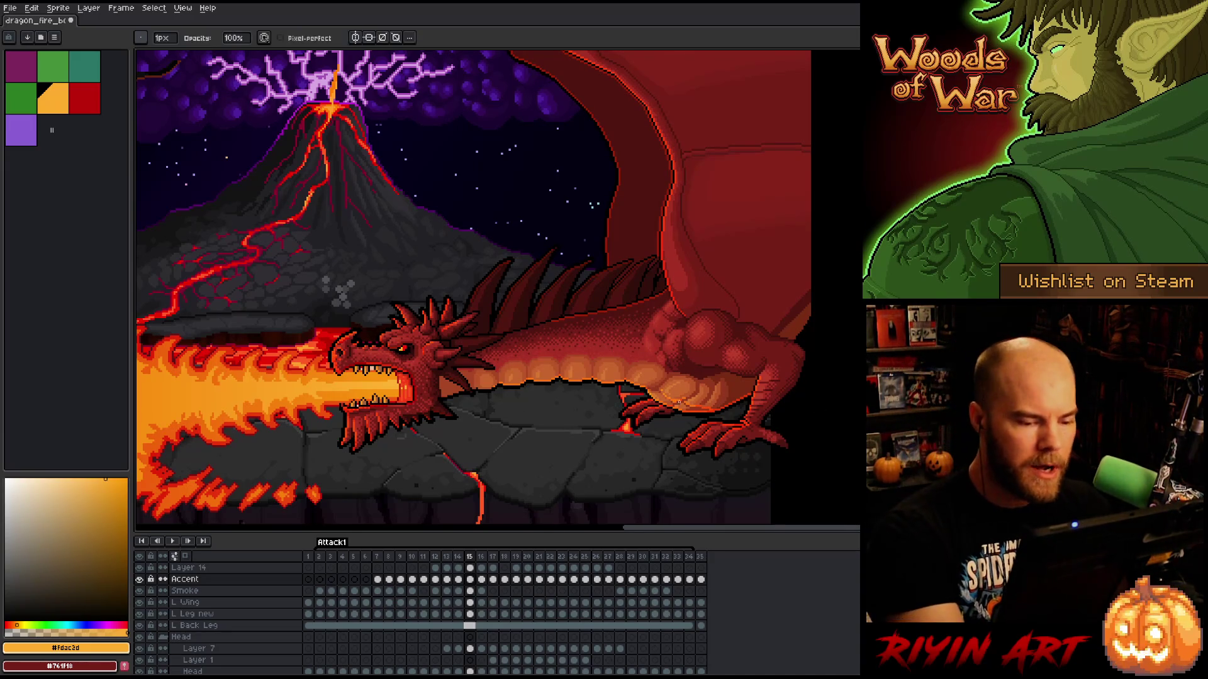
key(e)
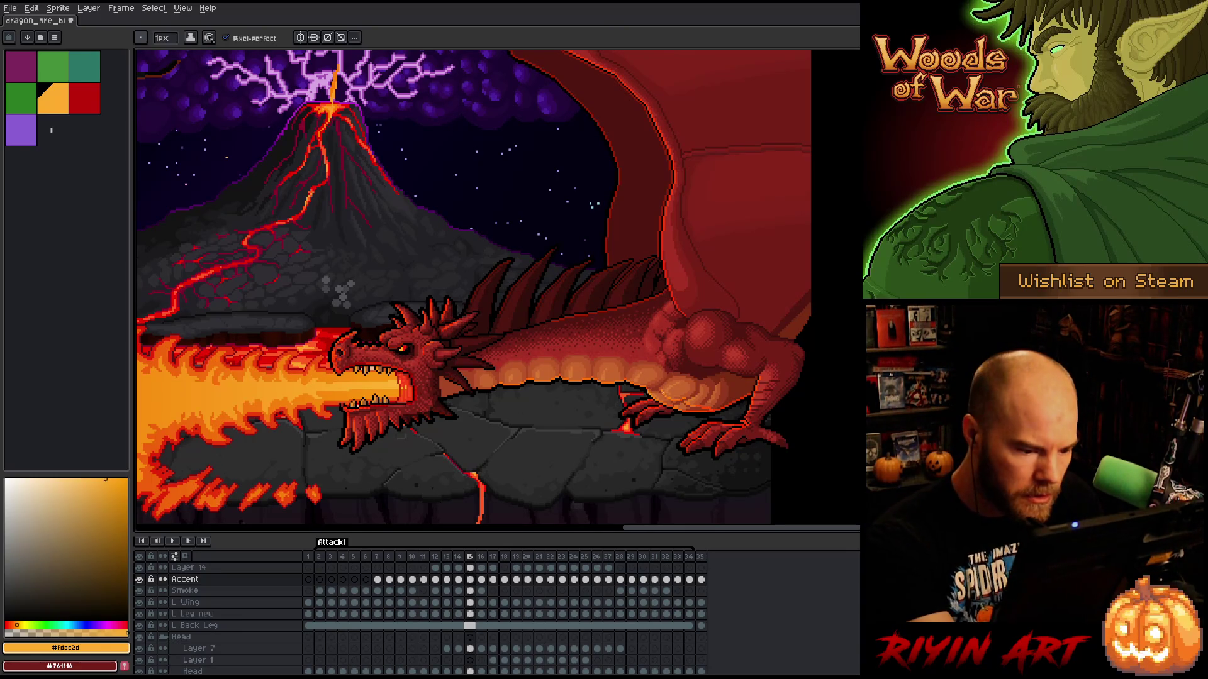
- Preview the animation playback, recheck frames 14 and 15, and save the file
key(comma)
key(Return)
key(Return)
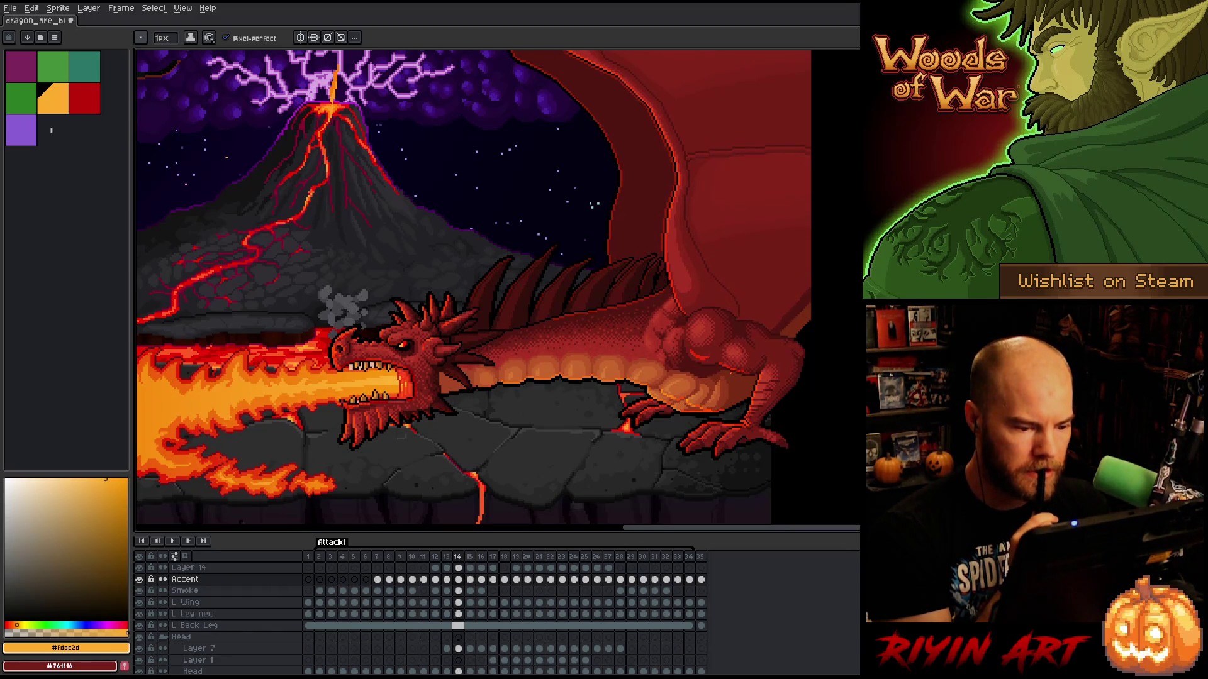
key(period)
key(b)
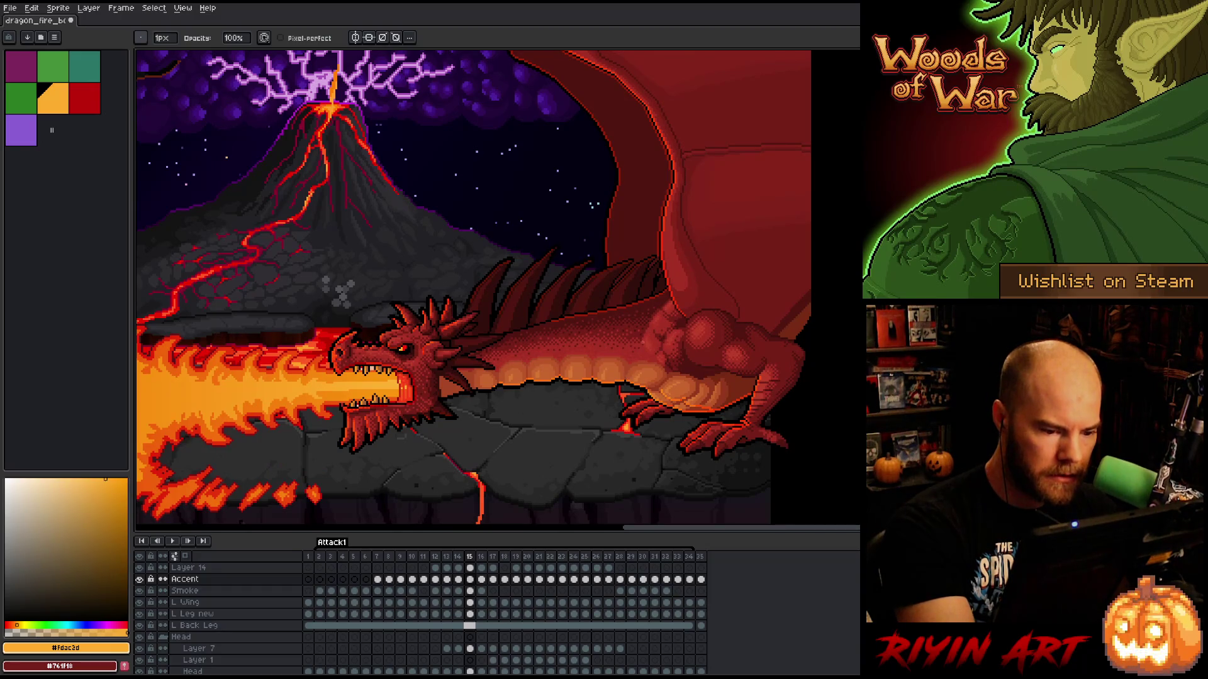
key(comma)
key(period)
key(comma)
key(period)
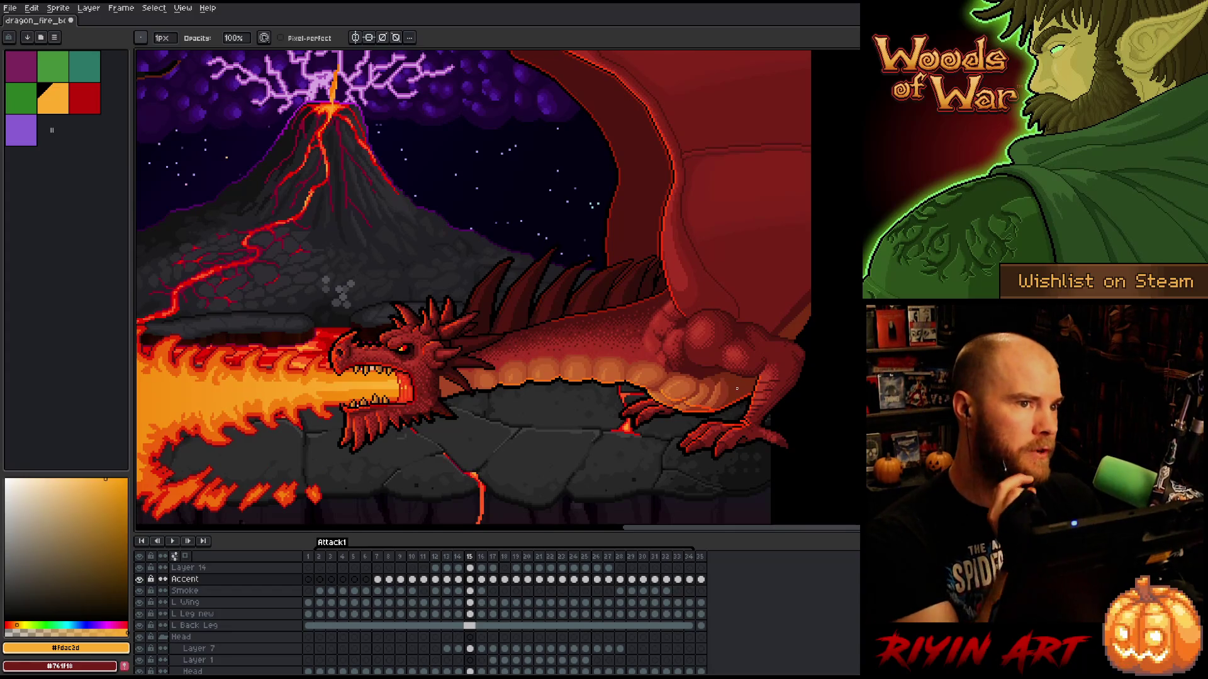
key(ctrl+s)
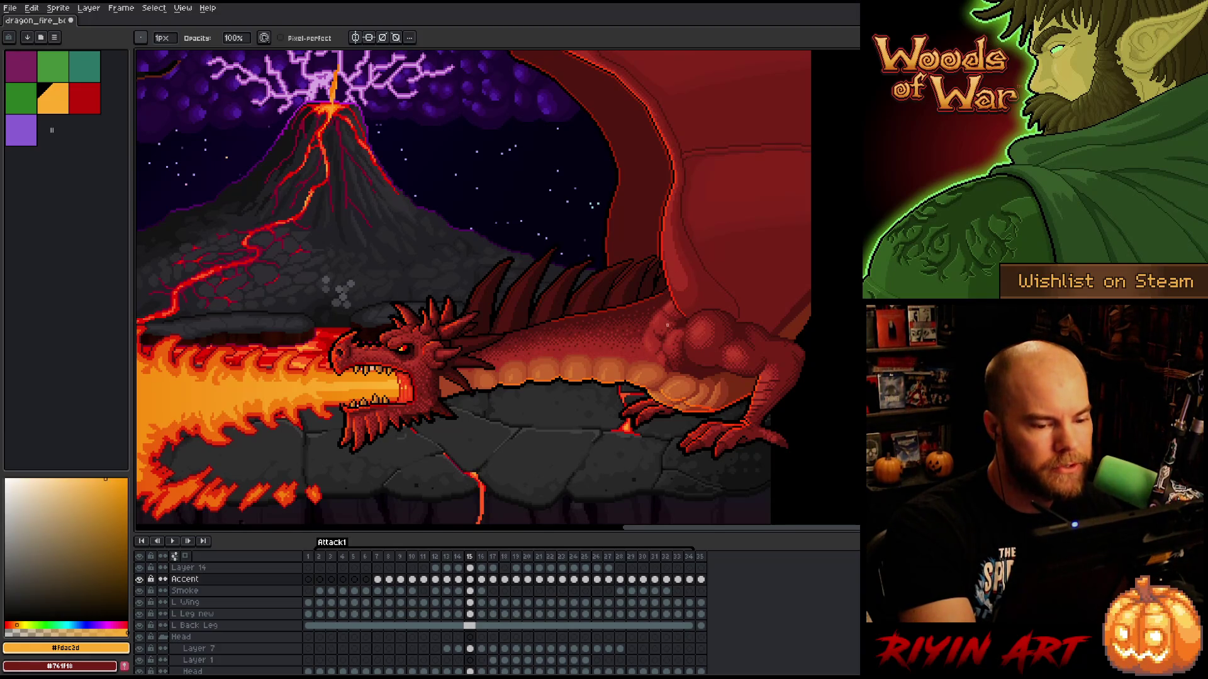
- Save the dragon animation file with Ctrl+S
key(ctrl+s)
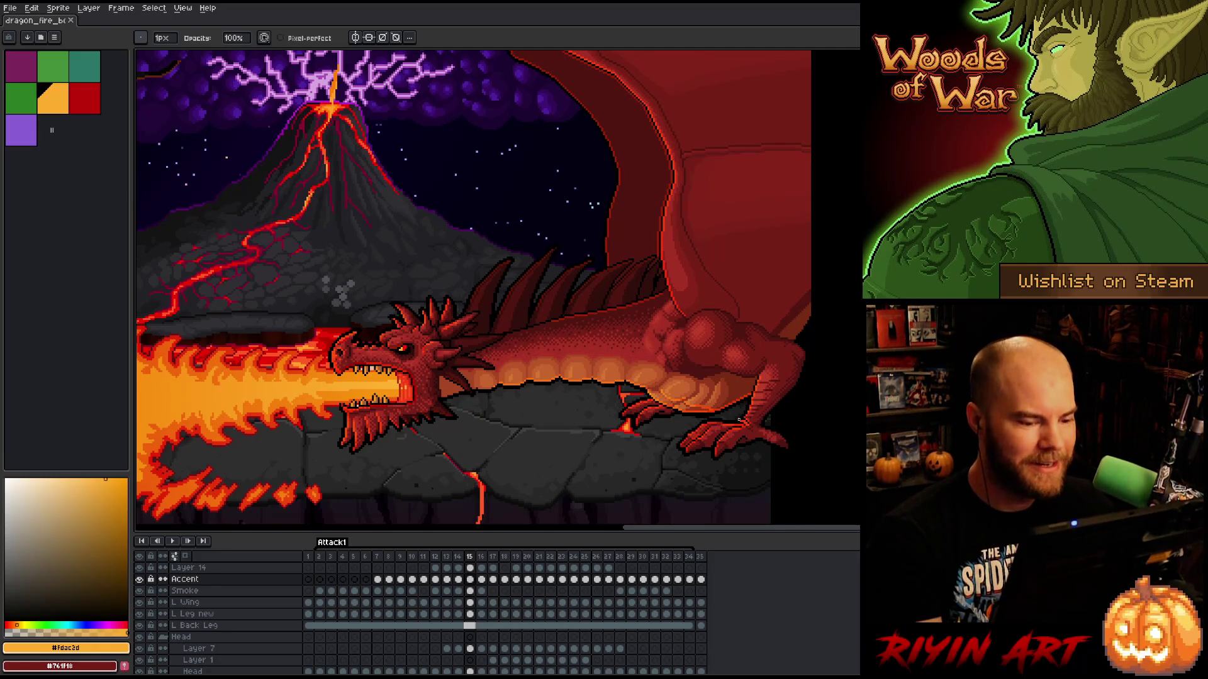
scroll(739, 420, down, 2)
scroll(575, 450, up, 2)
drag(575, 450, 672, 376)
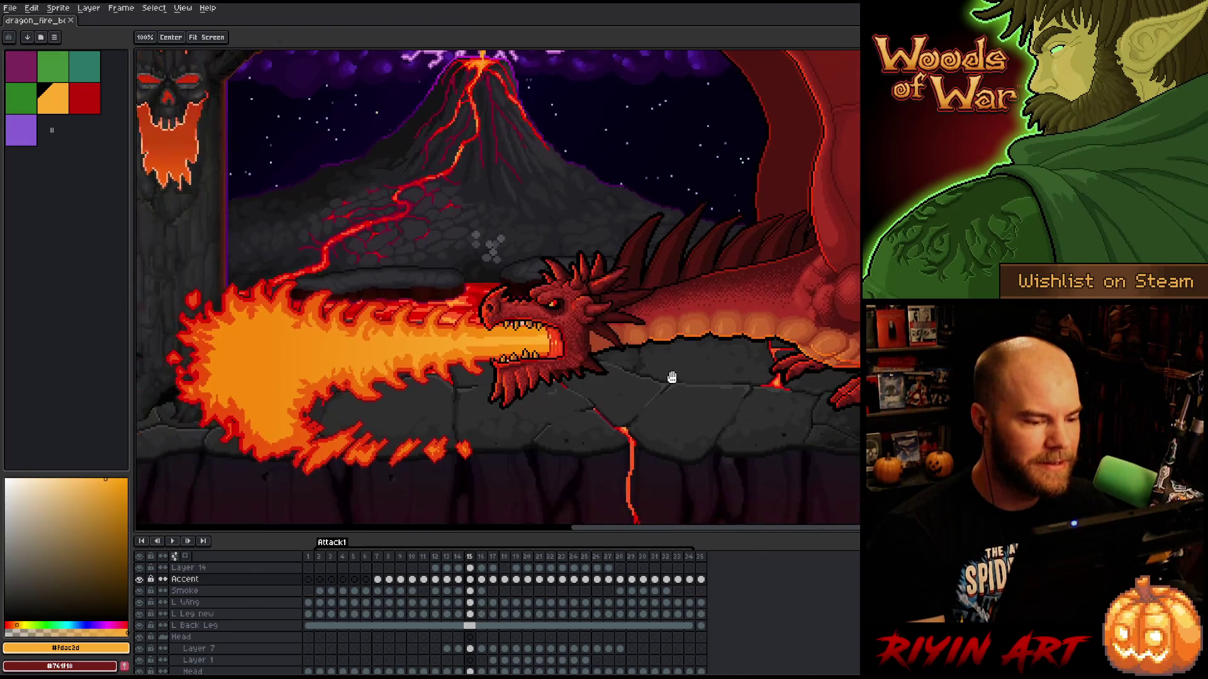
scroll(637, 372, up, 1)
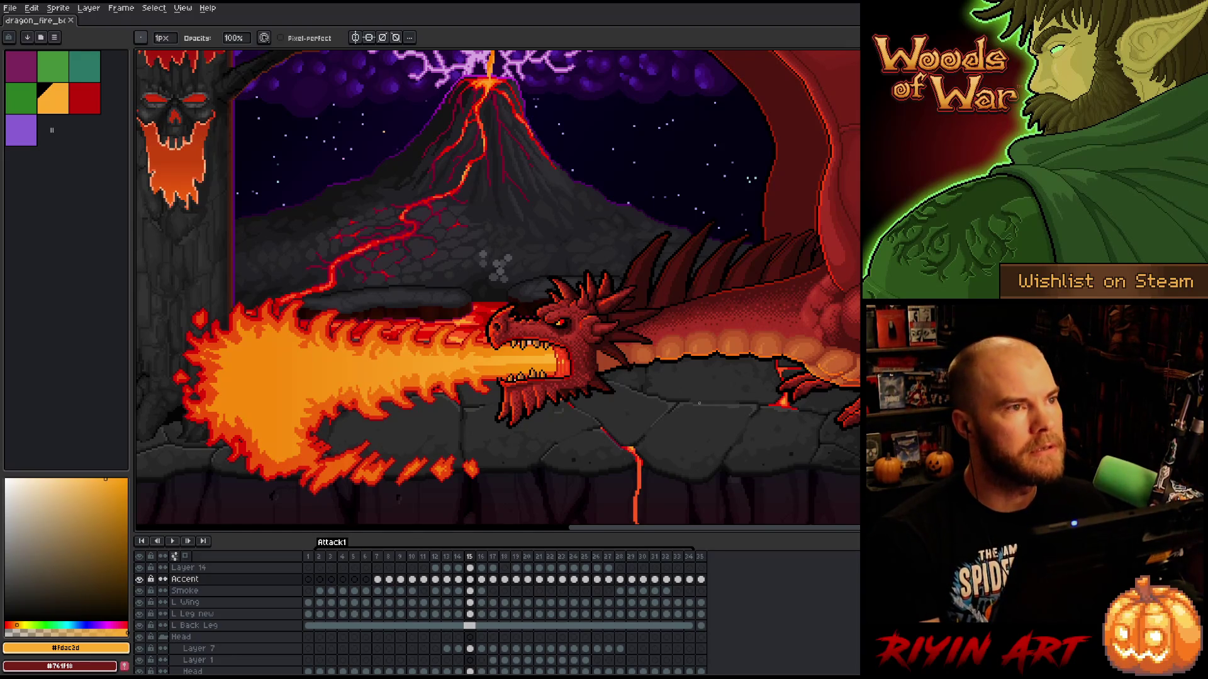
scroll(686, 287, up, 1)
scroll(686, 287, down, 1)
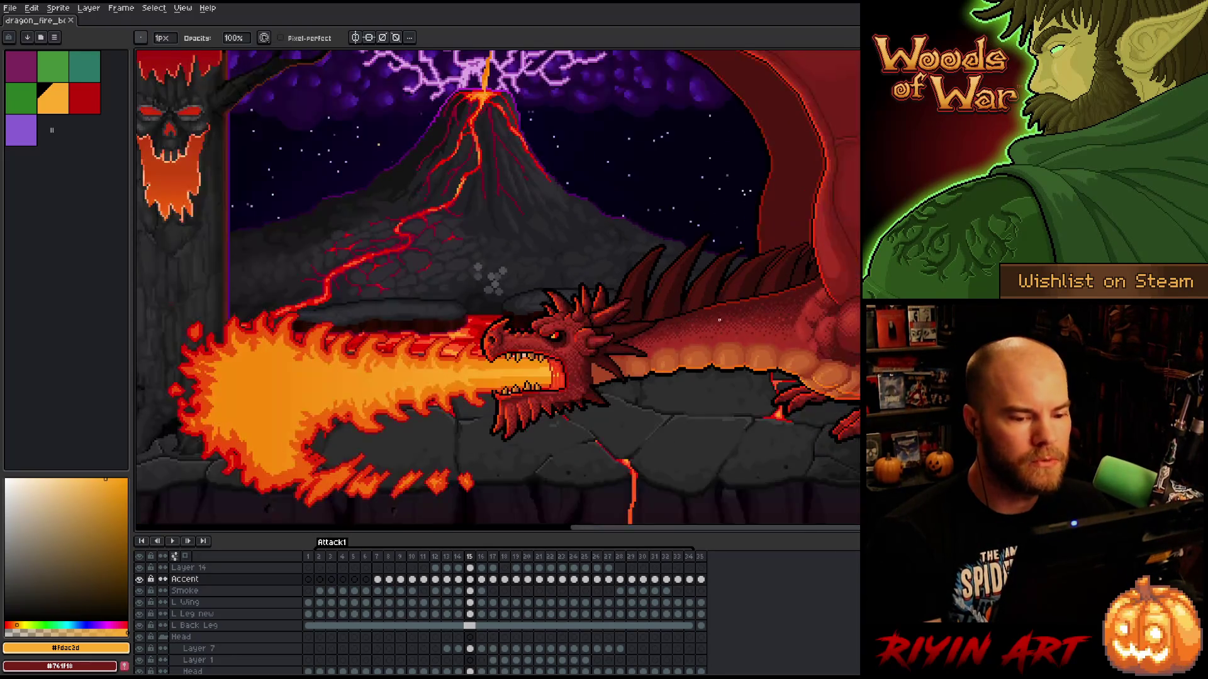
scroll(685, 287, up, 1)
scroll(839, 330, down, 2)
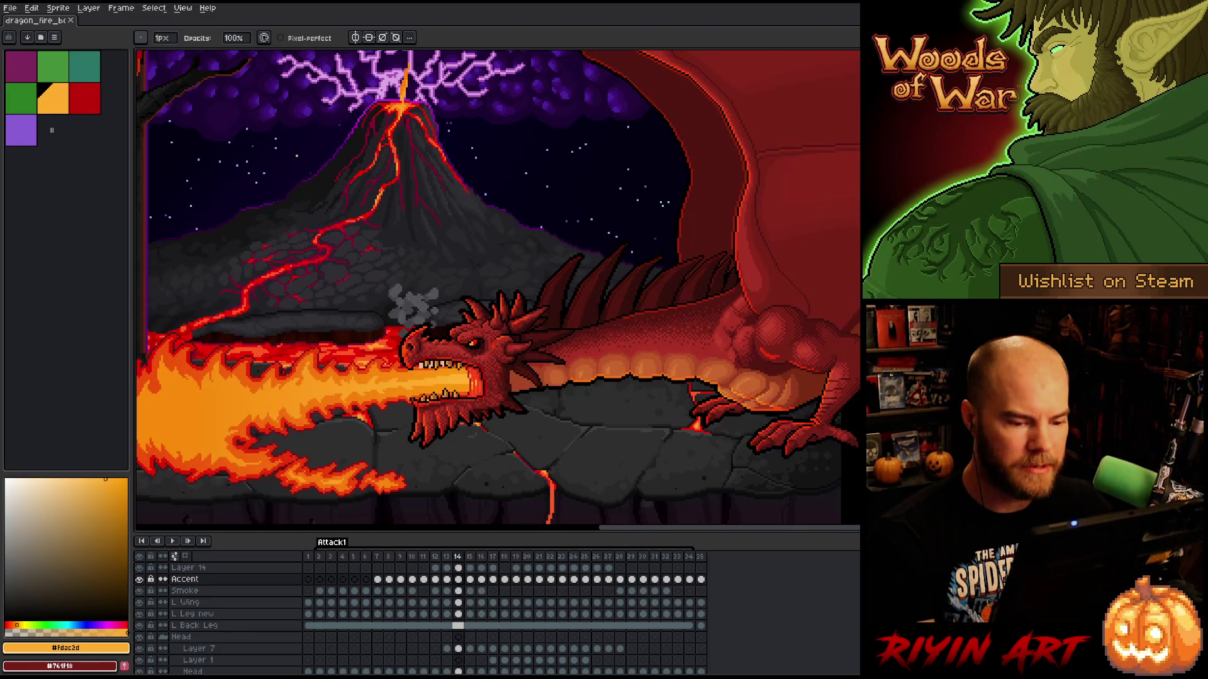
- Select a patch of the dragon's haunch, move it down one pixel, and deselect
key(m)
mouse_move(747, 337)
mouse_down()
mouse_move(827, 376)
mouse_move(788, 371)
mouse_up()
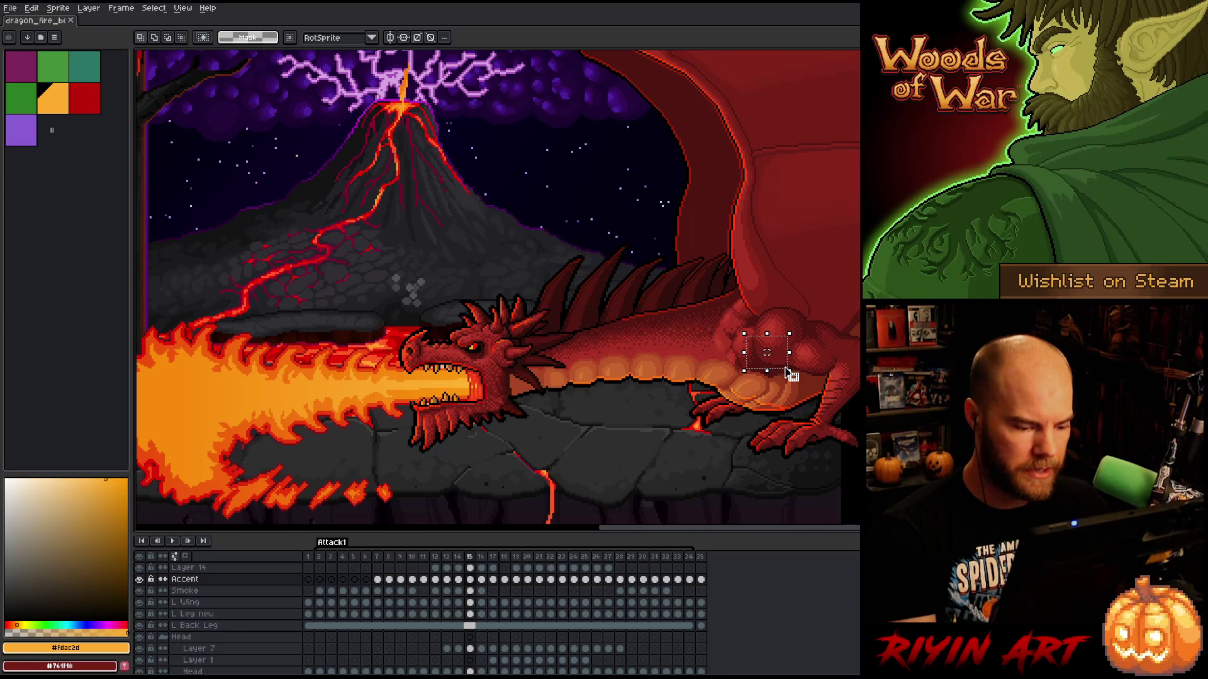
click(788, 372)
key(Down)
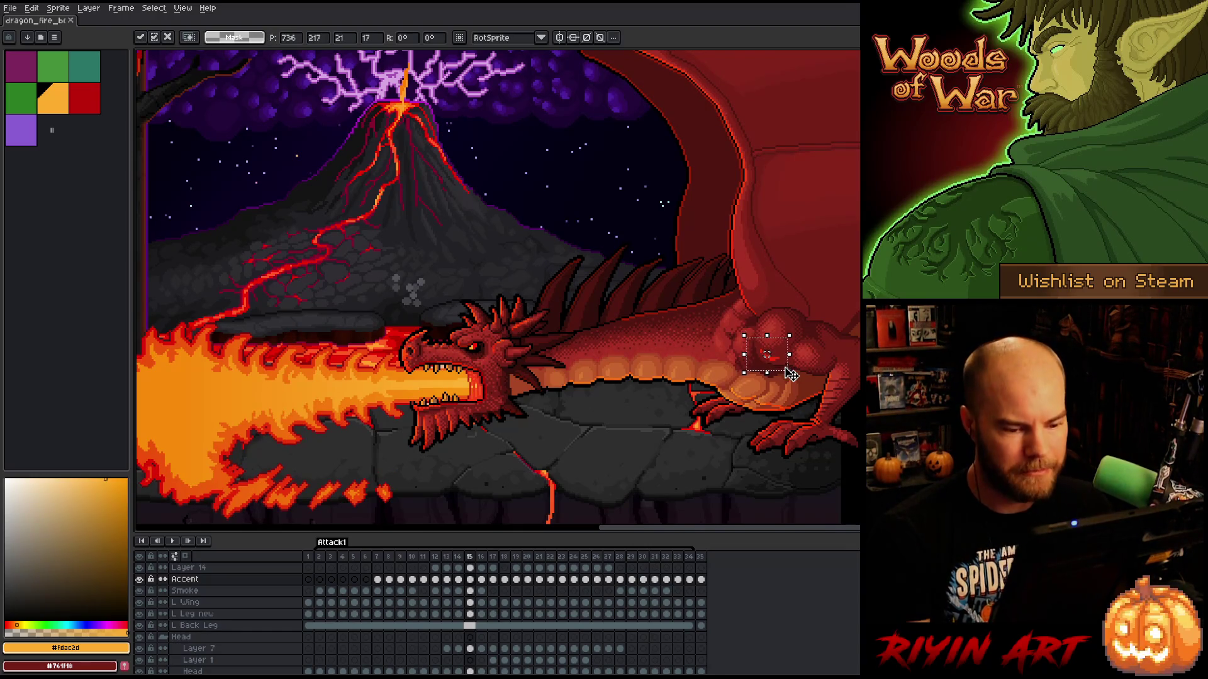
key(Return)
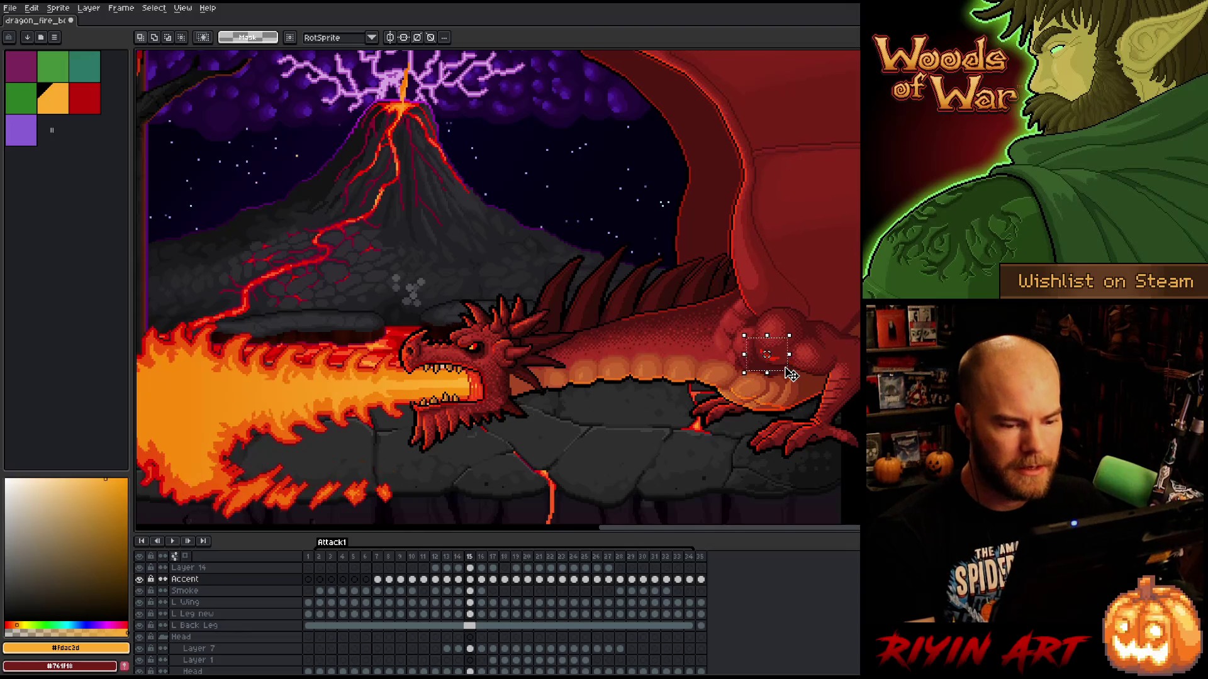
key(ctrl+d)
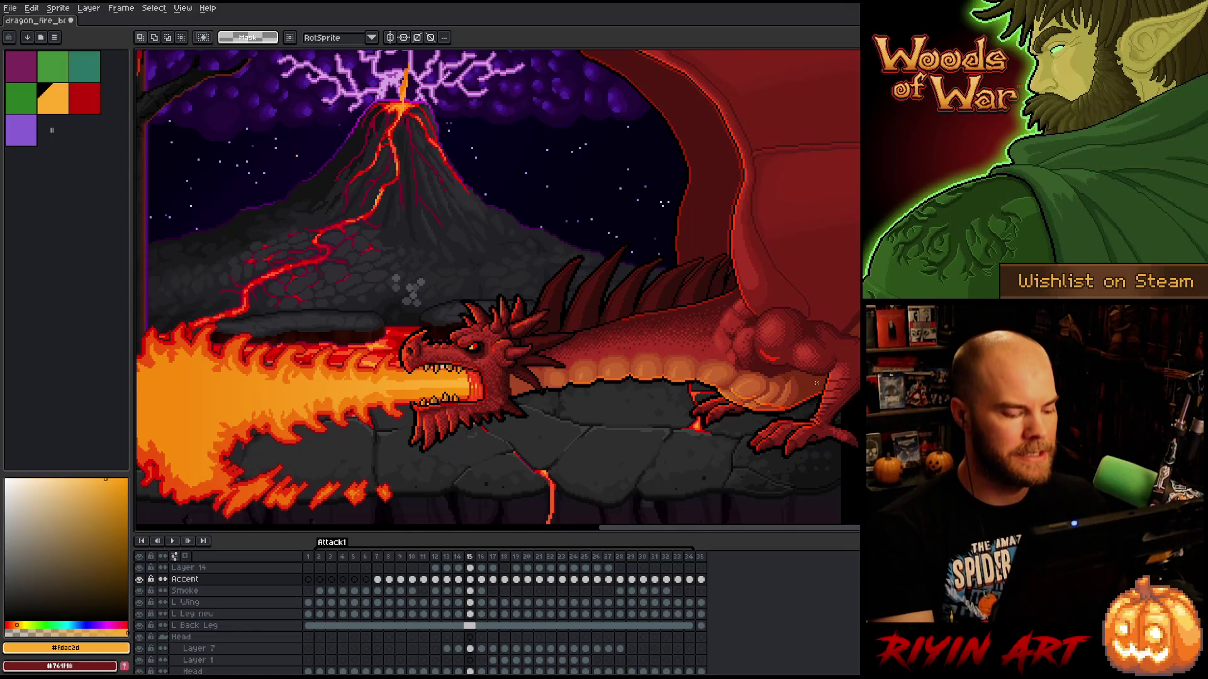
scroll(816, 382, up, 2)
- Step back from frame 14 through frame 13 to frame 12, comparing the poses
key(b)
drag(816, 382, 772, 372)
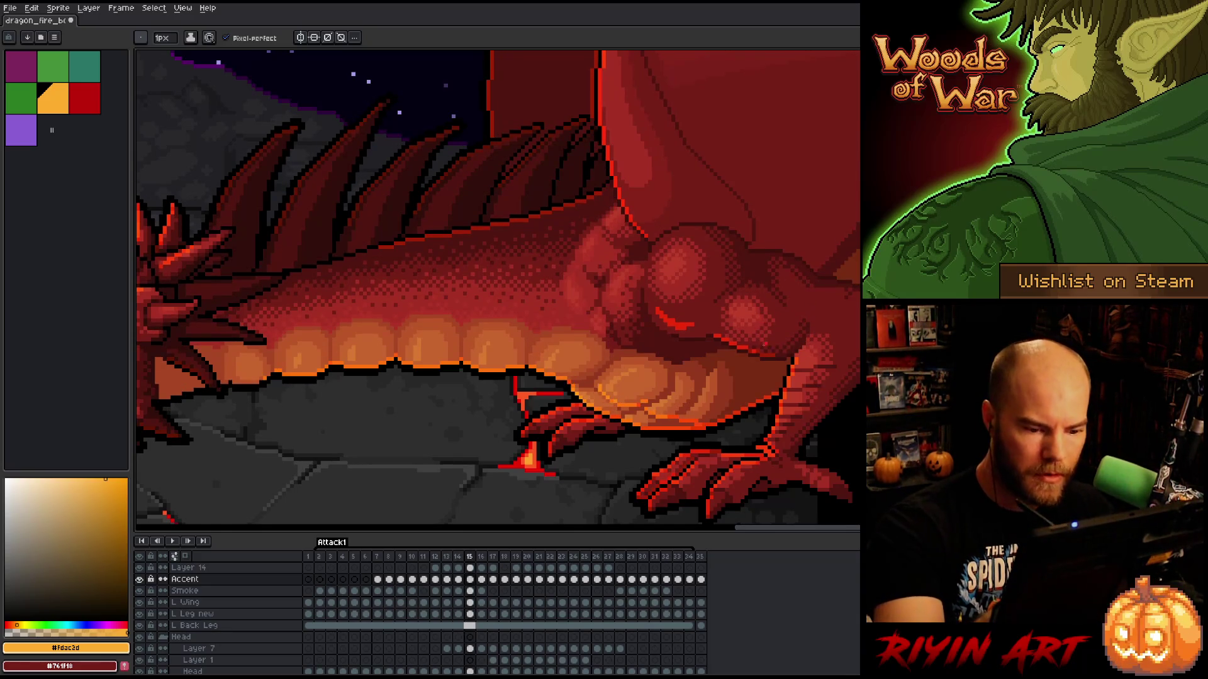
key(comma)
key(b)
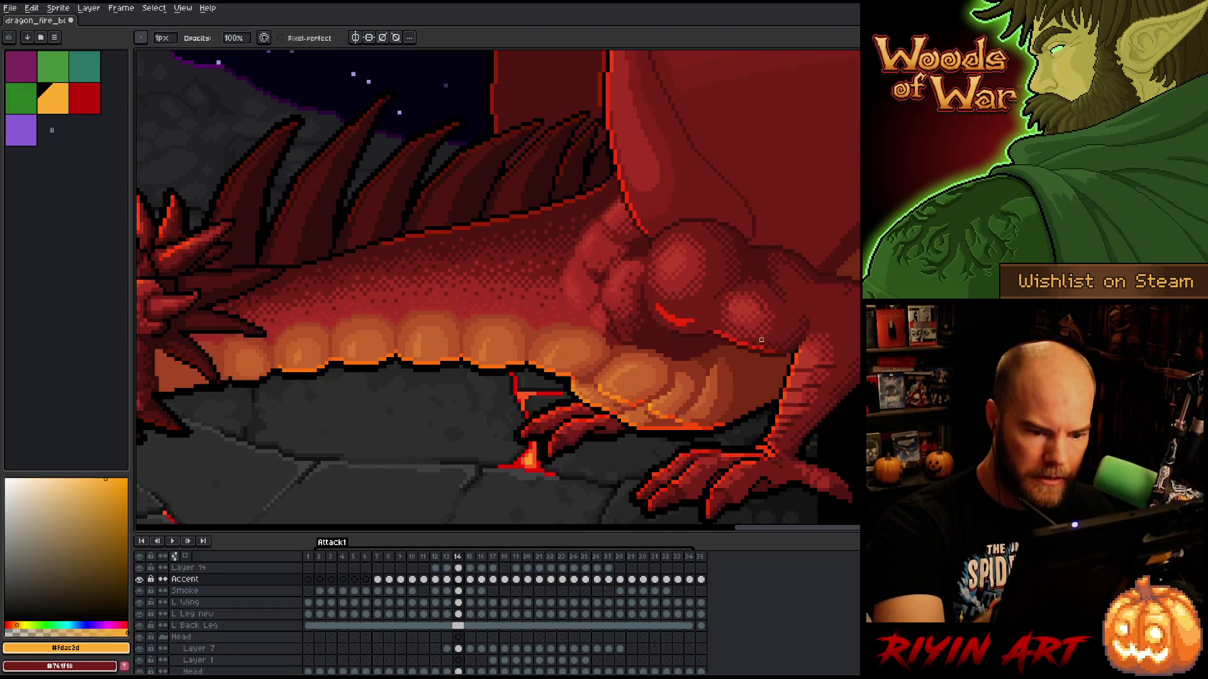
key(e)
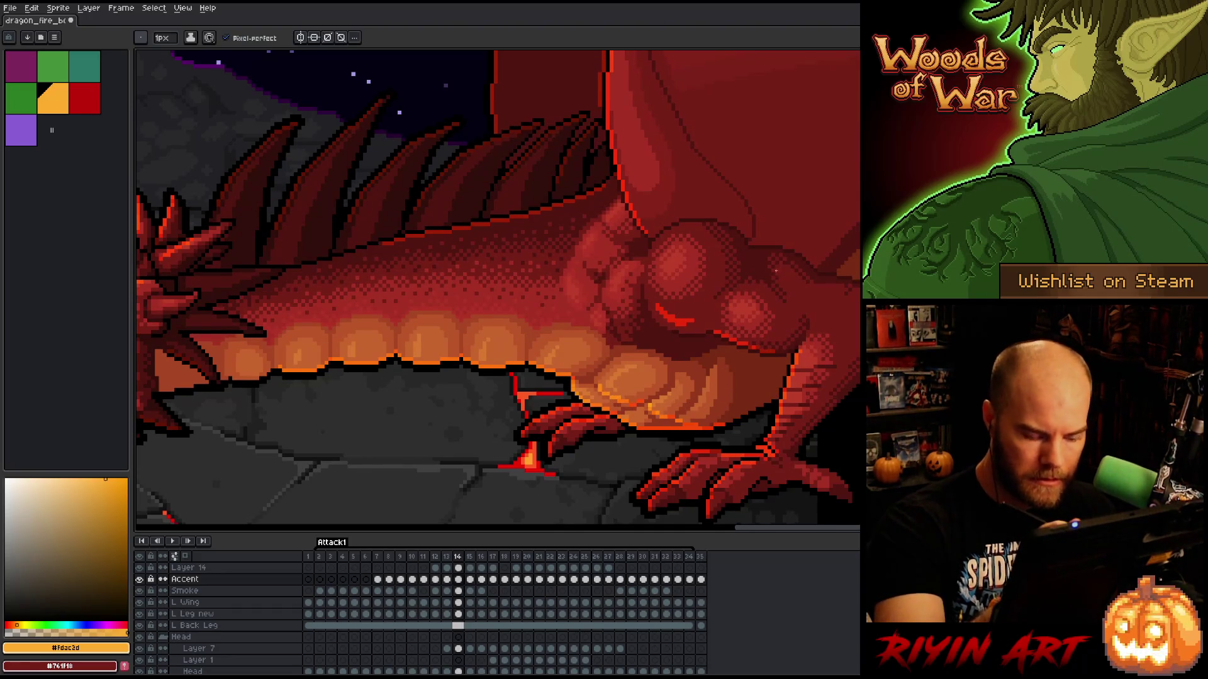
key(comma)
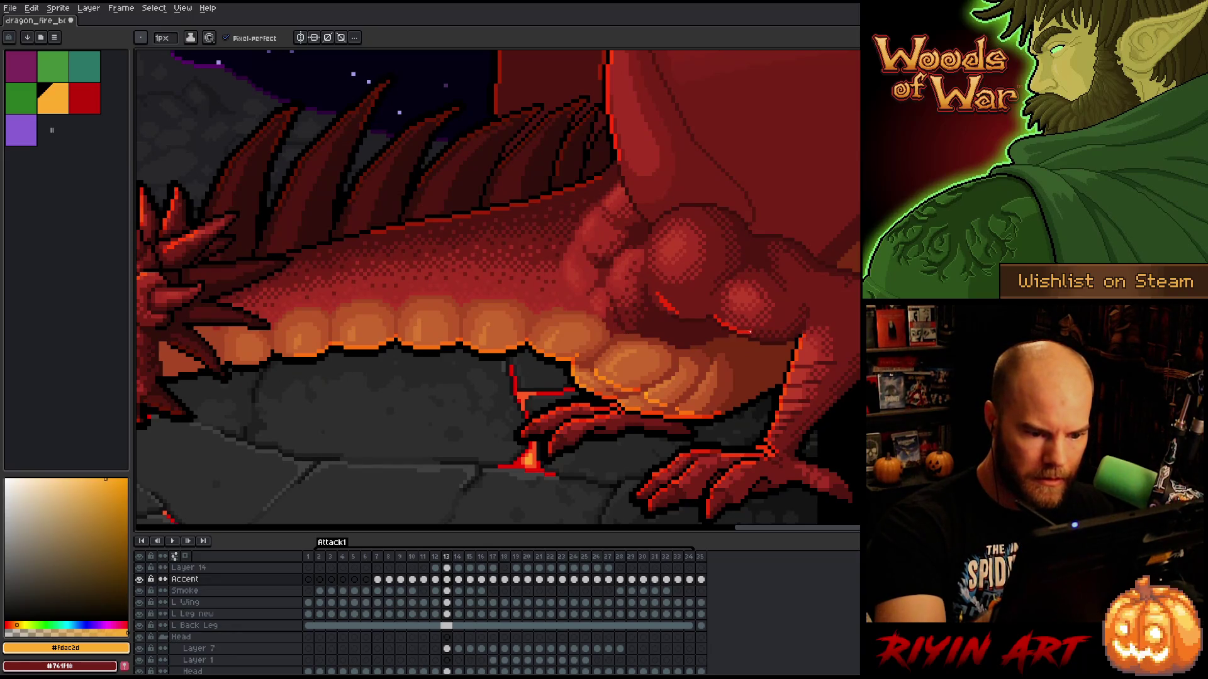
key(period)
key(comma)
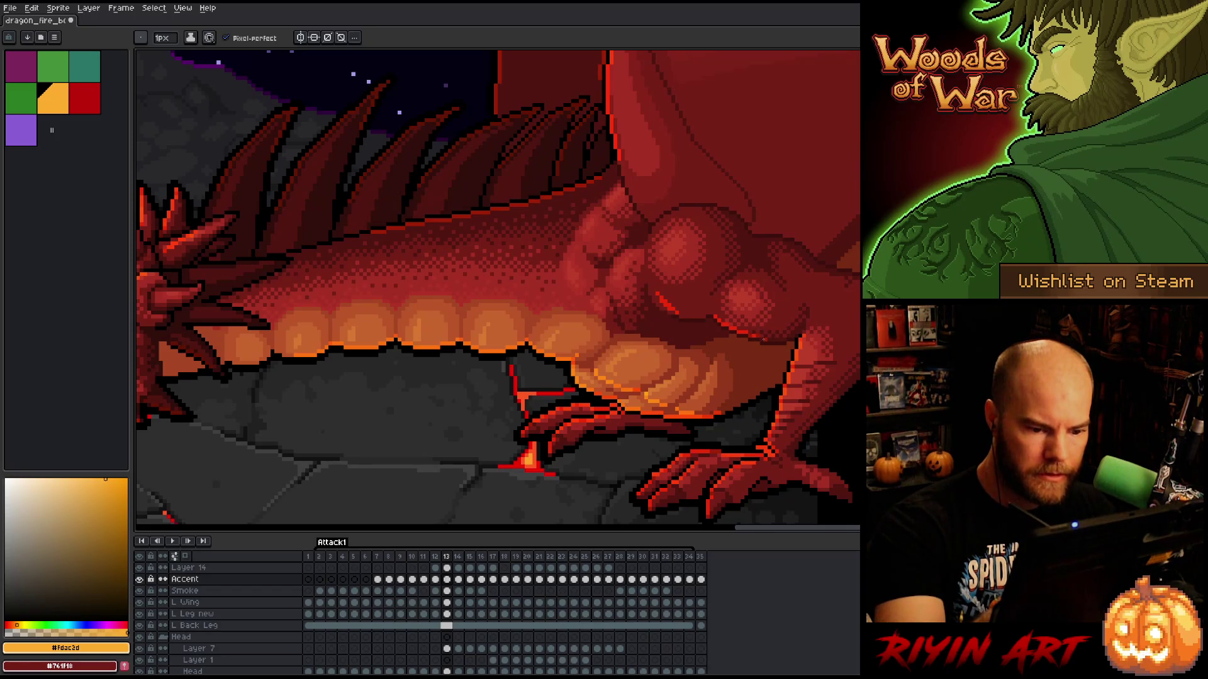
key(comma)
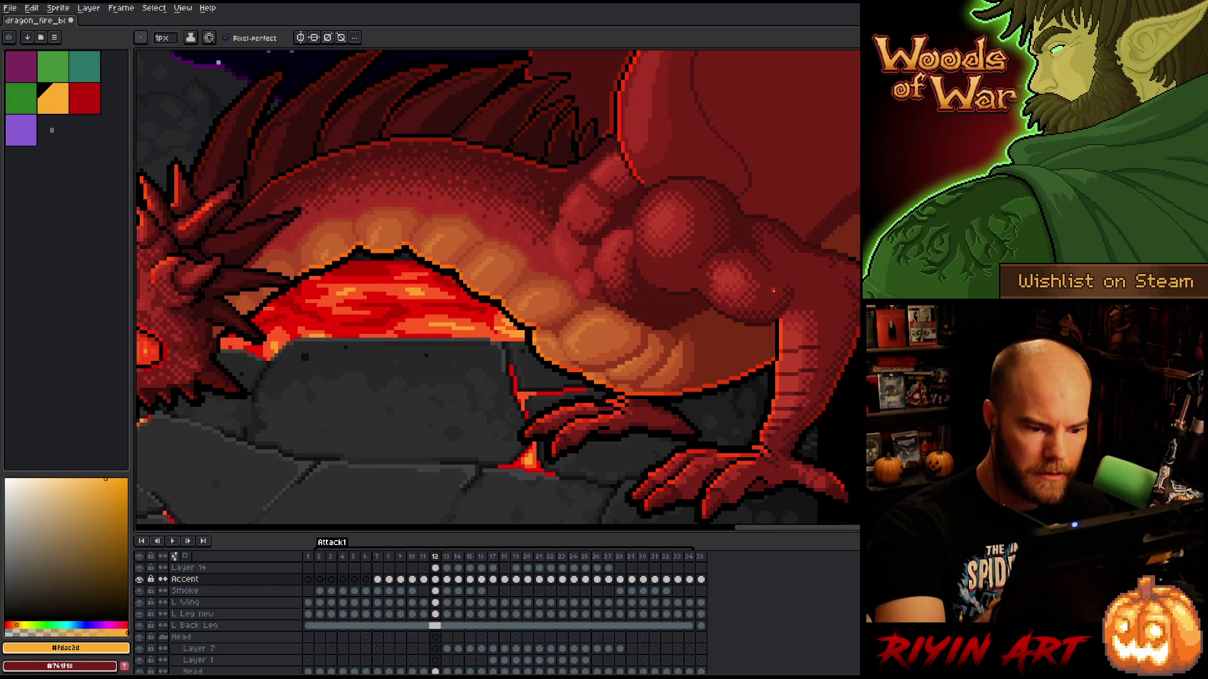
- On frame 12, draw a short red Pencil stroke on the dragon's body and play the animation
drag(722, 273, 926, 241)
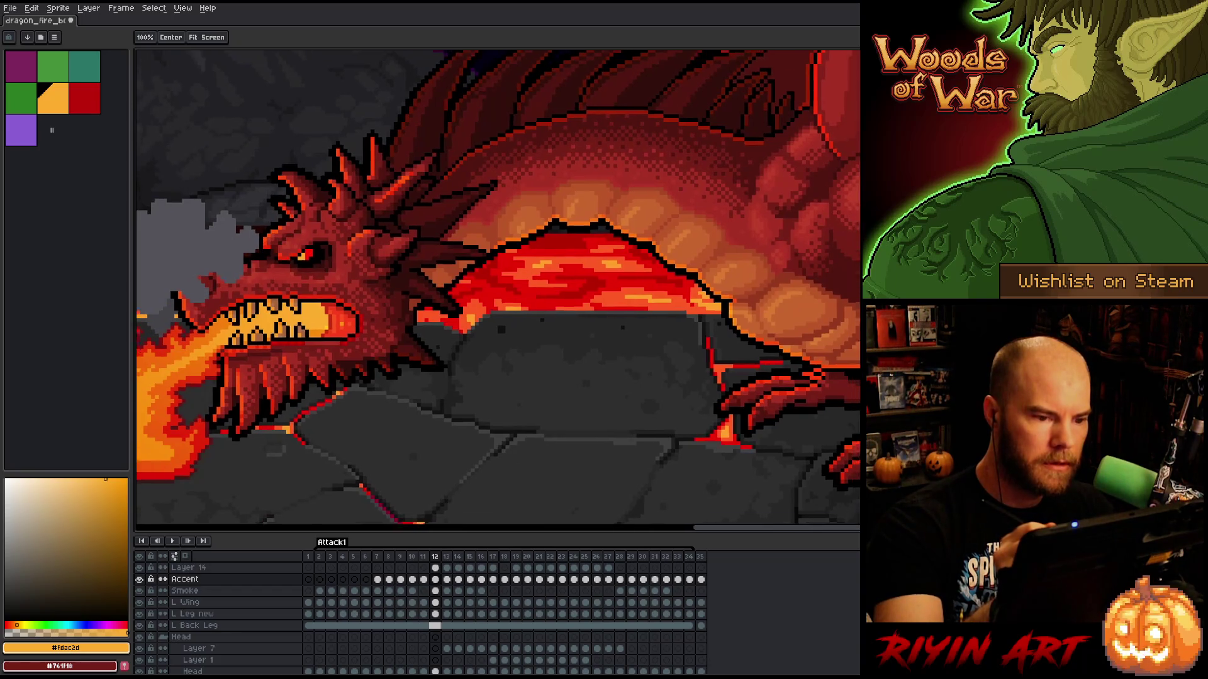
key(period)
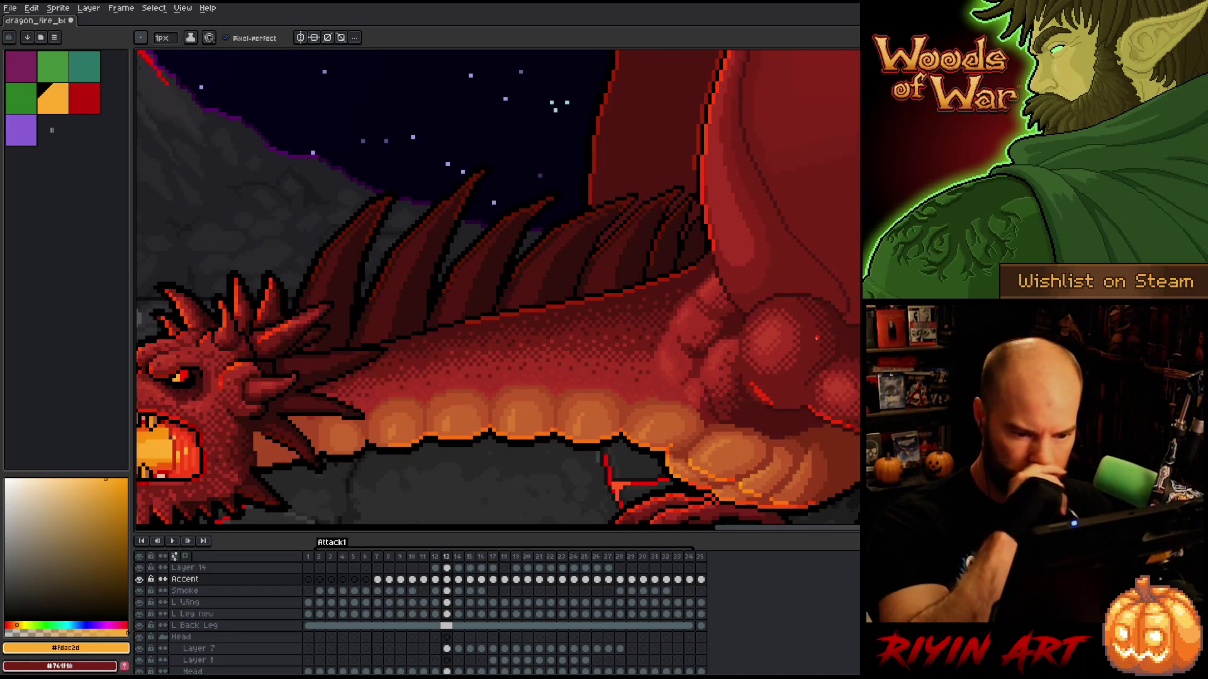
key(comma)
drag(742, 364, 757, 370)
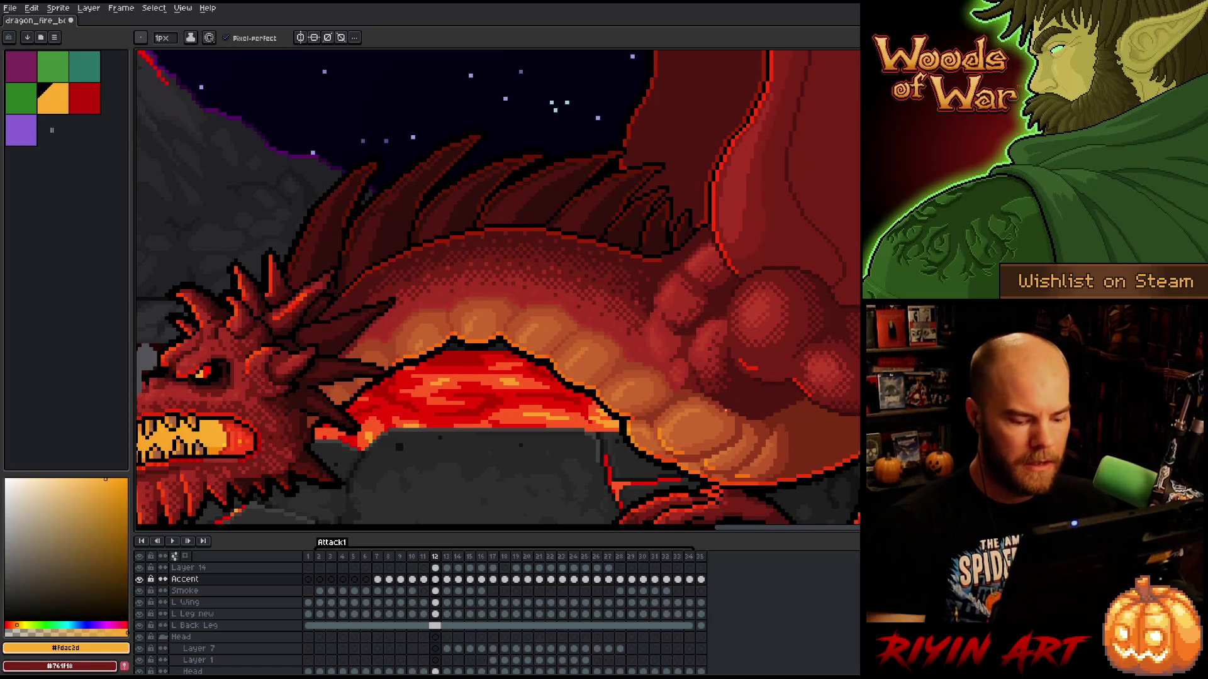
key(Return)
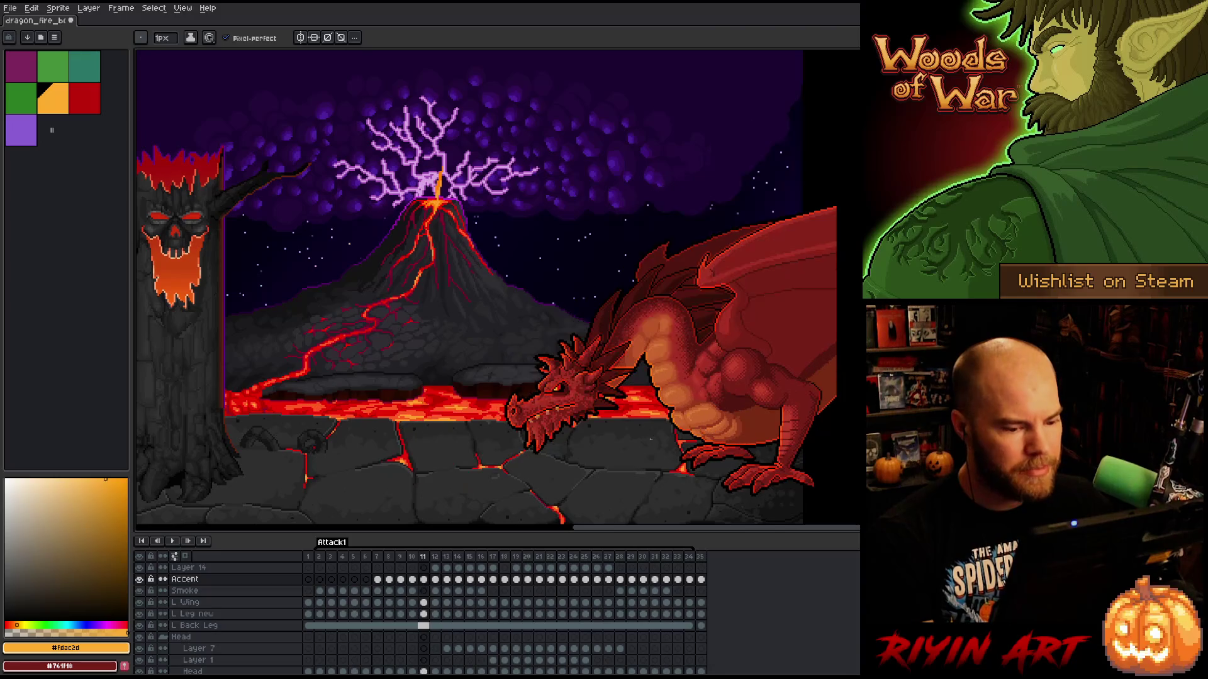
- Step back and forth among frames 11–14 of the Attack1 tag, ending on frame 14
key(Right)
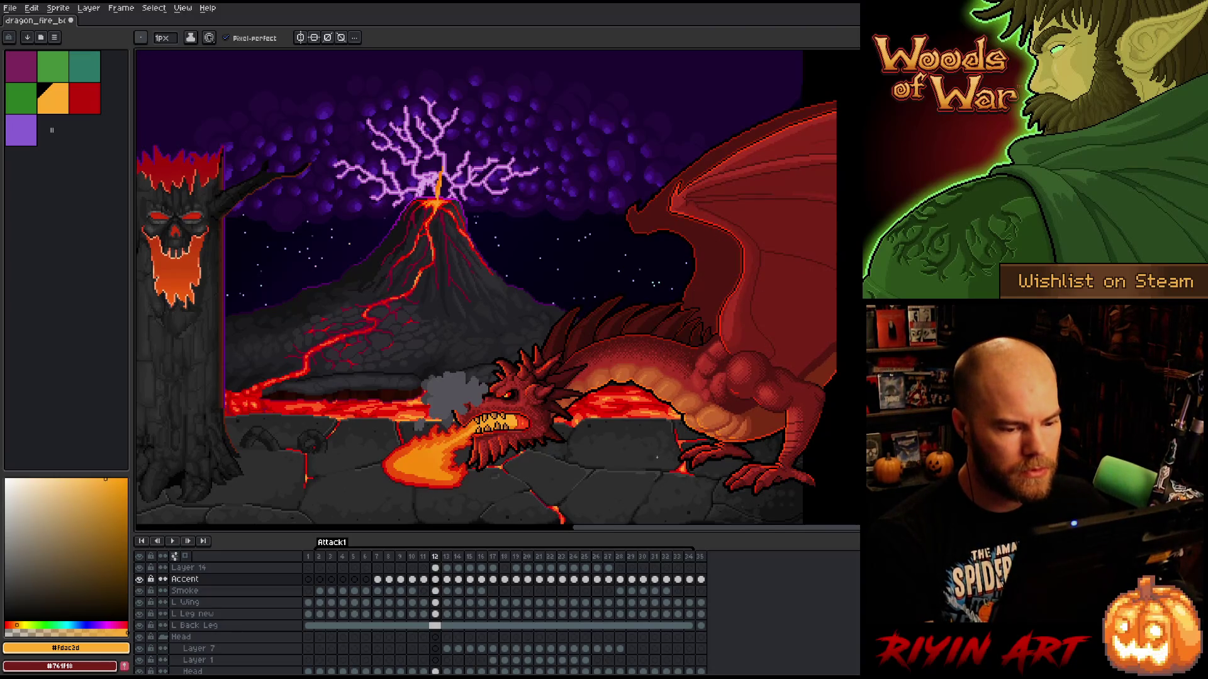
key(Left)
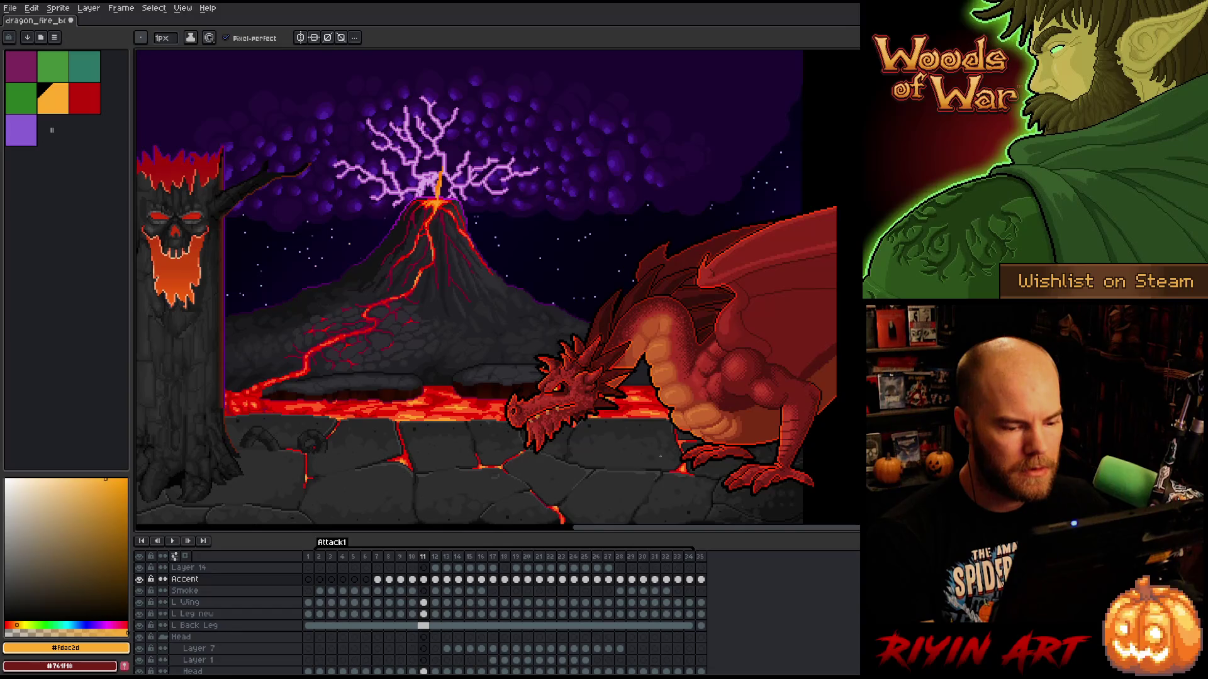
key(Left)
key(Right)
key(Right)
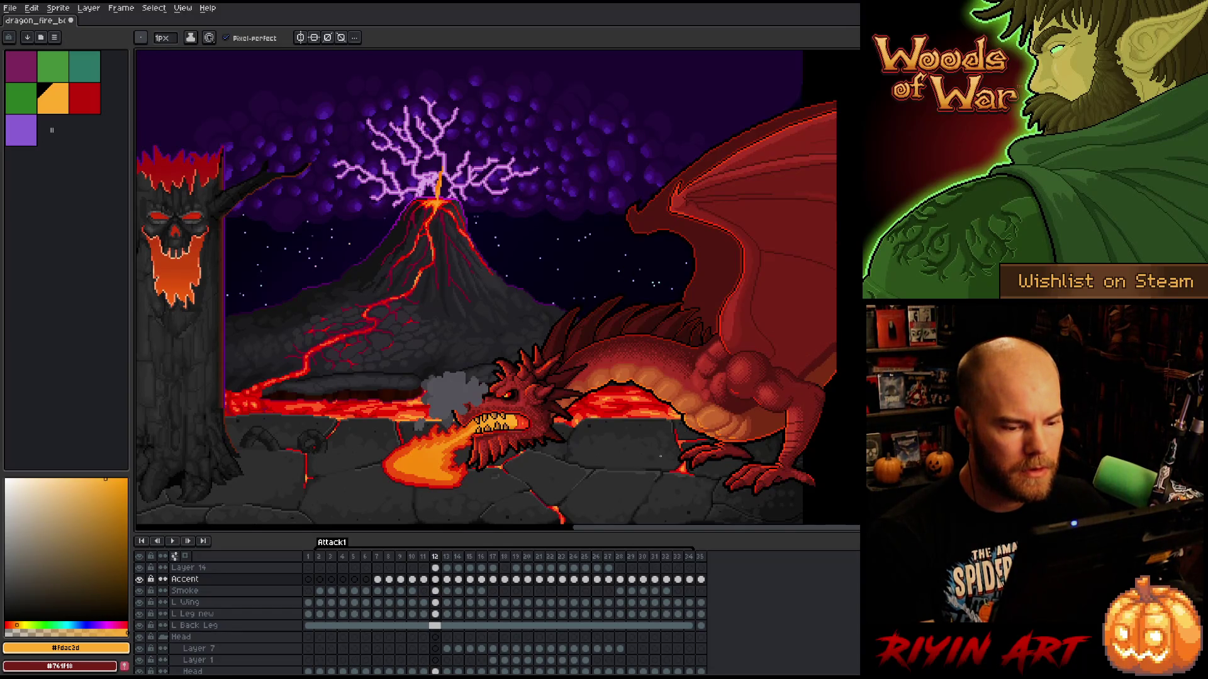
key(Right)
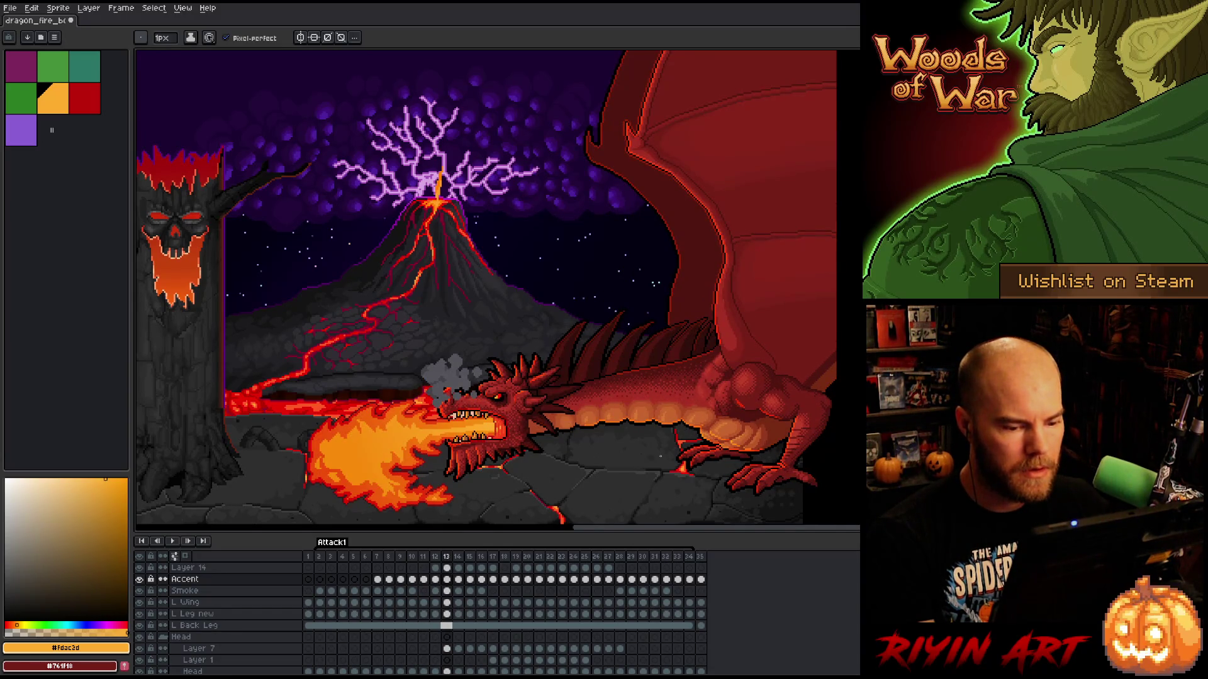
key(Left)
key(Right)
key(Left)
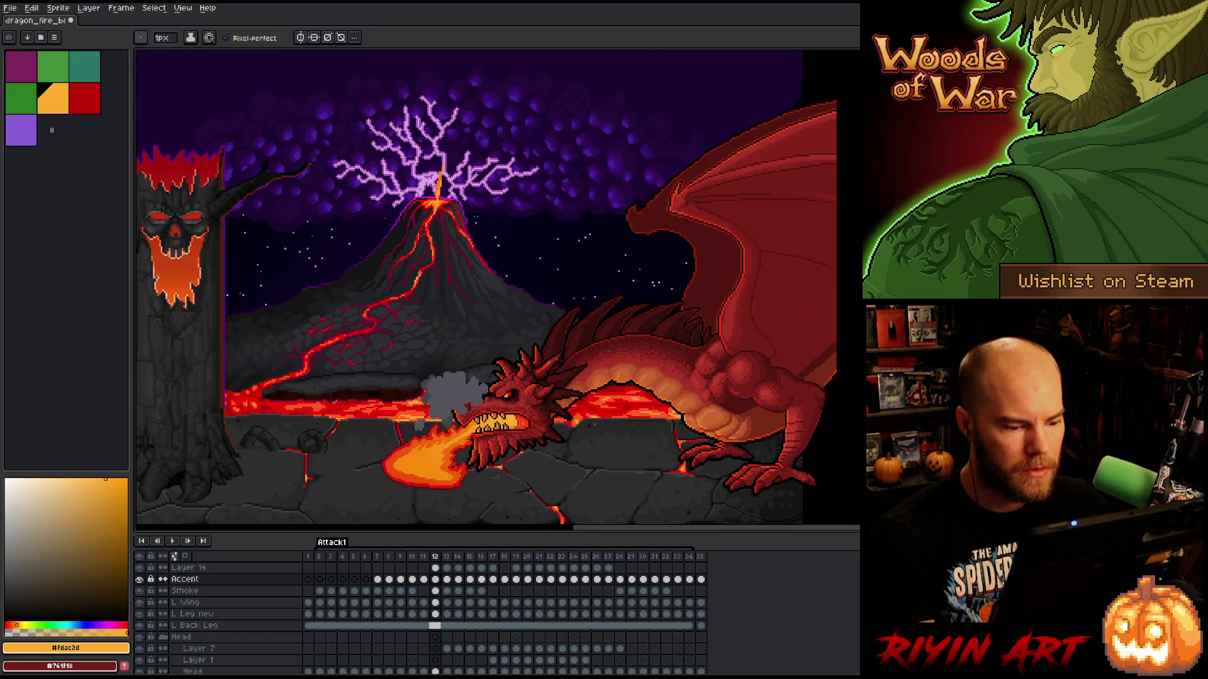
key(Right)
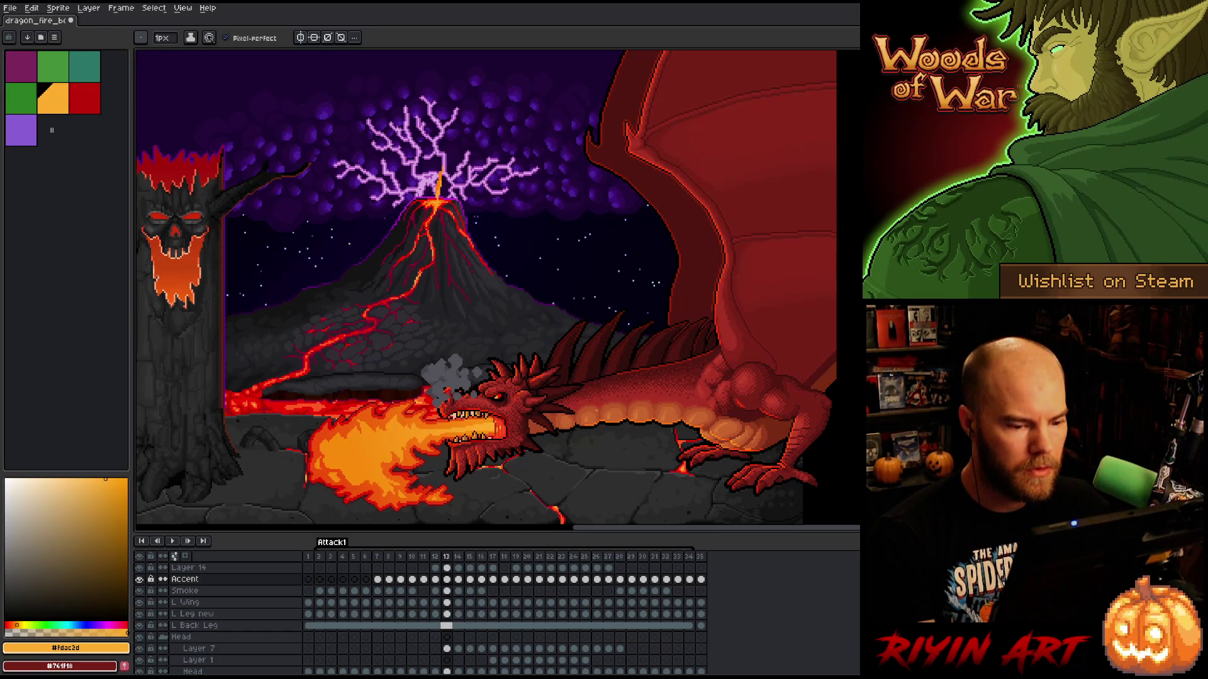
key(Right)
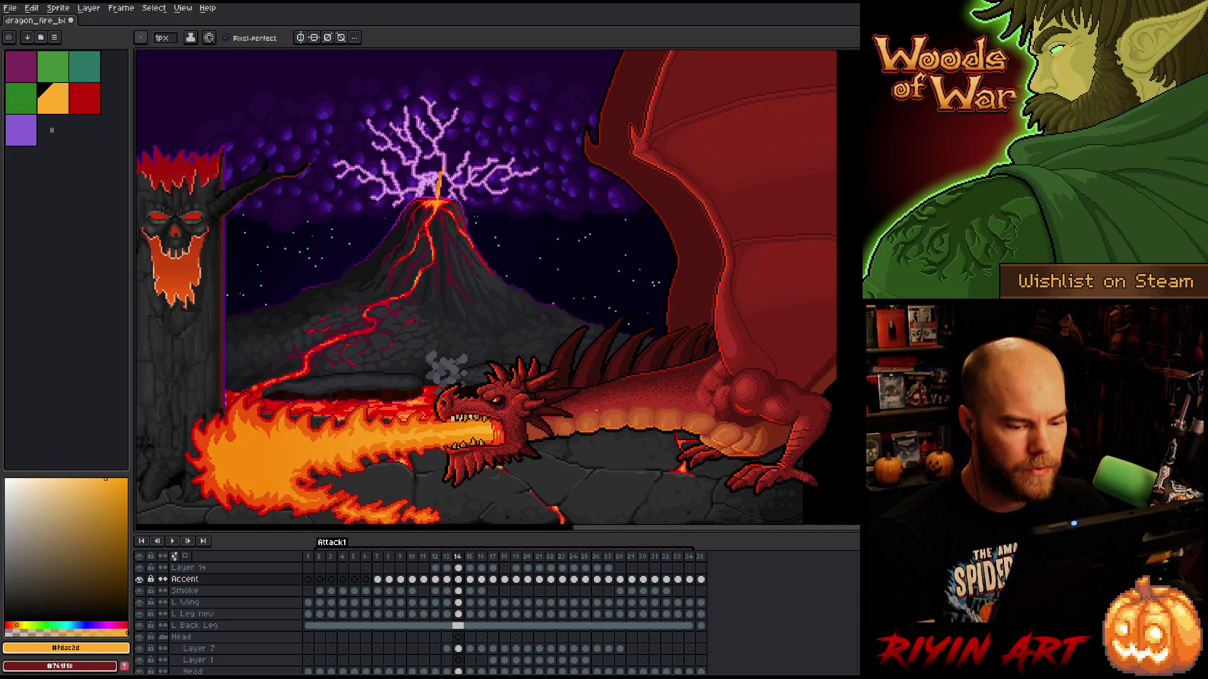
key(Left)
key(Right)
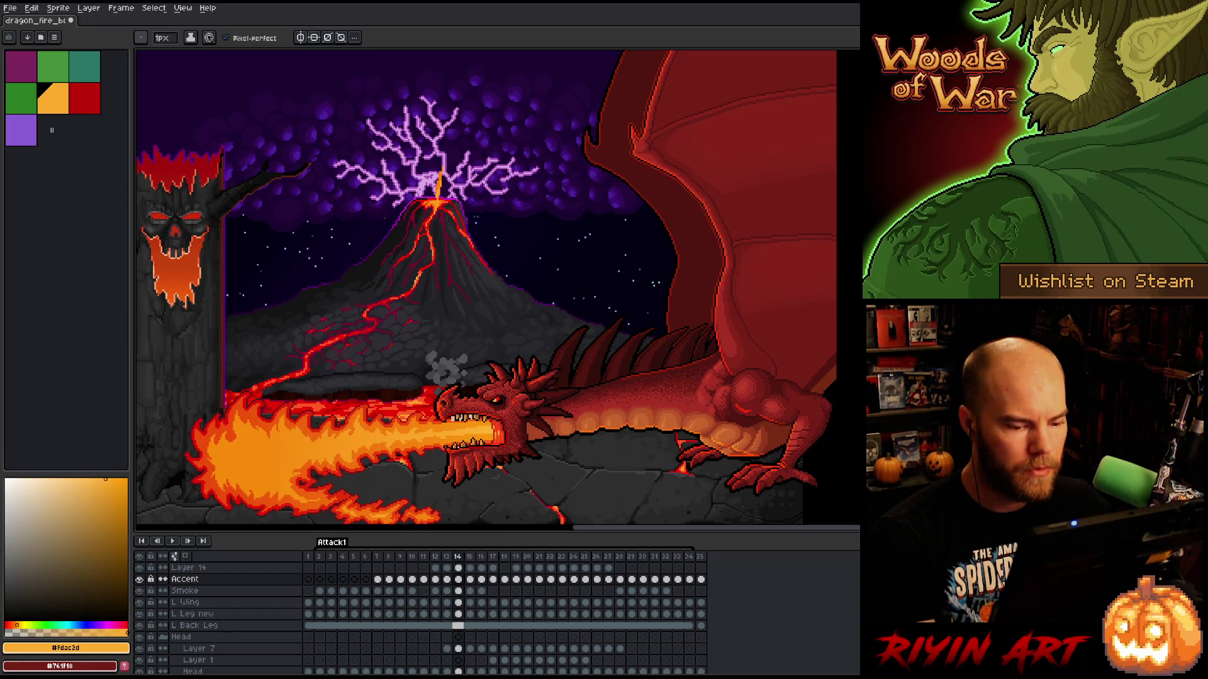
- Zoom the canvas in and out, then advance past frame 15 to frame 16
scroll(734, 459, up, 5)
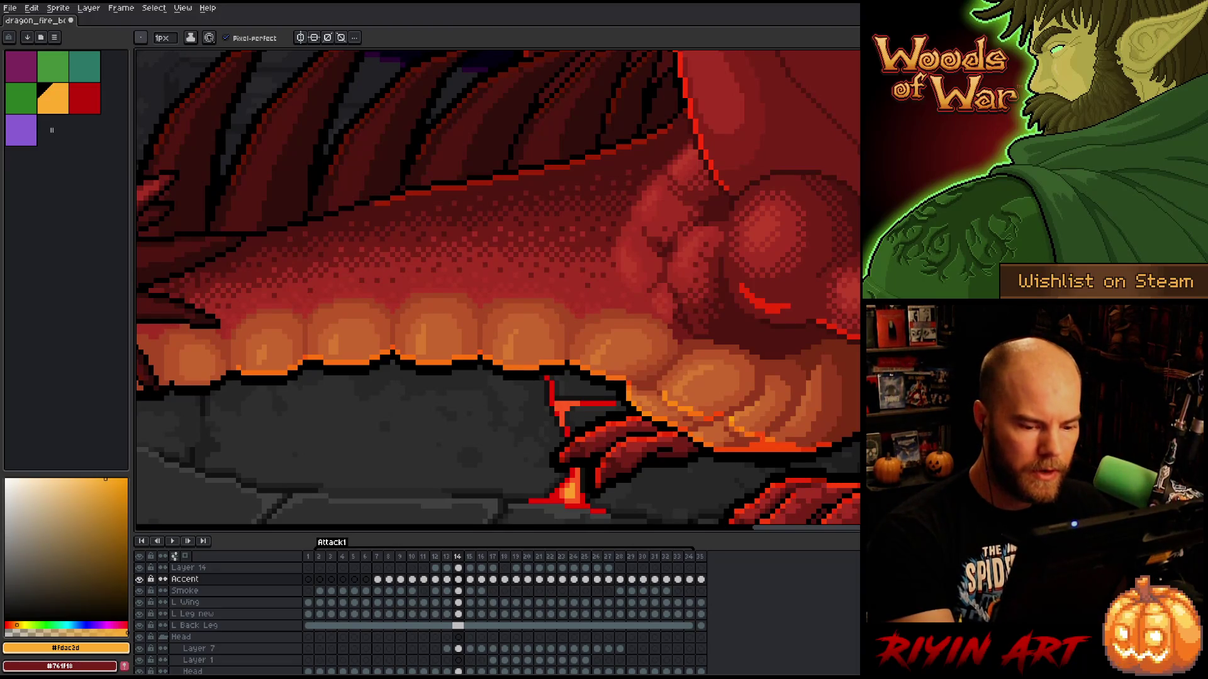
scroll(773, 403, down, 5)
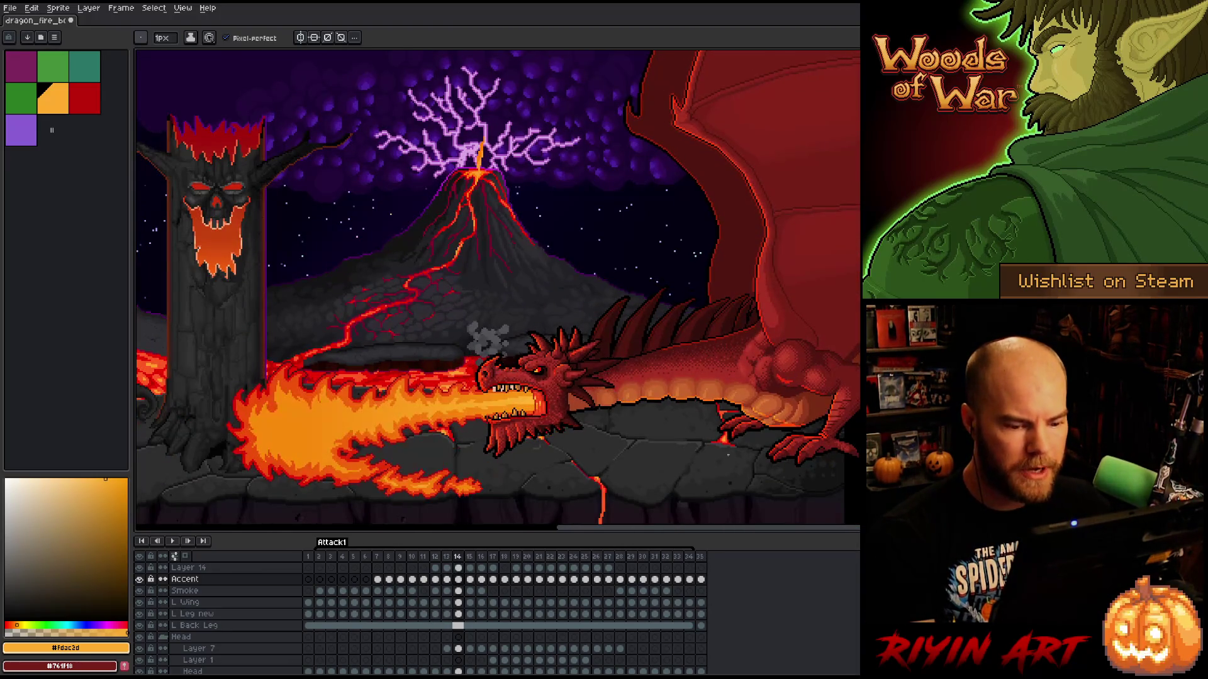
key(v)
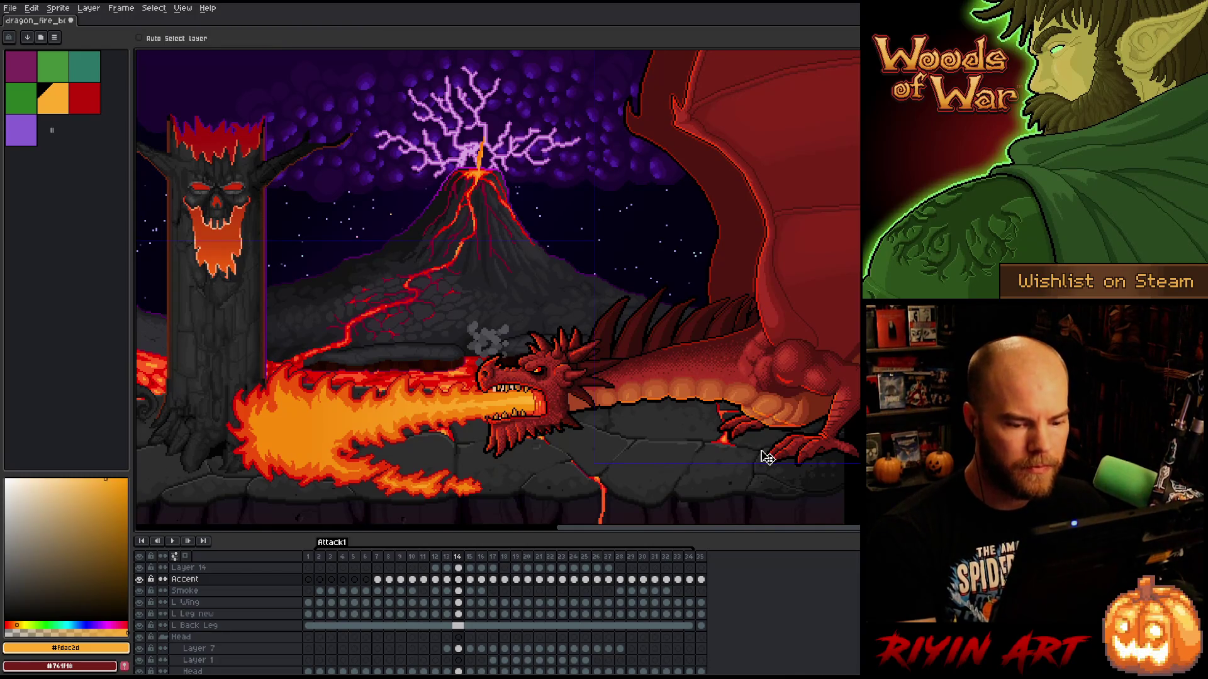
key(b)
scroll(497, 289, down, 2)
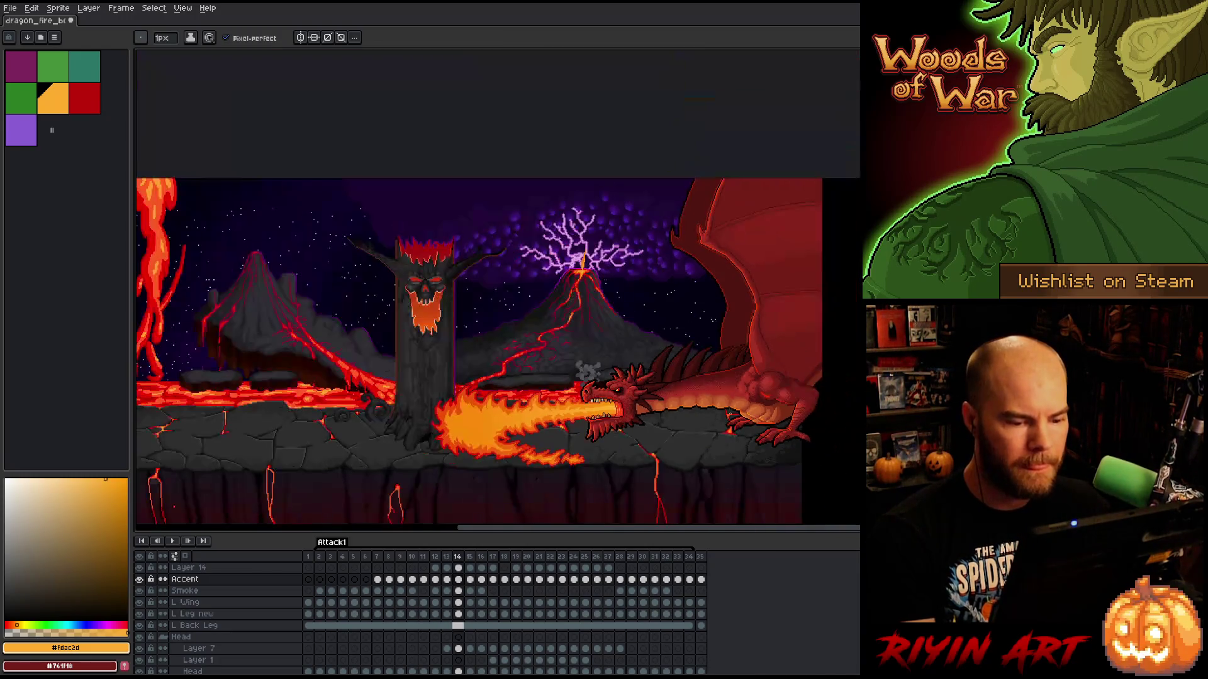
scroll(497, 289, up, 2)
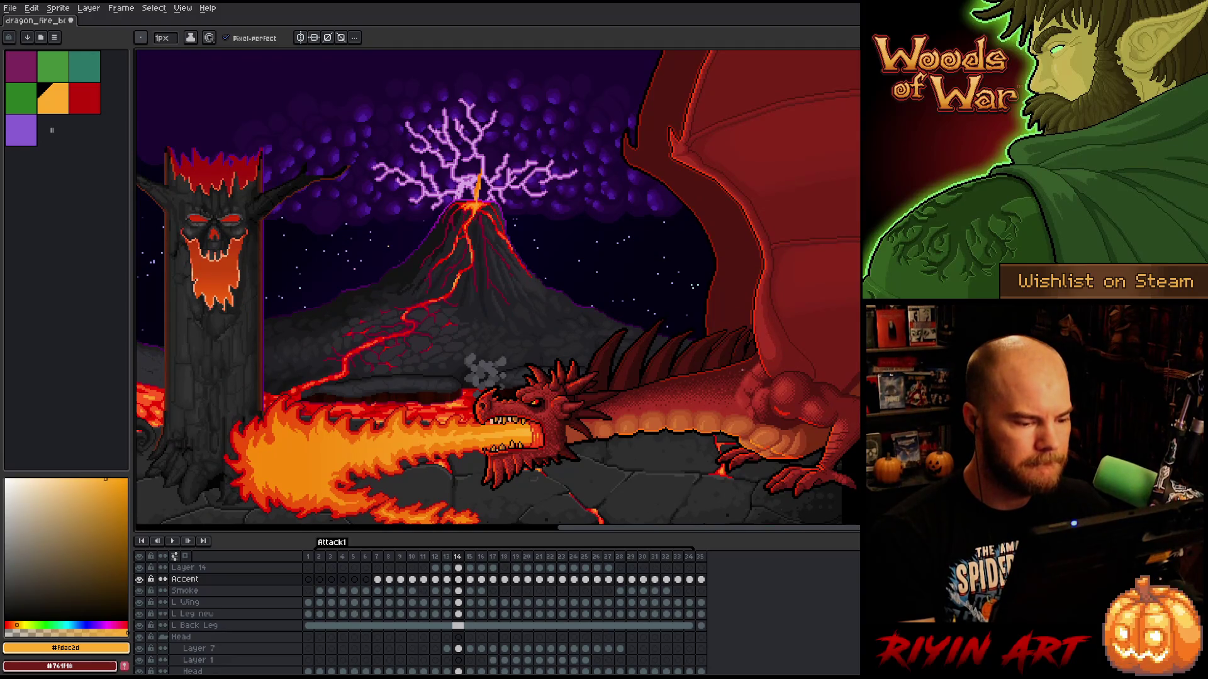
scroll(742, 371, up, 2)
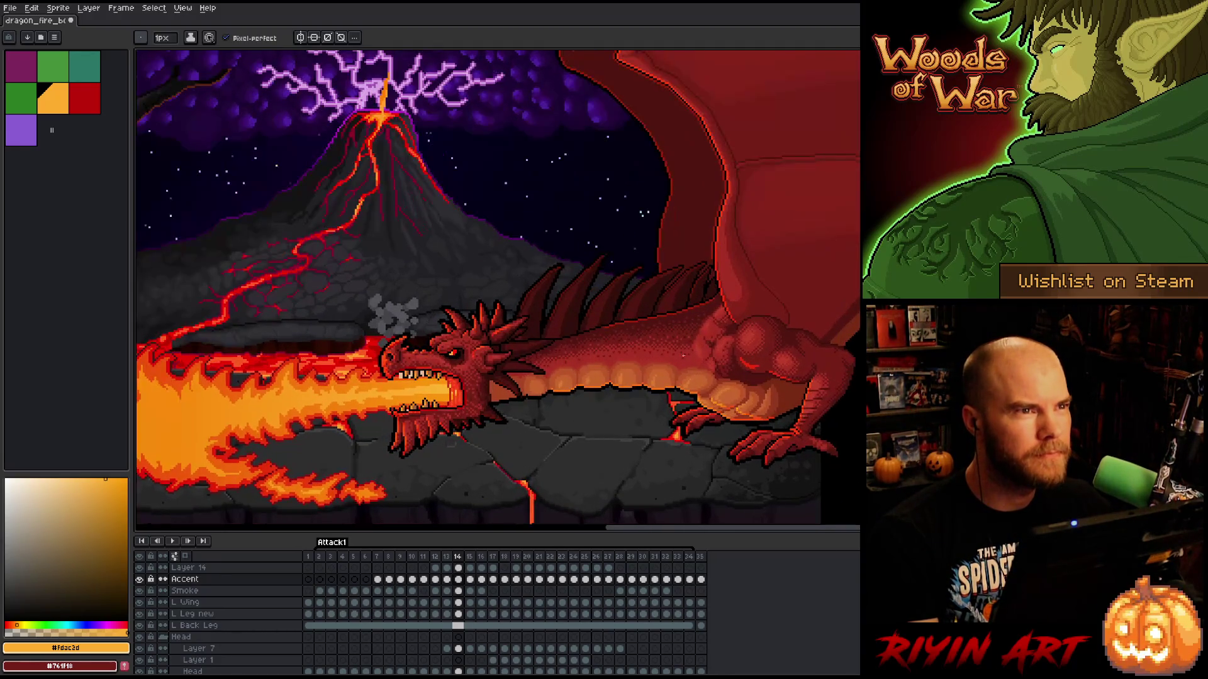
key(Right)
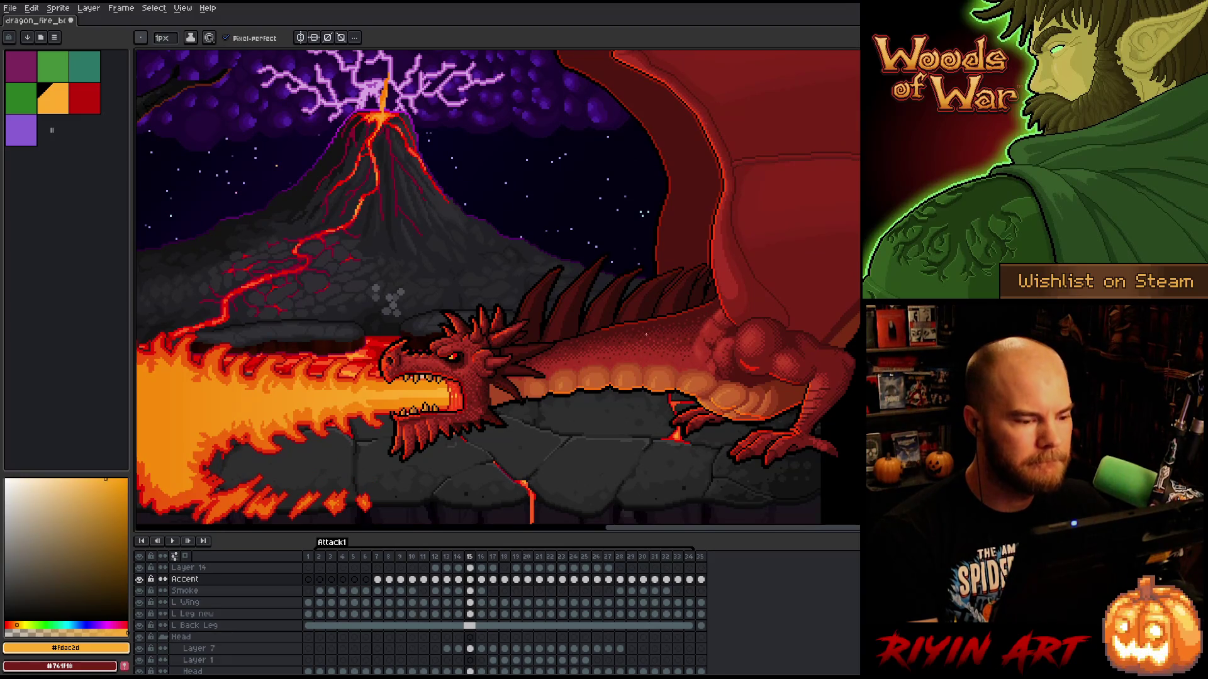
key(Right)
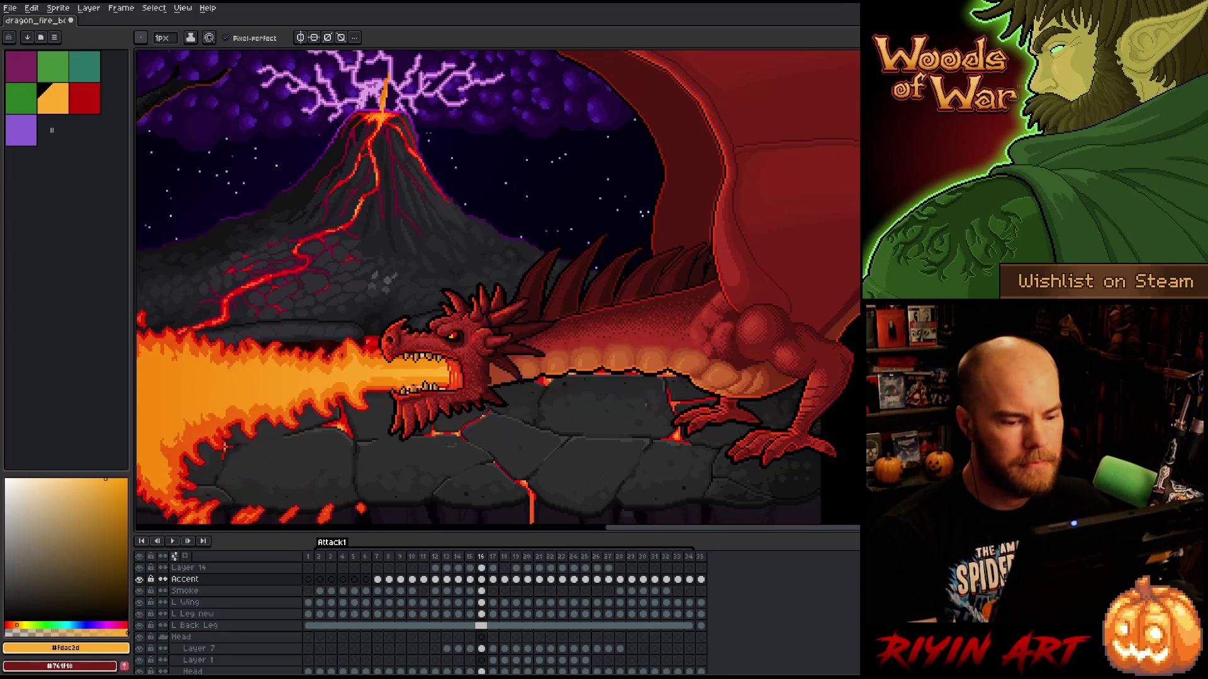
scroll(646, 404, up, 2)
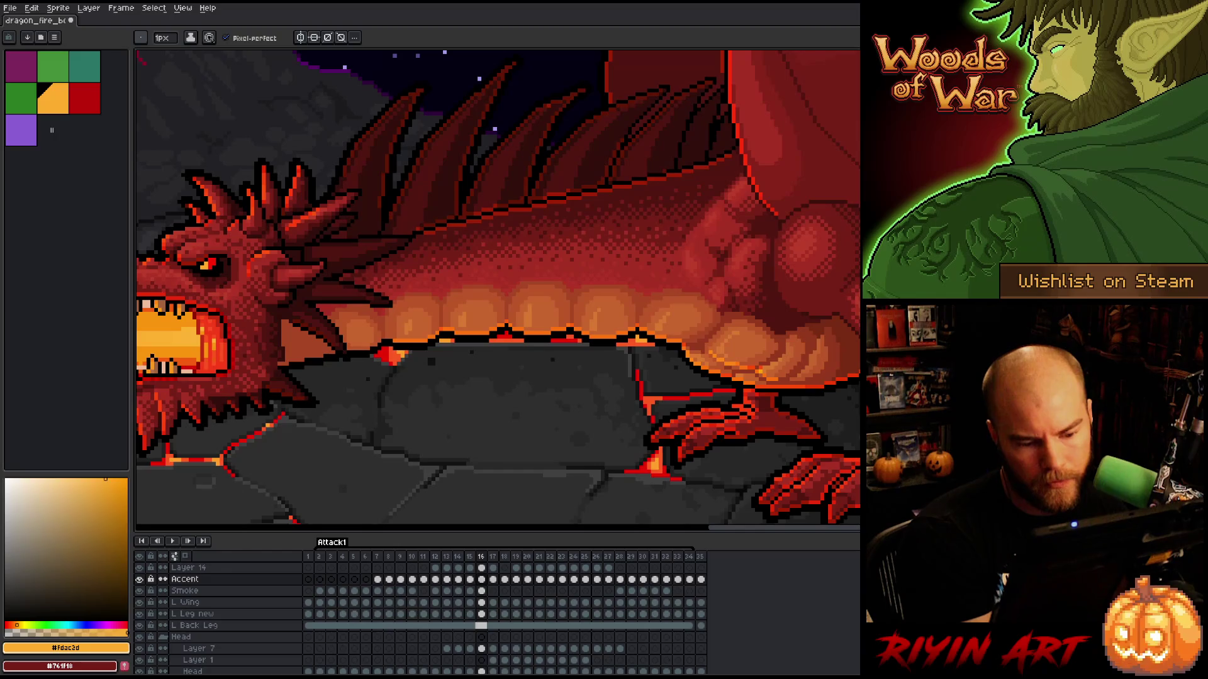
- Alternate between Pencil and Eraser while inspecting, then save the animation
key(e)
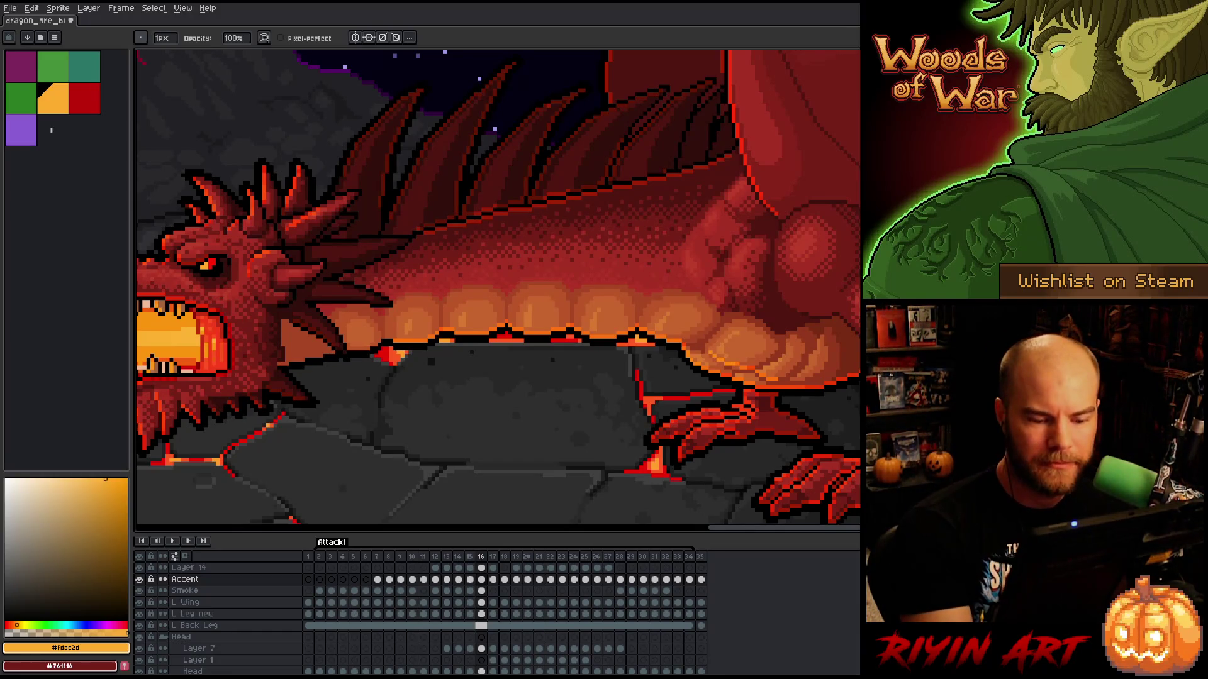
key(e)
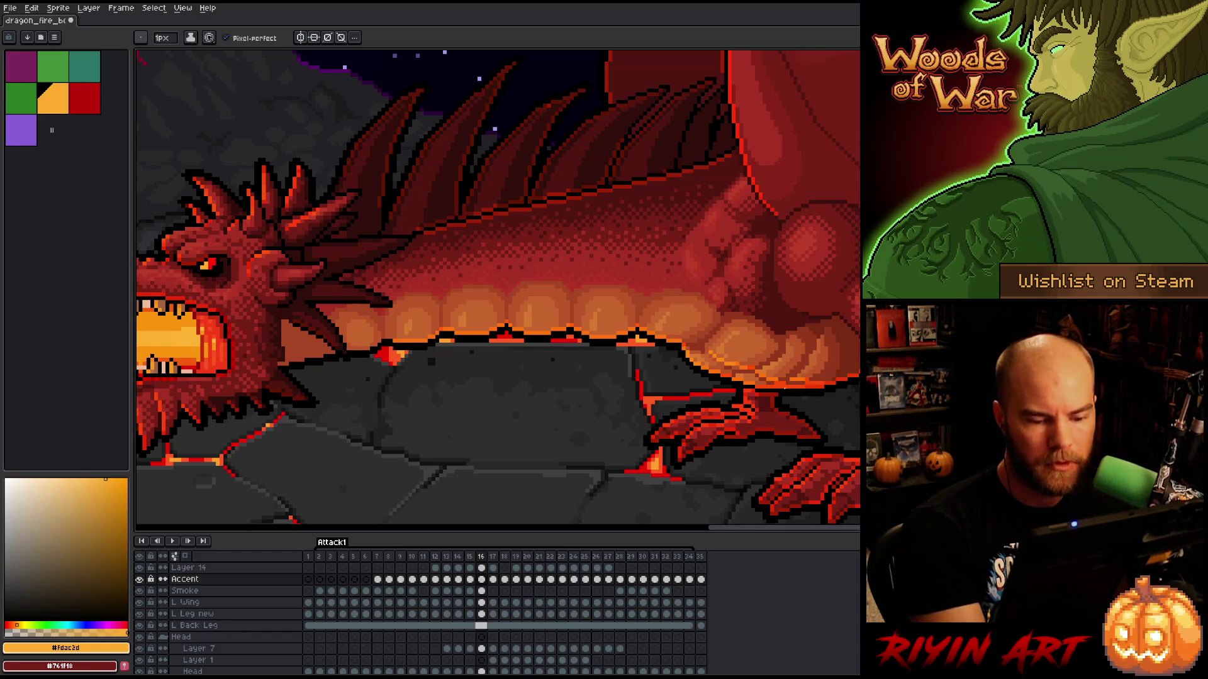
key(ctrl+s)
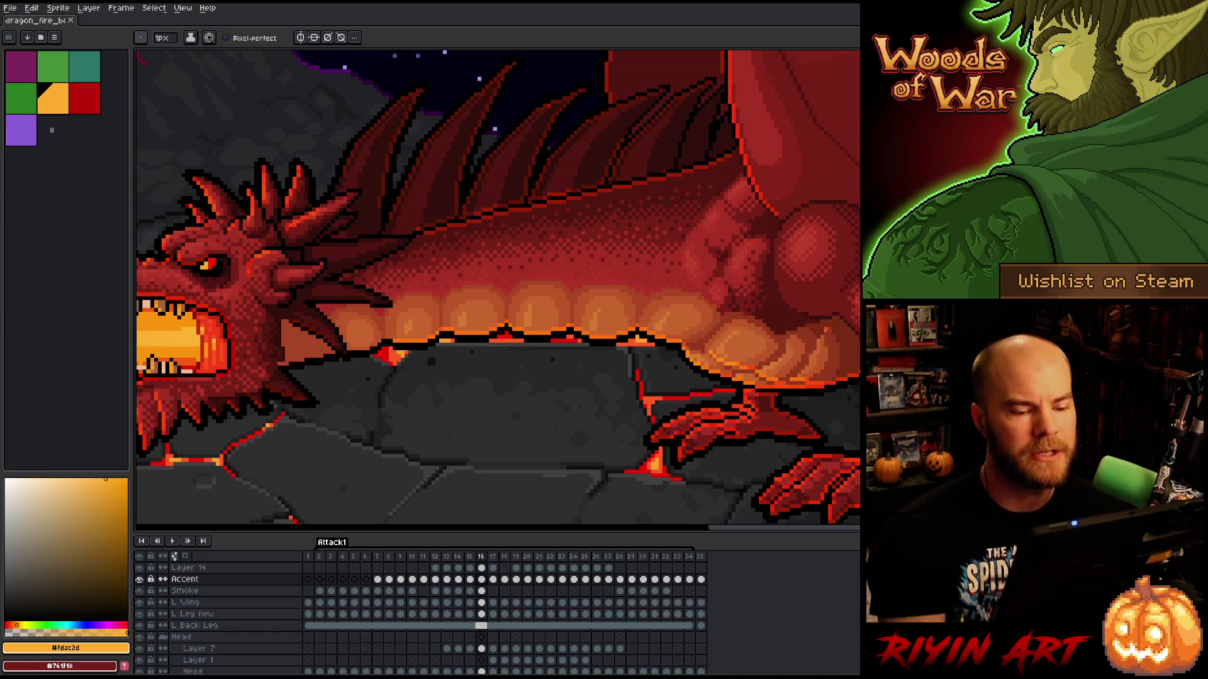
- Touch up a pixel along the dragon's belly on frame 16 with the Pencil
key(b)
key(e)
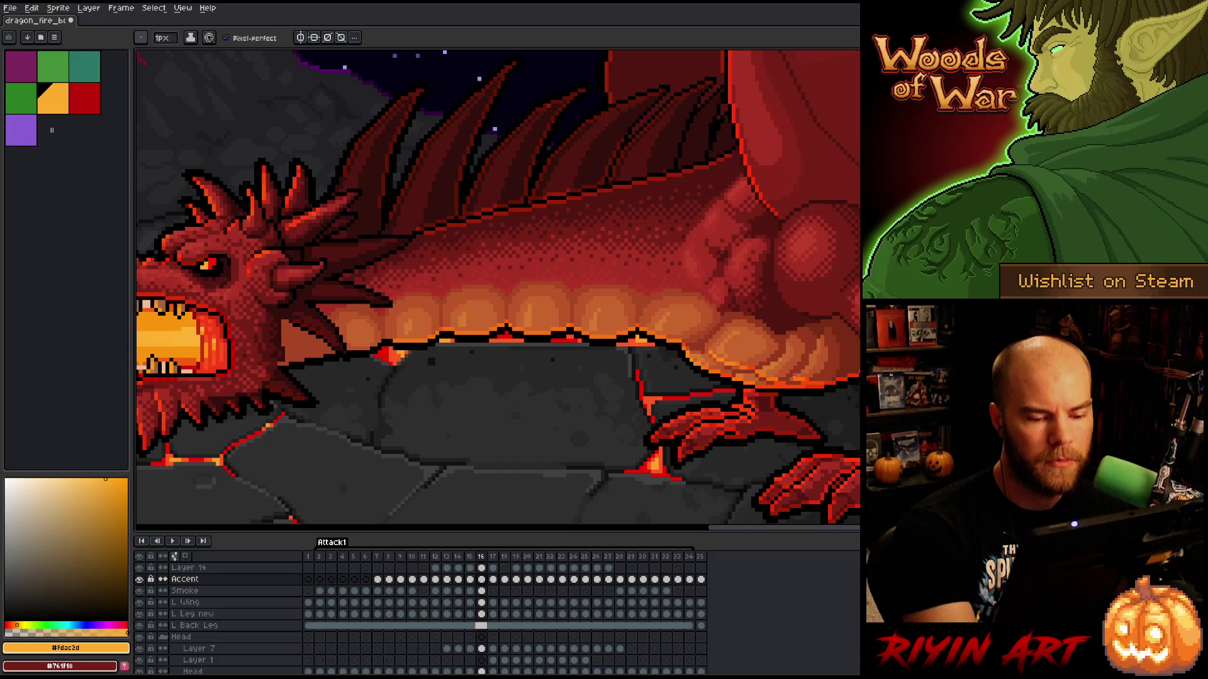
key(b)
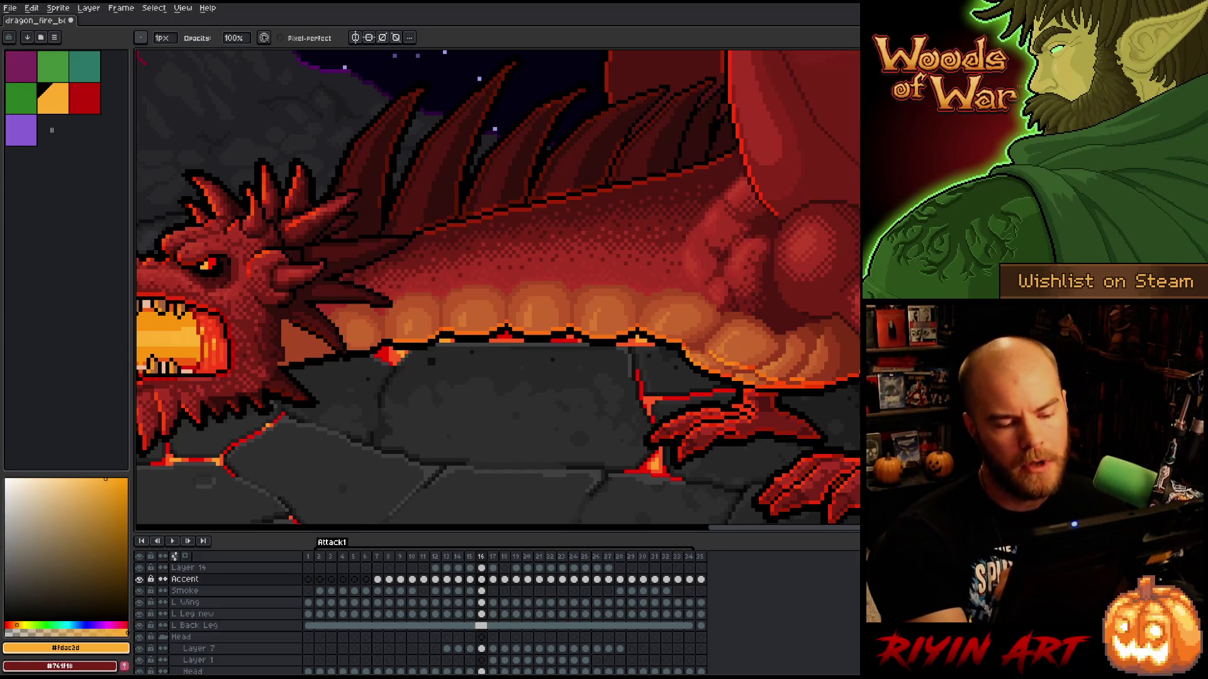
key(v)
right_click(775, 340)
key(b)
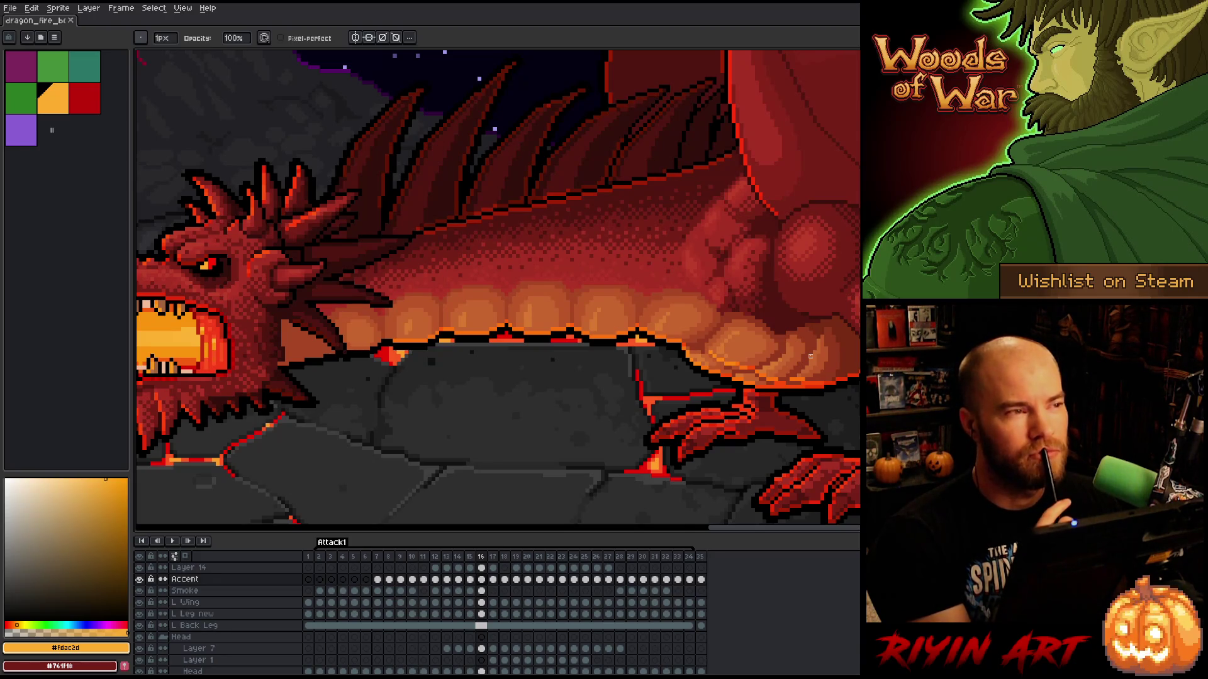
click(810, 356)
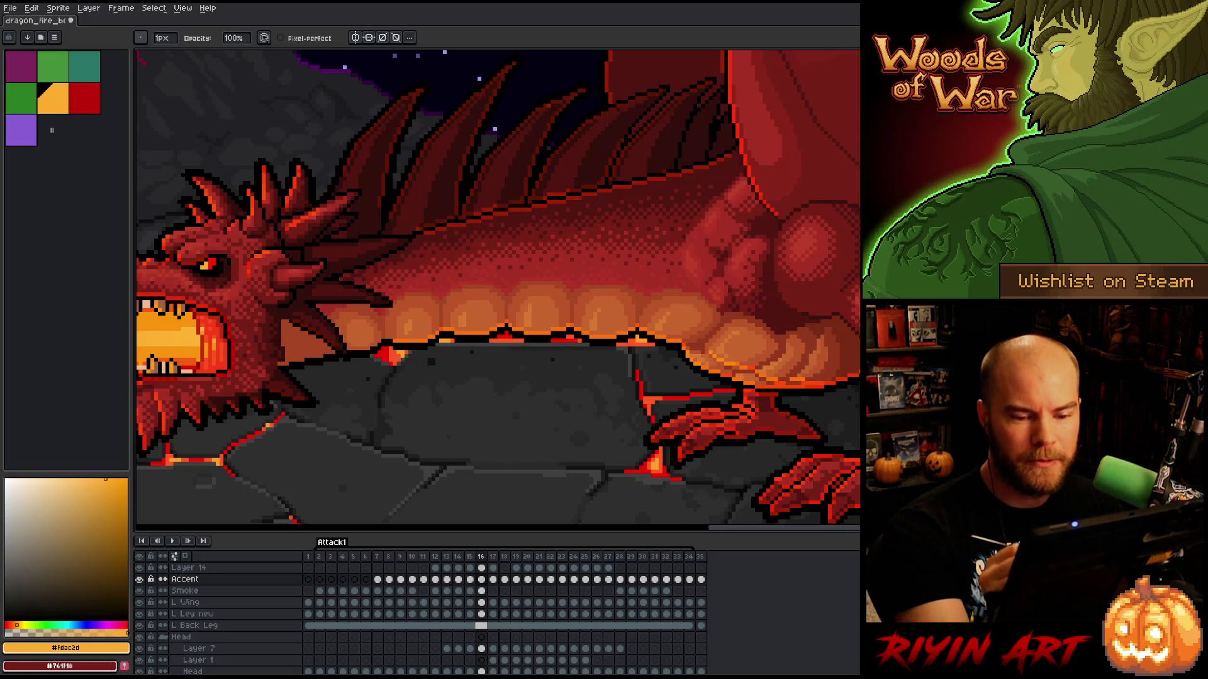
key(m)
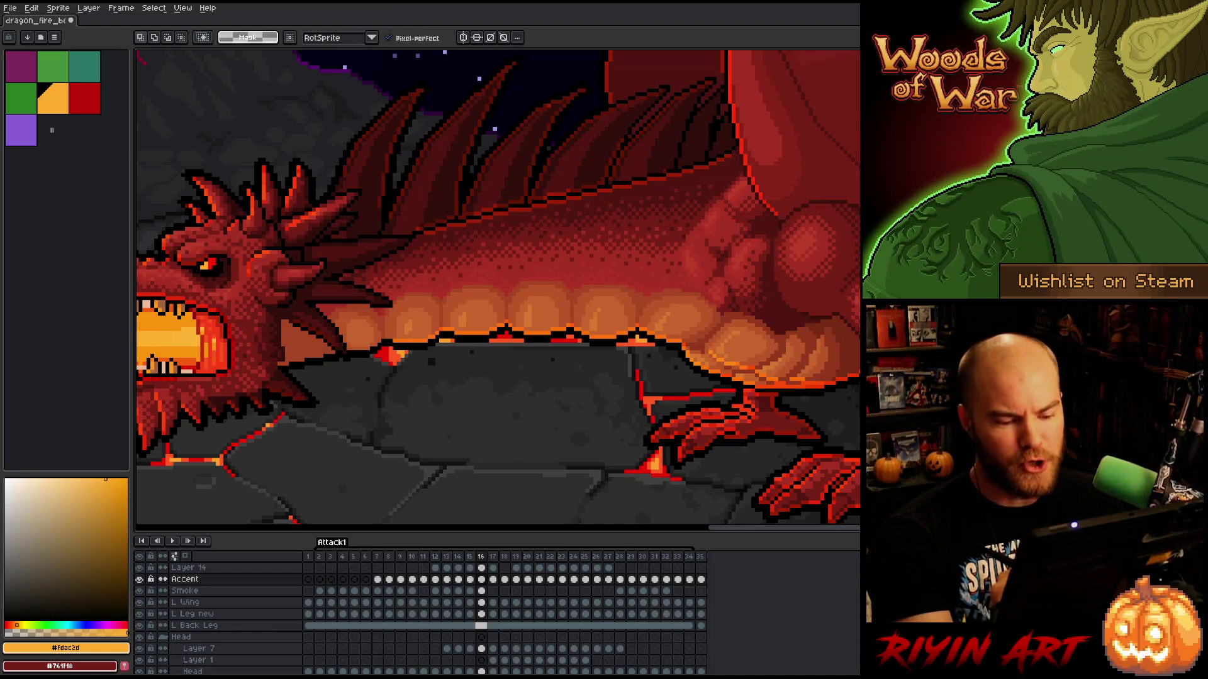
drag(834, 522, 843, 402)
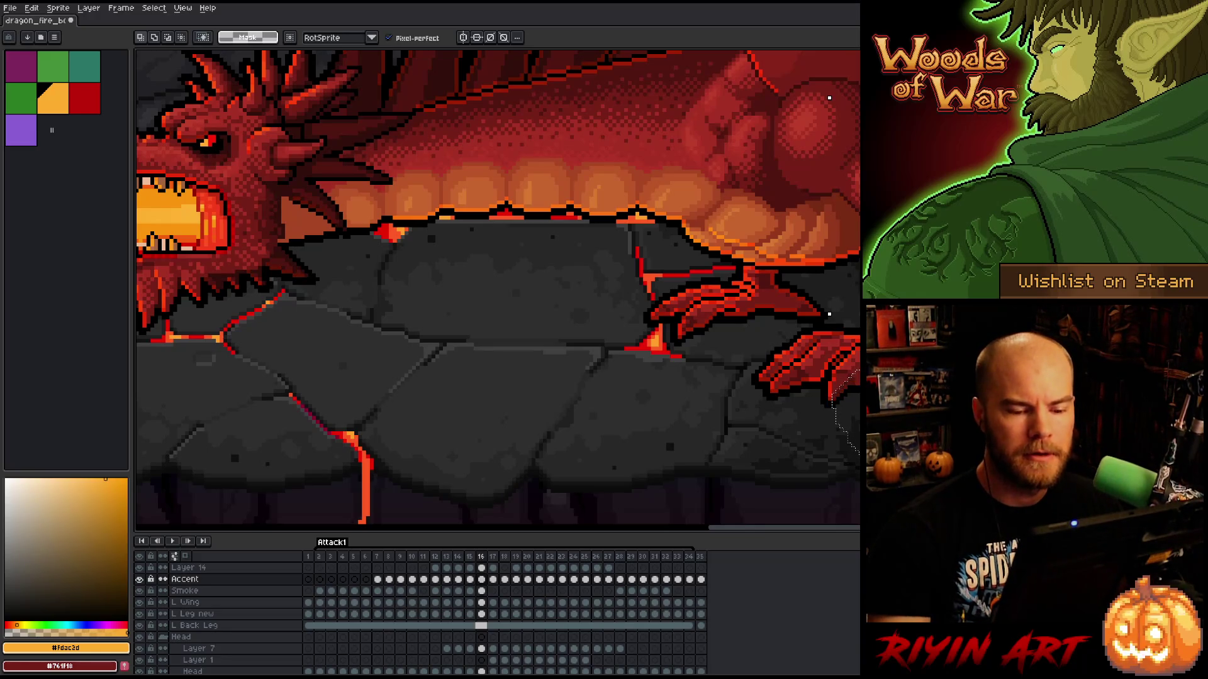
key(b)
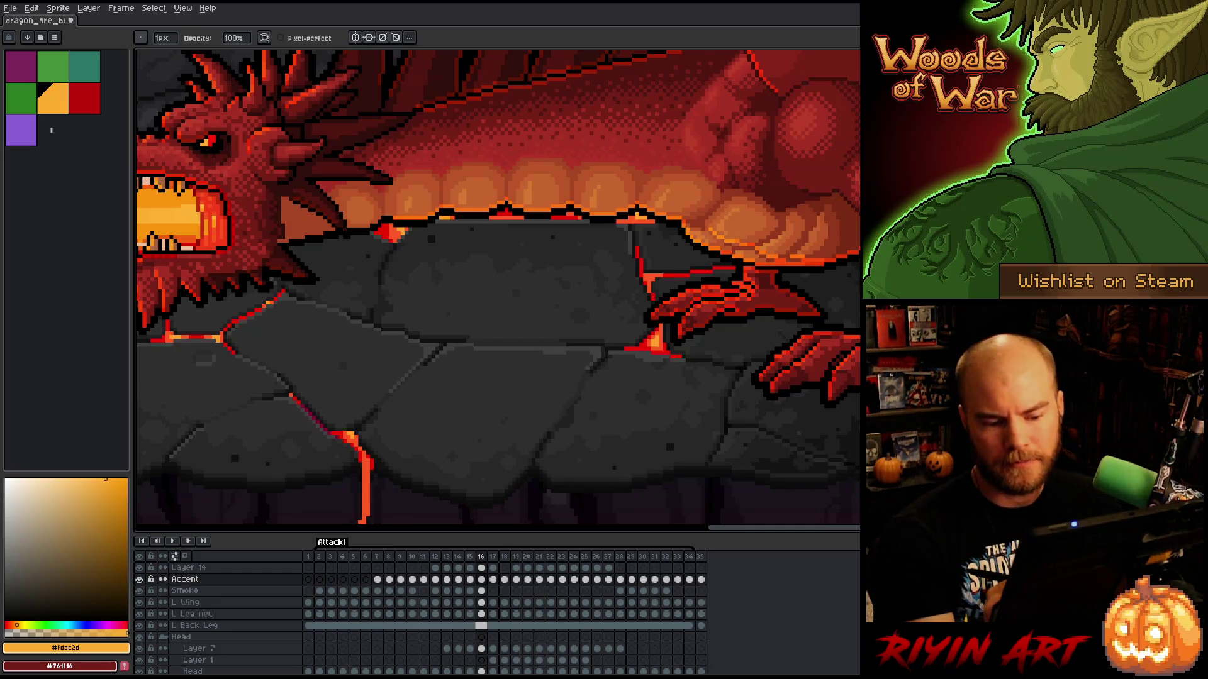
drag(780, 376, 801, 452)
key(b)
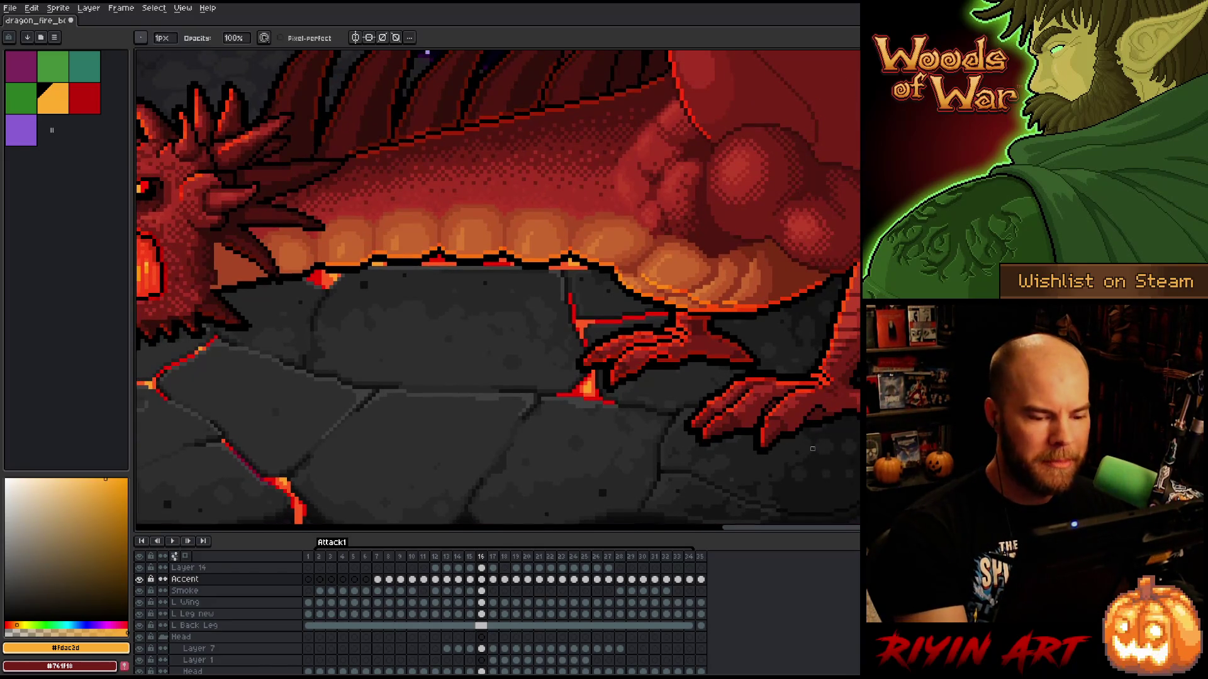